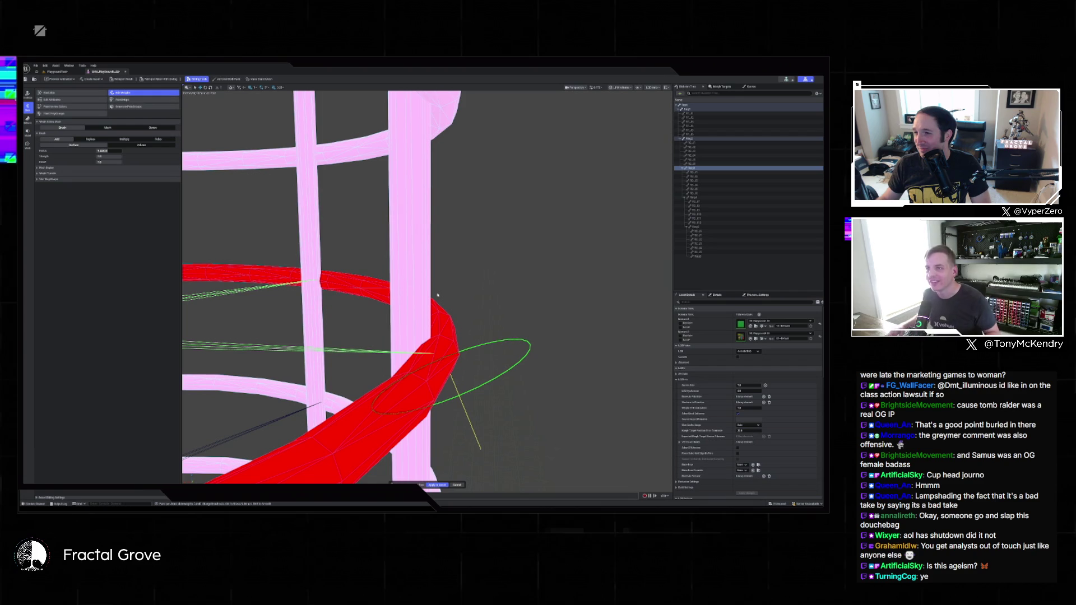
Orbit around the red ring and accept its painted skin weights
{"action": "mouse_move", "coordinate": [438, 295]}
{"action": "left_mouse_down"}
{"action": "mouse_move", "coordinate": [452, 348]}
{"action": "mouse_move", "coordinate": [398, 272]}
{"action": "left_mouse_up"}
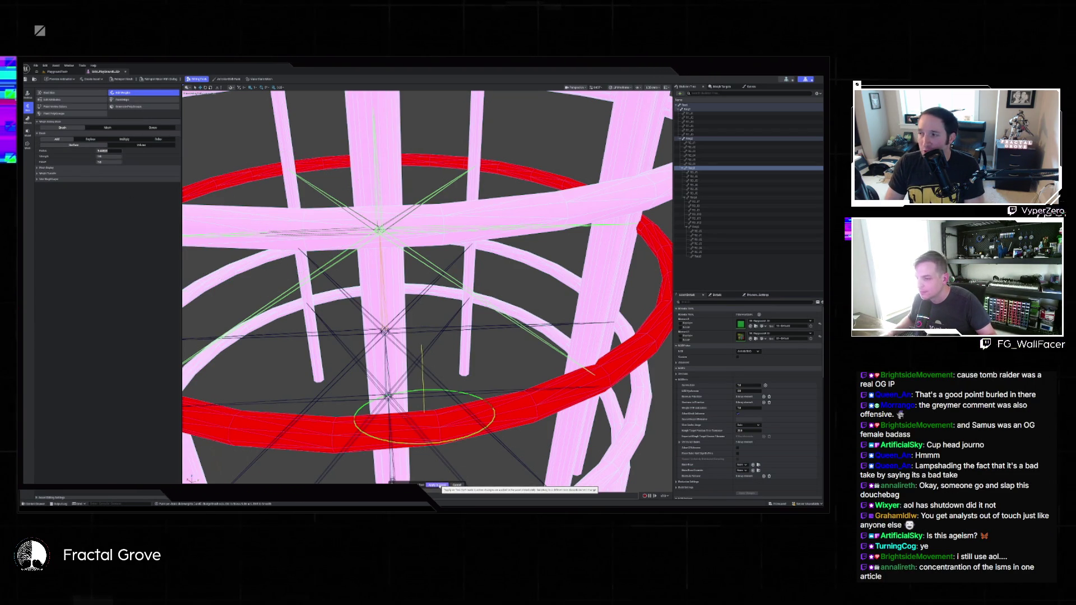
{"action": "left_click", "coordinate": [438, 485]}
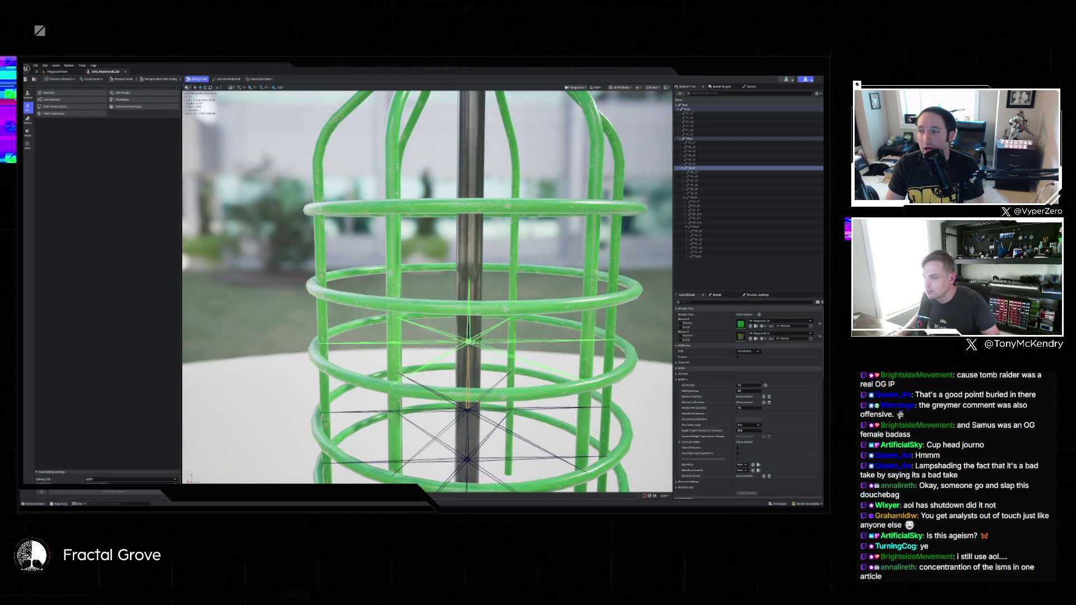
Undo the last bone move and start weight painting for a higher ring's bone
{"action": "key", "text": "ctrl+z"}
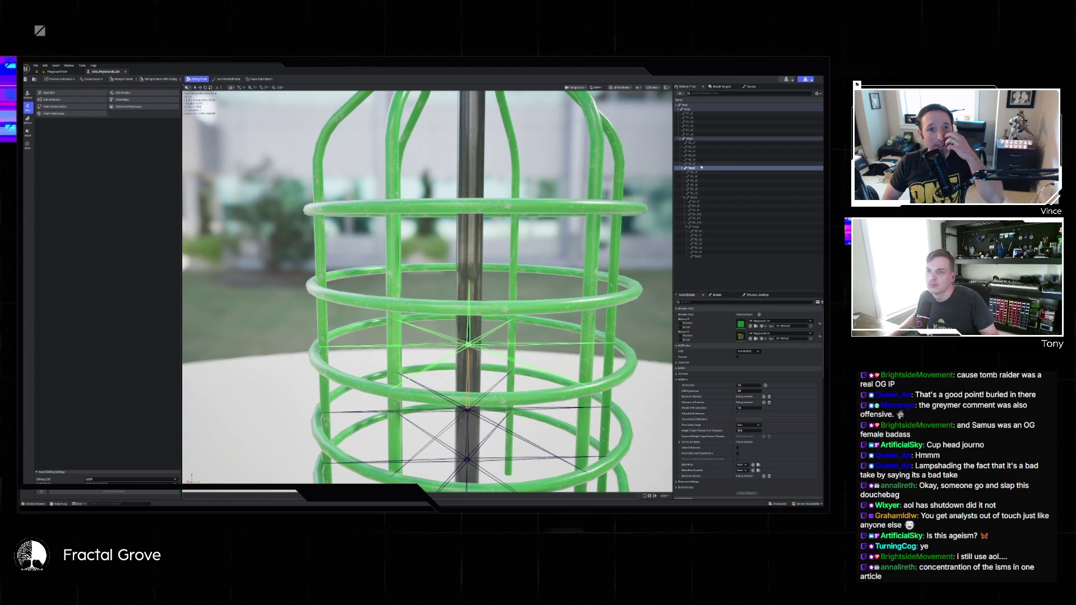
{"action": "left_click", "coordinate": [695, 199]}
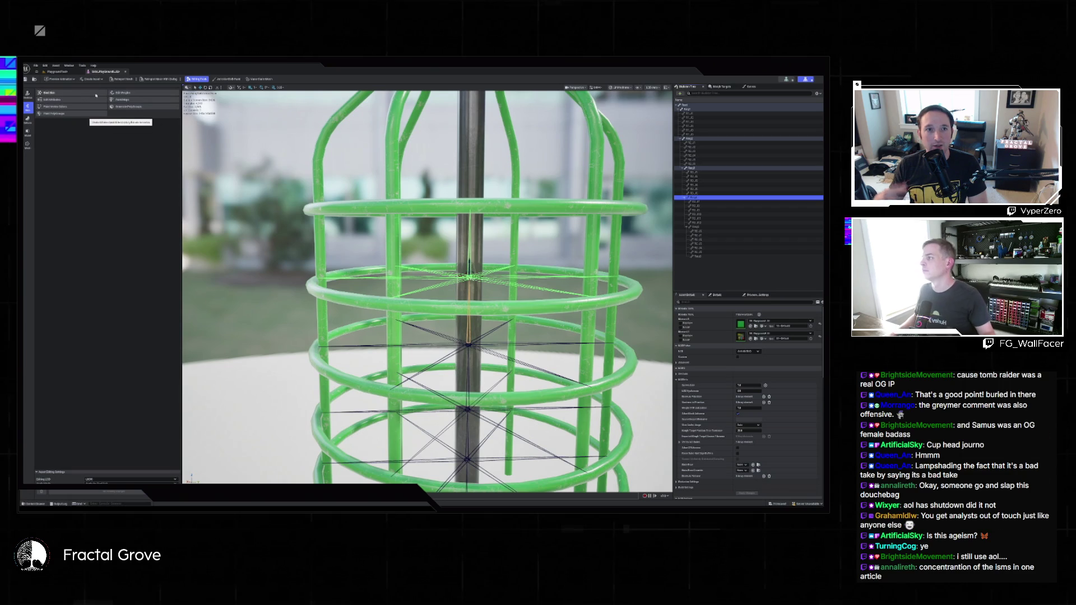
{"action": "left_click", "coordinate": [128, 95]}
{"action": "scroll", "coordinate": [482, 230], "scroll_direction": "up", "scroll_amount": 10}
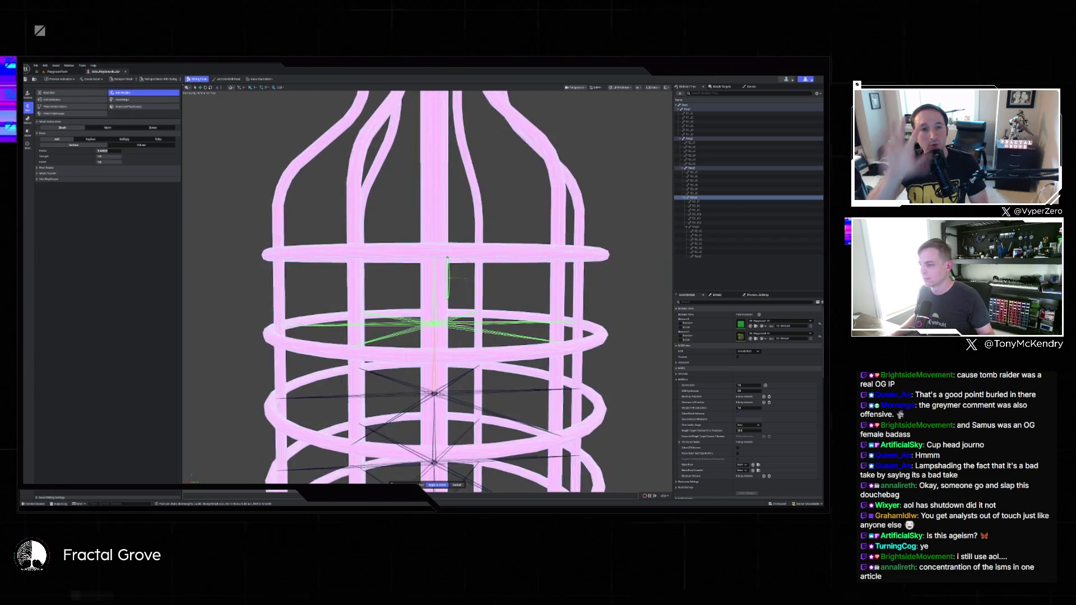
Try a weight stroke on the middle ring band, undo it, and accept to leave painting
{"action": "mouse_move", "coordinate": [482, 328]}
{"action": "left_mouse_down"}
{"action": "mouse_move", "coordinate": [235, 323]}
{"action": "mouse_move", "coordinate": [653, 315]}
{"action": "mouse_move", "coordinate": [552, 359]}
{"action": "mouse_move", "coordinate": [456, 365]}
{"action": "mouse_move", "coordinate": [360, 326]}
{"action": "mouse_move", "coordinate": [350, 334]}
{"action": "mouse_move", "coordinate": [361, 241]}
{"action": "mouse_move", "coordinate": [336, 241]}
{"action": "mouse_move", "coordinate": [336, 356]}
{"action": "mouse_move", "coordinate": [364, 330]}
{"action": "left_mouse_up"}
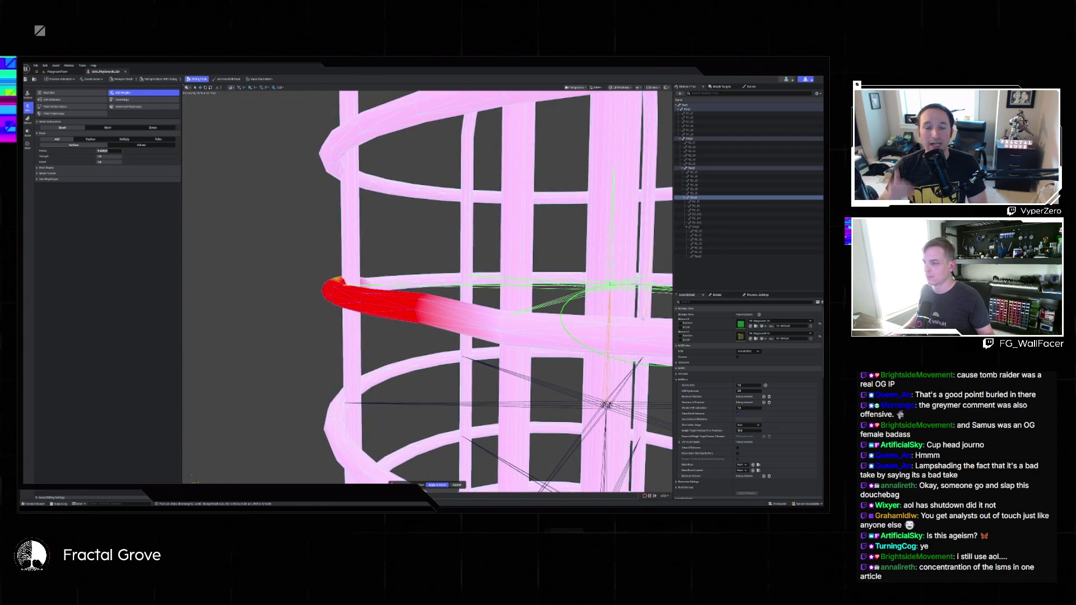
{"action": "key", "text": "ctrl+z"}
{"action": "key", "text": "f"}
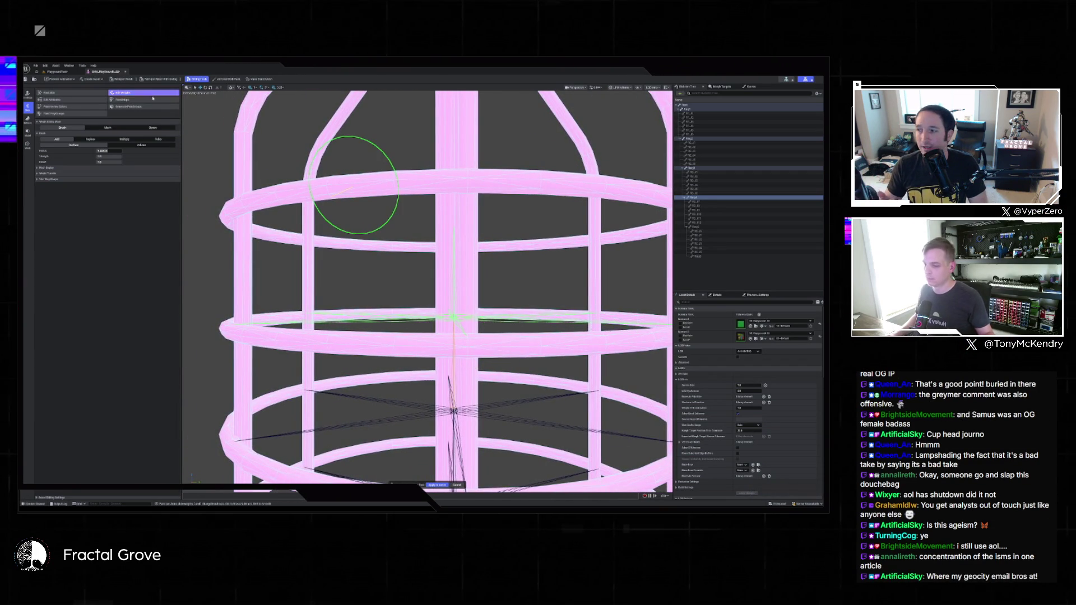
{"action": "left_click", "coordinate": [458, 485]}
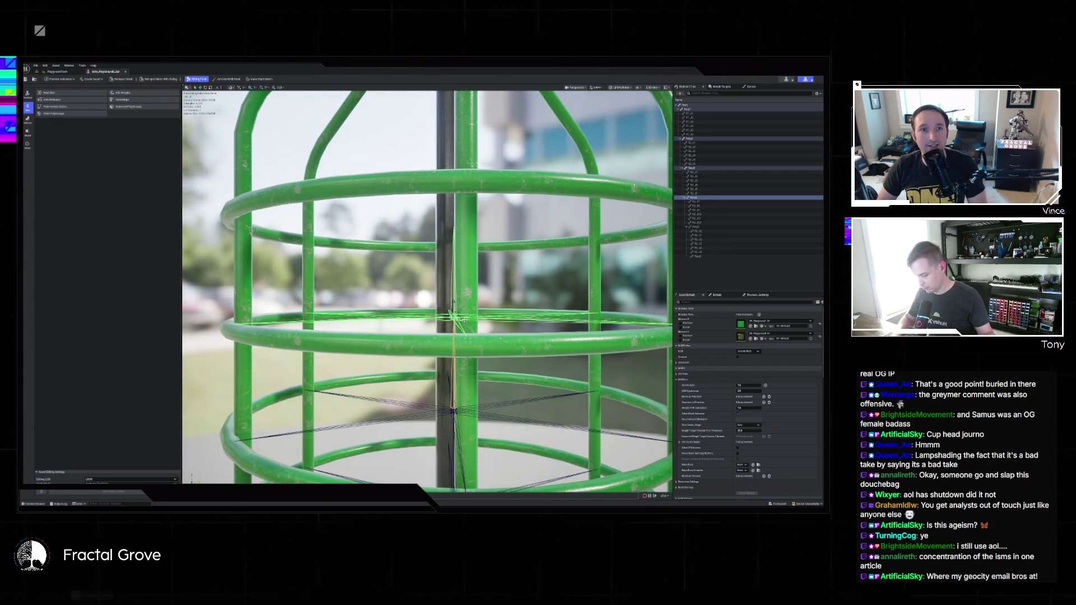
In front orthographic view, nudge the centre-post bone slightly down, then enter Edit Weights
{"action": "key", "text": "alt+h"}
{"action": "scroll", "coordinate": [415, 303], "scroll_direction": "up", "scroll_amount": 5}
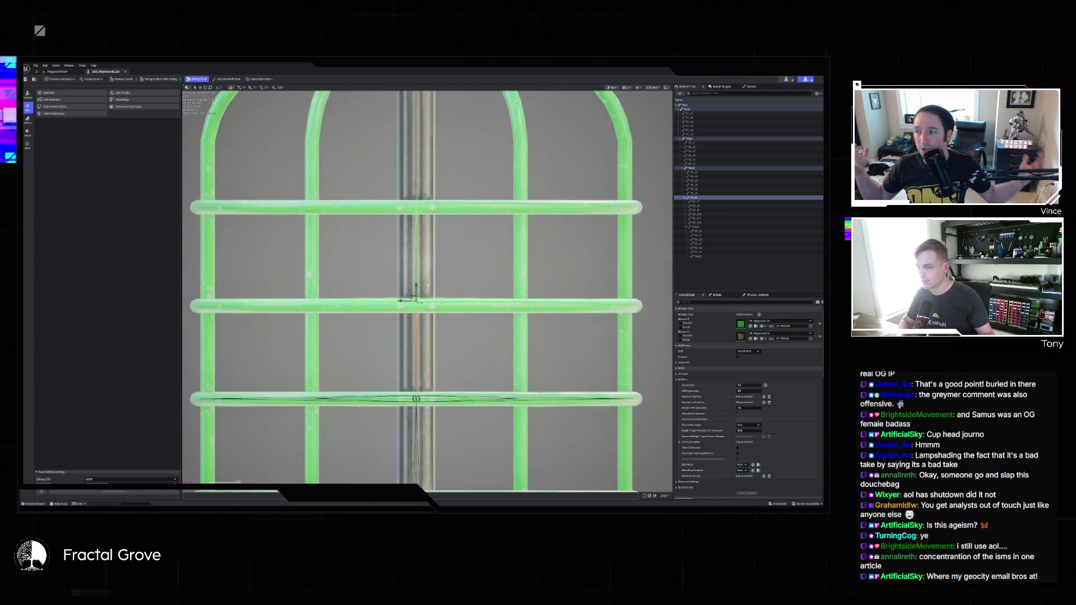
{"action": "left_click_drag", "start_coordinate": [415, 291], "coordinate": [414, 298]}
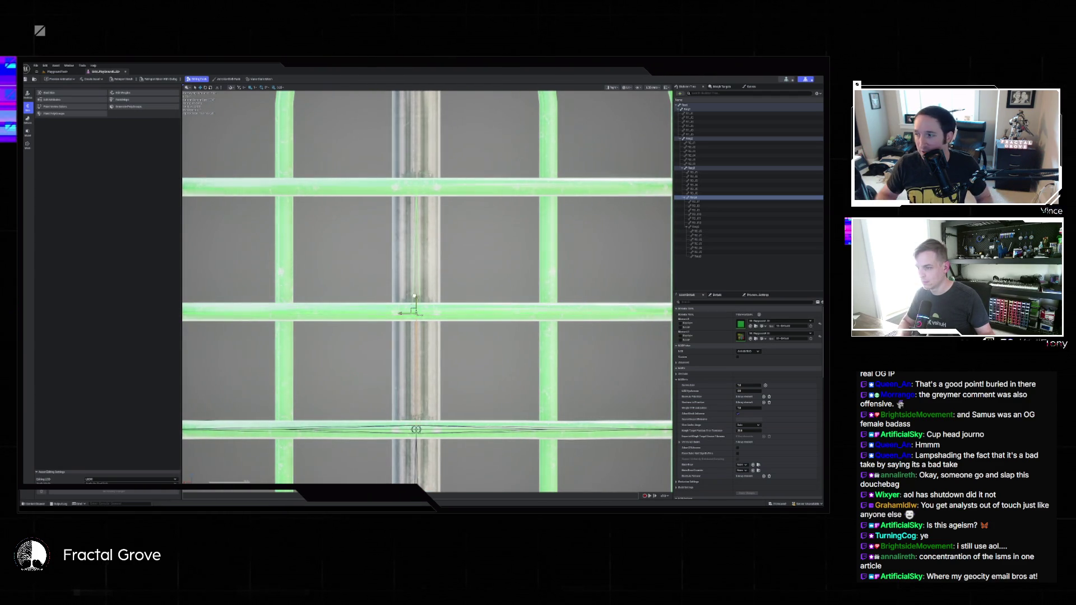
{"action": "scroll", "coordinate": [433, 297], "scroll_direction": "down", "scroll_amount": 3}
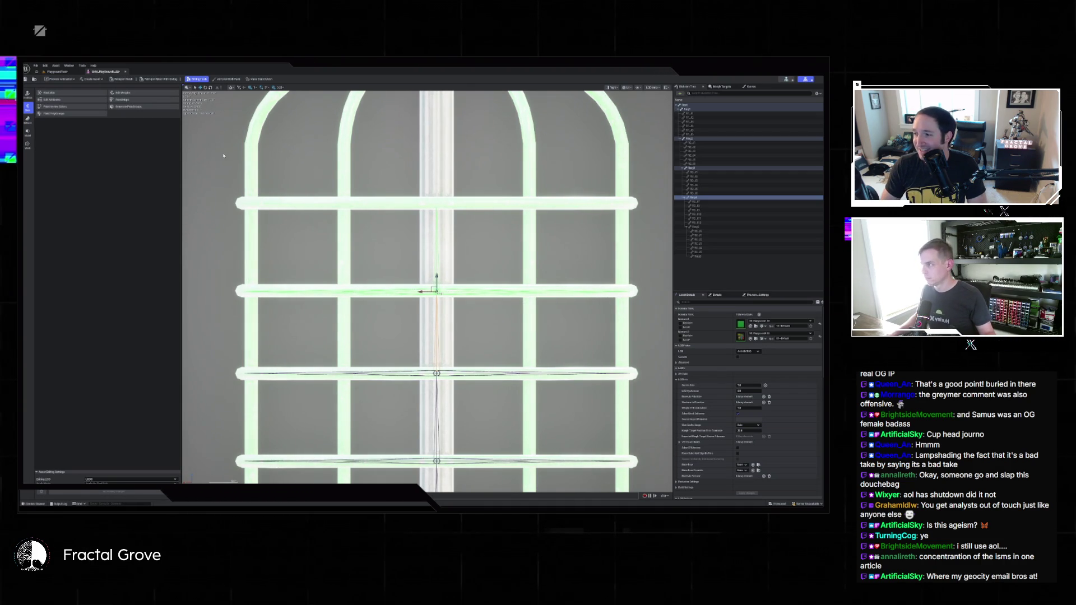
{"action": "left_click", "coordinate": [127, 93]}
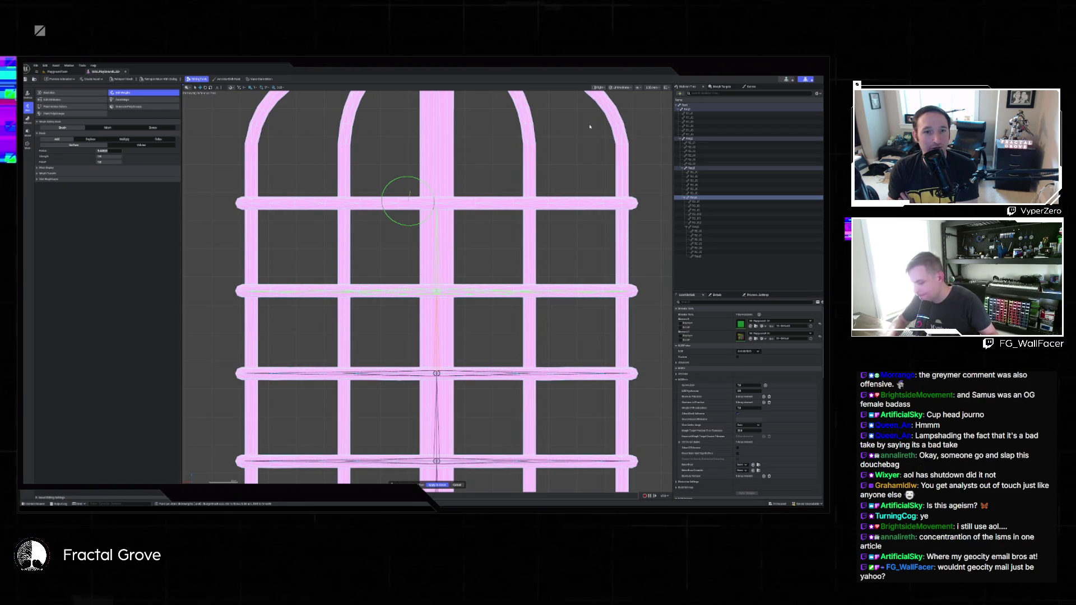
Switch to wireframe, pick the middle-ring bone in the Skeleton Tree, and reopen Edit Weights for it
{"action": "scroll", "coordinate": [598, 156], "scroll_direction": "up", "scroll_amount": 3}
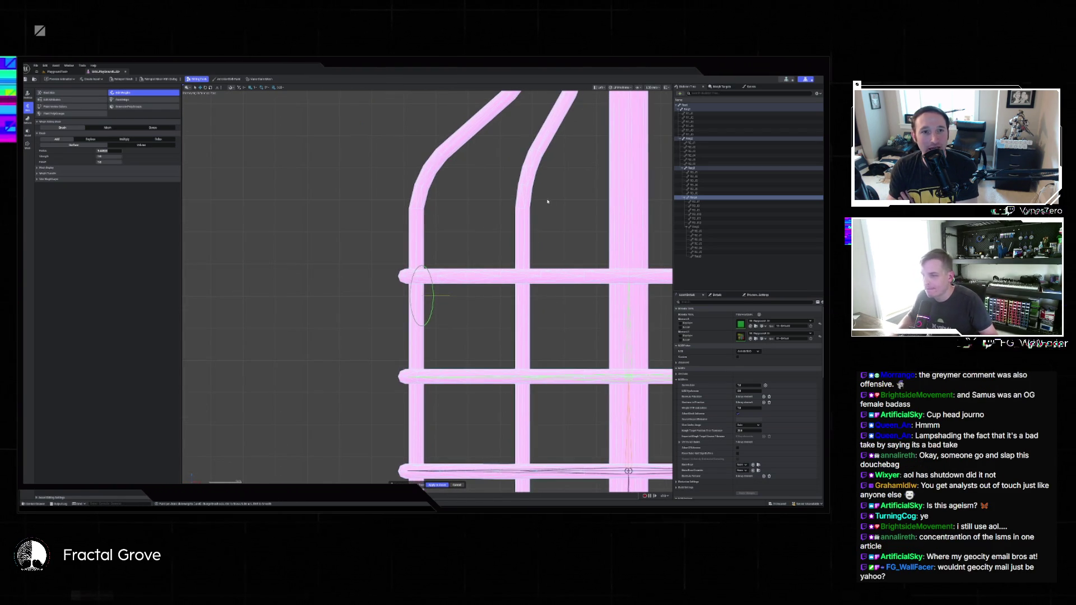
{"action": "key", "text": "alt+g"}
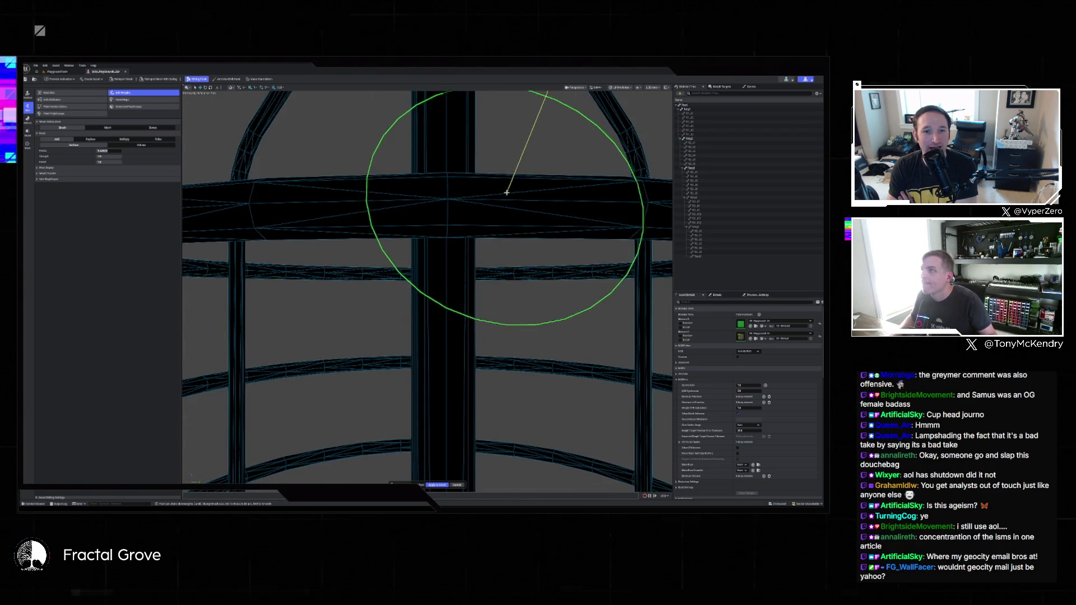
{"action": "scroll", "coordinate": [497, 245], "scroll_direction": "down", "scroll_amount": 10}
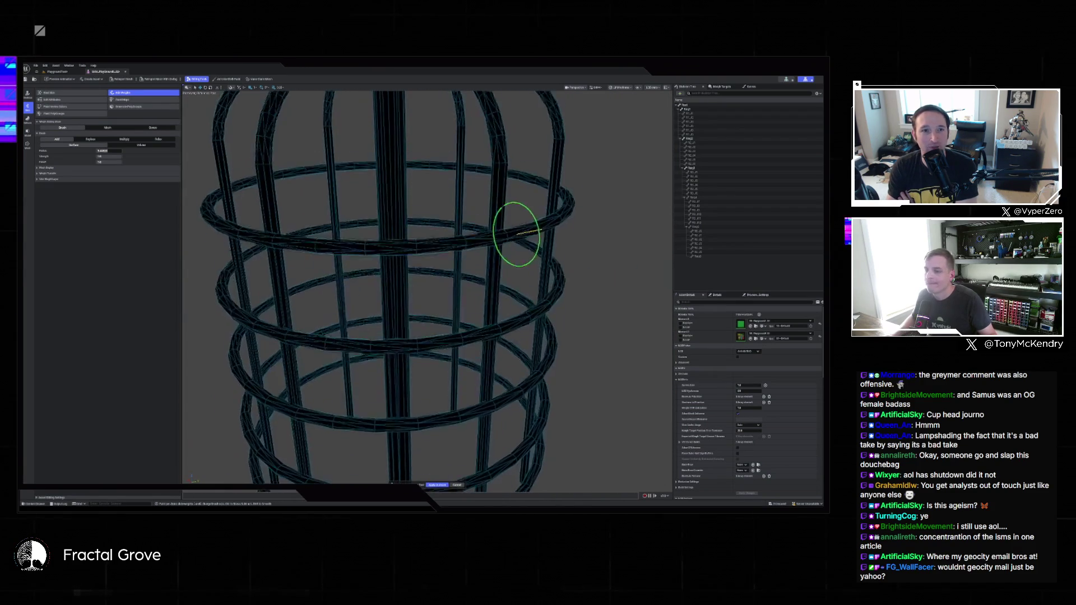
{"action": "scroll", "coordinate": [520, 198], "scroll_direction": "down", "scroll_amount": 8}
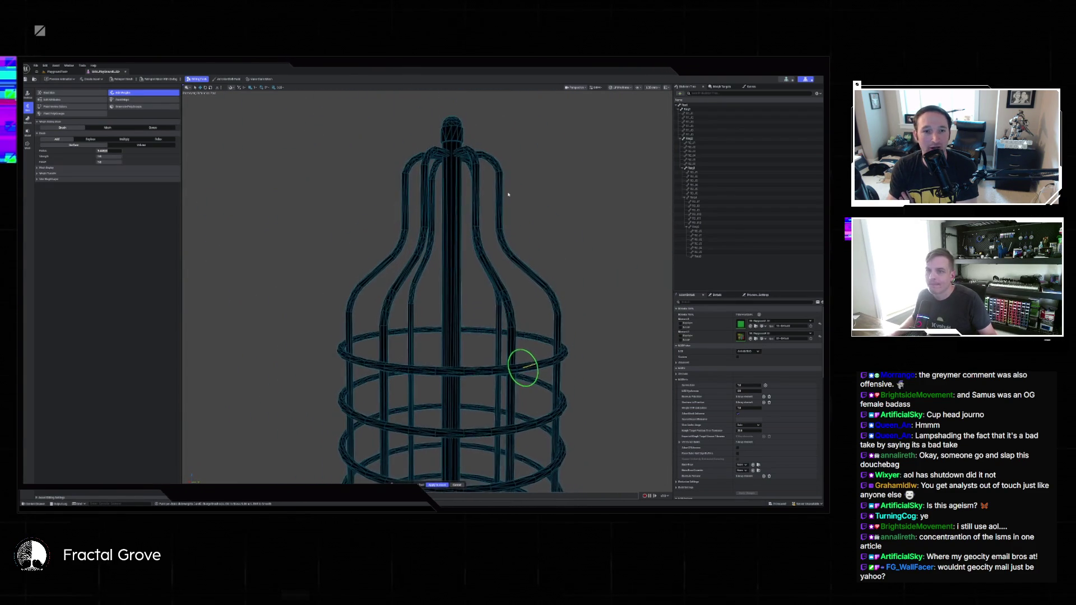
{"action": "left_click", "coordinate": [693, 197]}
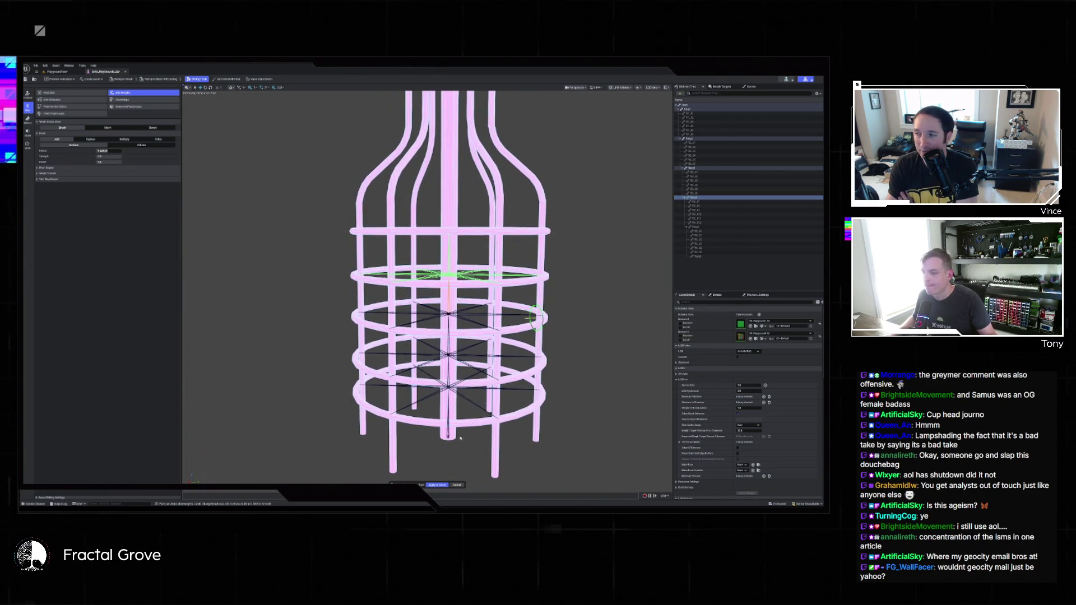
{"action": "left_click", "coordinate": [457, 485]}
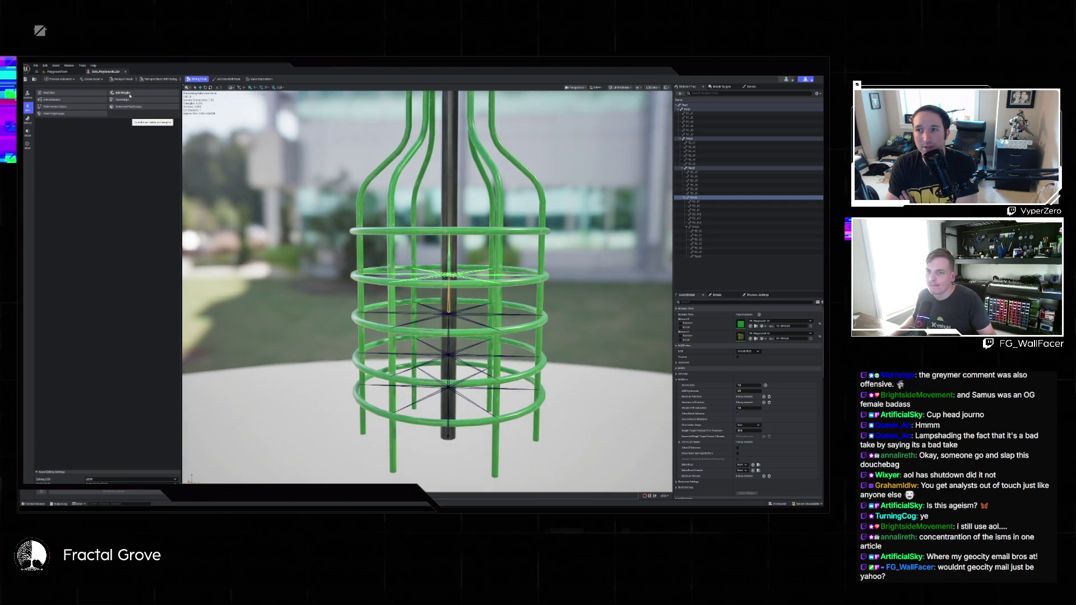
{"action": "left_click", "coordinate": [695, 197]}
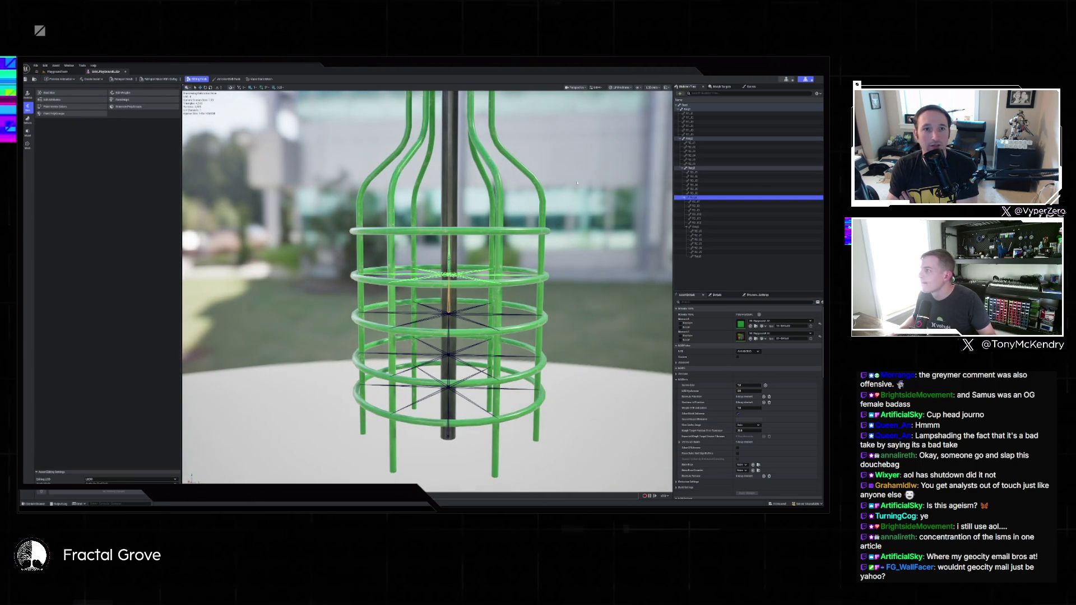
{"action": "left_click", "coordinate": [123, 93]}
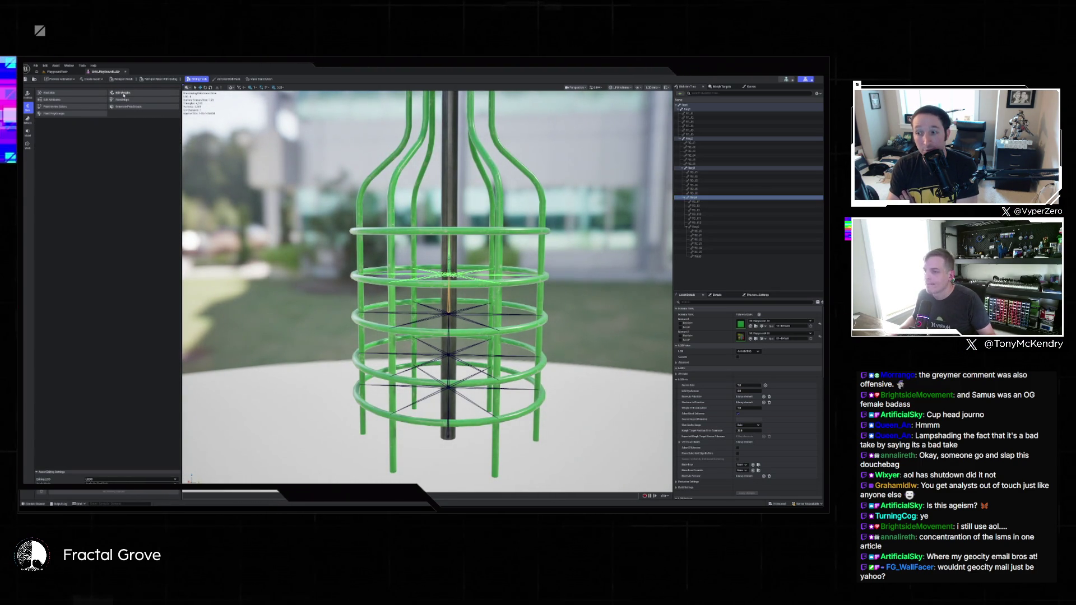
{"action": "scroll", "coordinate": [470, 232], "scroll_direction": "up", "scroll_amount": 10}
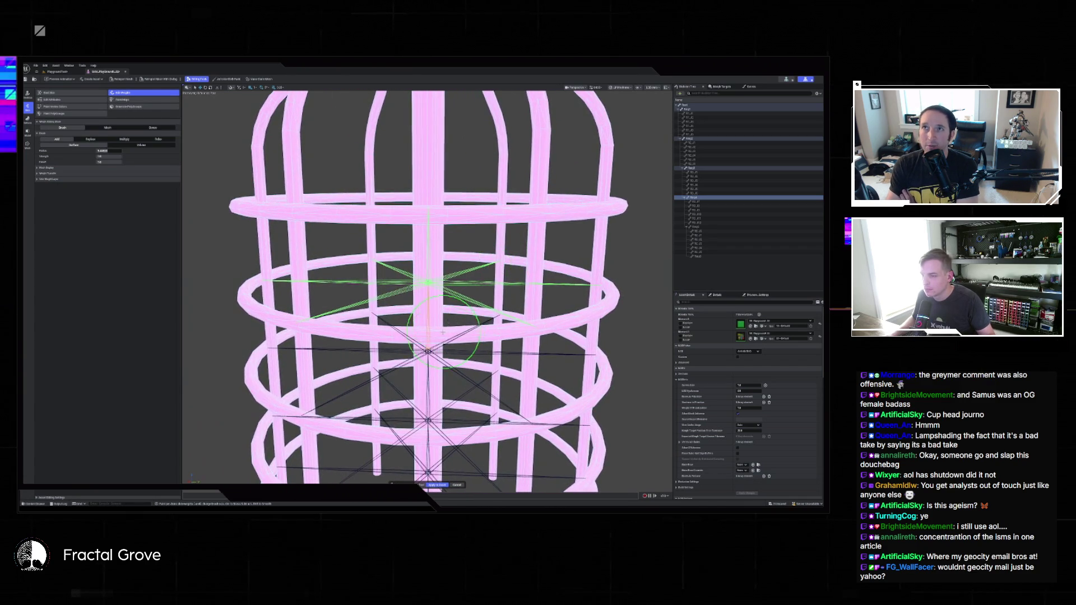
Paint full weight across the middle ring's centre, left and right sections
{"action": "left_click_drag", "start_coordinate": [415, 337], "coordinate": [547, 330]}
{"action": "mouse_move", "coordinate": [453, 332]}
{"action": "left_mouse_down"}
{"action": "mouse_move", "coordinate": [325, 329]}
{"action": "mouse_move", "coordinate": [243, 300]}
{"action": "left_mouse_up"}
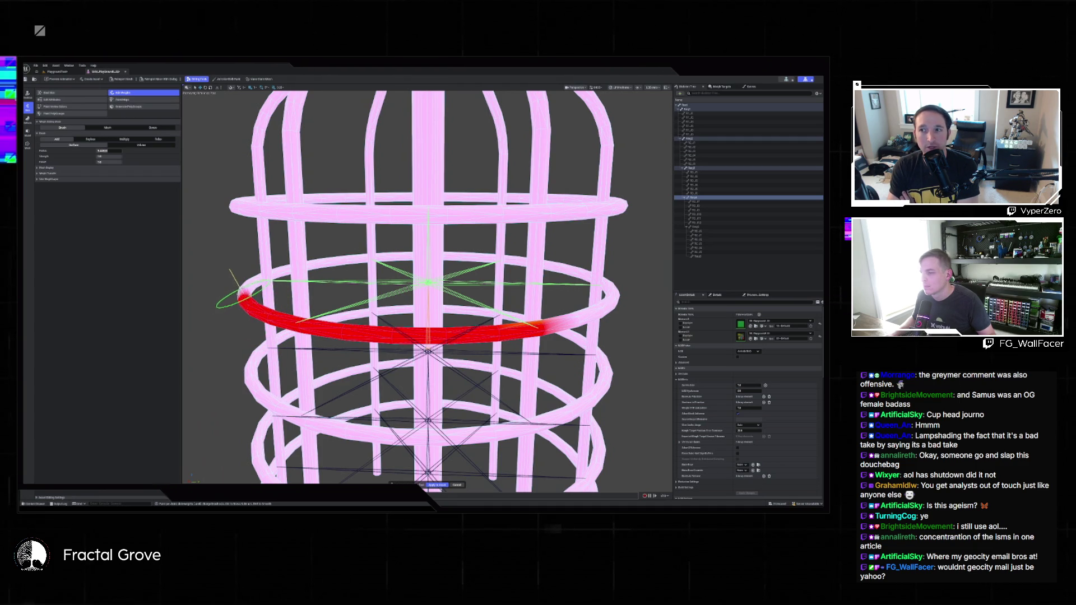
{"action": "scroll", "coordinate": [288, 303], "scroll_direction": "up", "scroll_amount": 5}
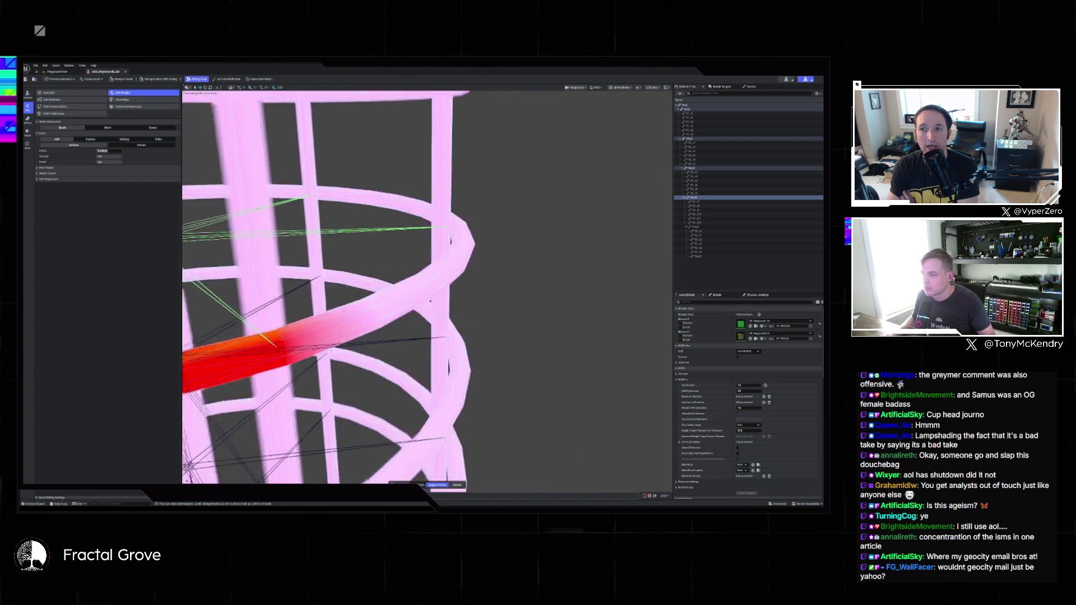
{"action": "scroll", "coordinate": [423, 302], "scroll_direction": "down", "scroll_amount": 5}
{"action": "left_click_drag", "start_coordinate": [416, 306], "coordinate": [403, 311]}
{"action": "mouse_move", "coordinate": [498, 287]}
{"action": "left_mouse_down"}
{"action": "mouse_move", "coordinate": [508, 286]}
{"action": "mouse_move", "coordinate": [398, 297]}
{"action": "left_mouse_up"}
{"action": "left_click_drag", "start_coordinate": [550, 302], "coordinate": [512, 316]}
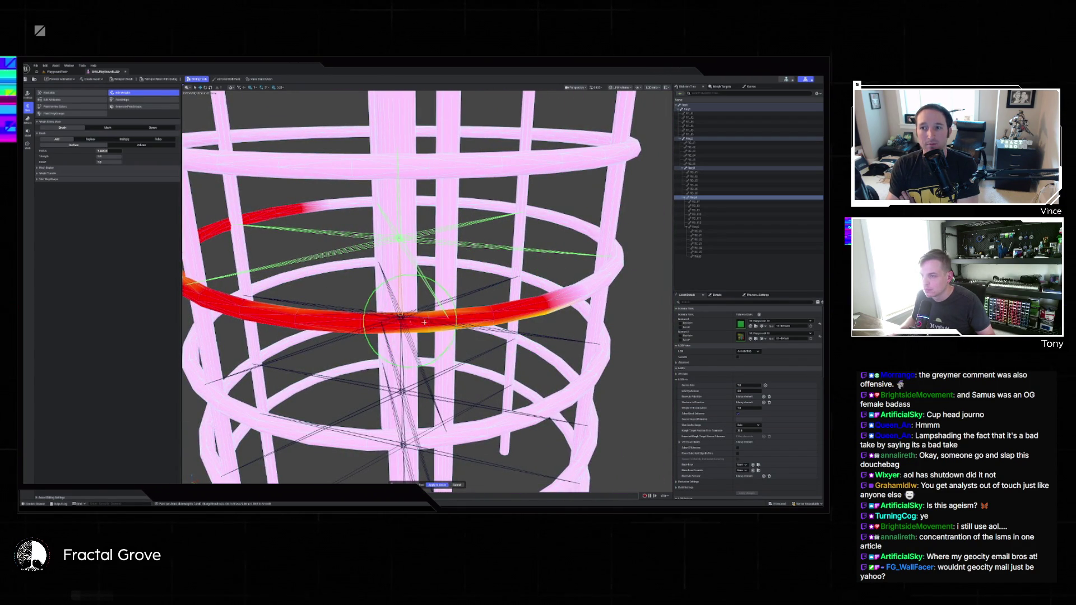
{"action": "left_click_drag", "start_coordinate": [446, 323], "coordinate": [513, 338]}
{"action": "mouse_move", "coordinate": [385, 351]}
{"action": "left_mouse_down"}
{"action": "mouse_move", "coordinate": [427, 287]}
{"action": "mouse_move", "coordinate": [344, 302]}
{"action": "left_mouse_up"}
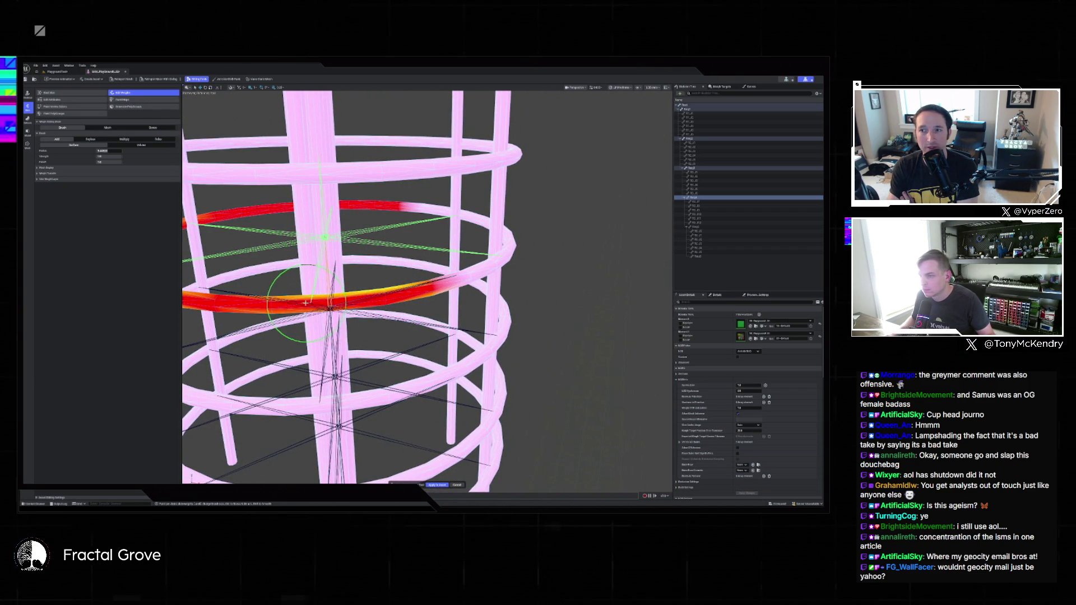
Fill the ring's remaining pink, orange and yellow parts with solid red weight
{"action": "left_click_drag", "start_coordinate": [478, 279], "coordinate": [462, 280]}
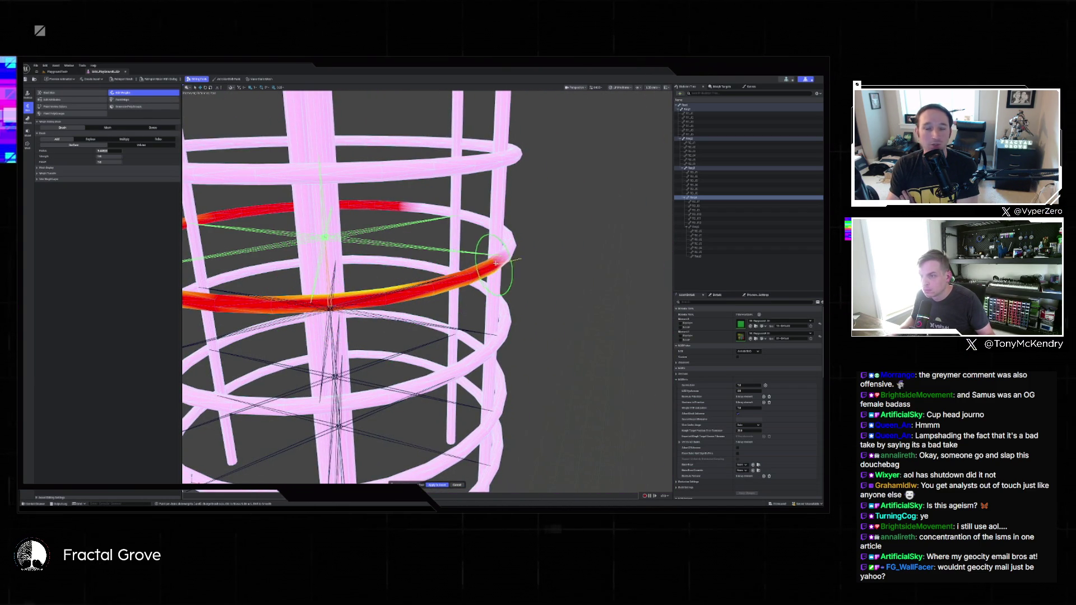
{"action": "scroll", "coordinate": [500, 261], "scroll_direction": "up", "scroll_amount": 5}
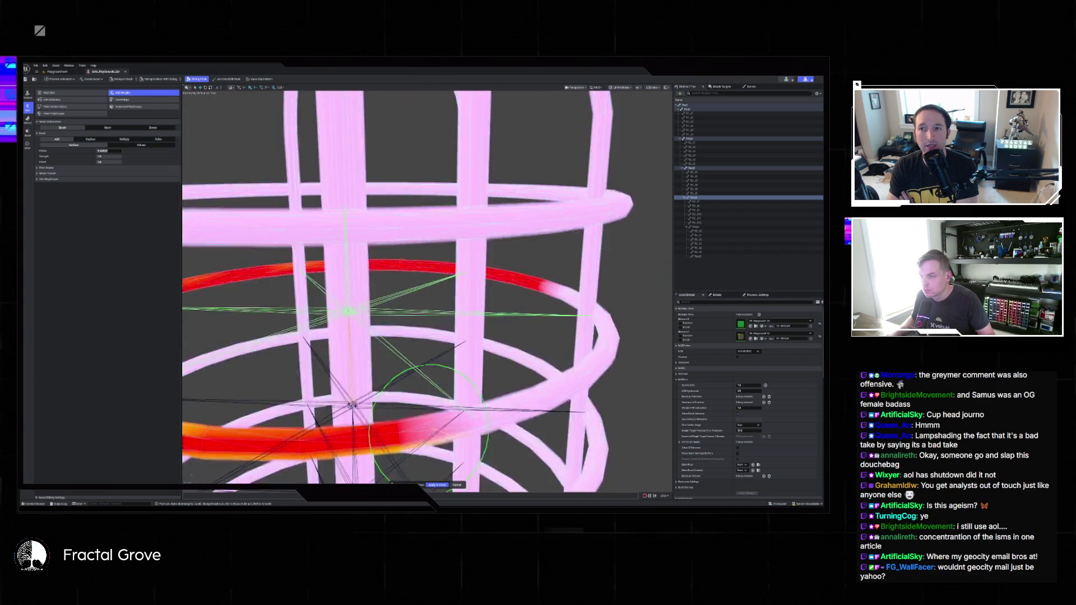
{"action": "scroll", "coordinate": [325, 374], "scroll_direction": "down", "scroll_amount": 1}
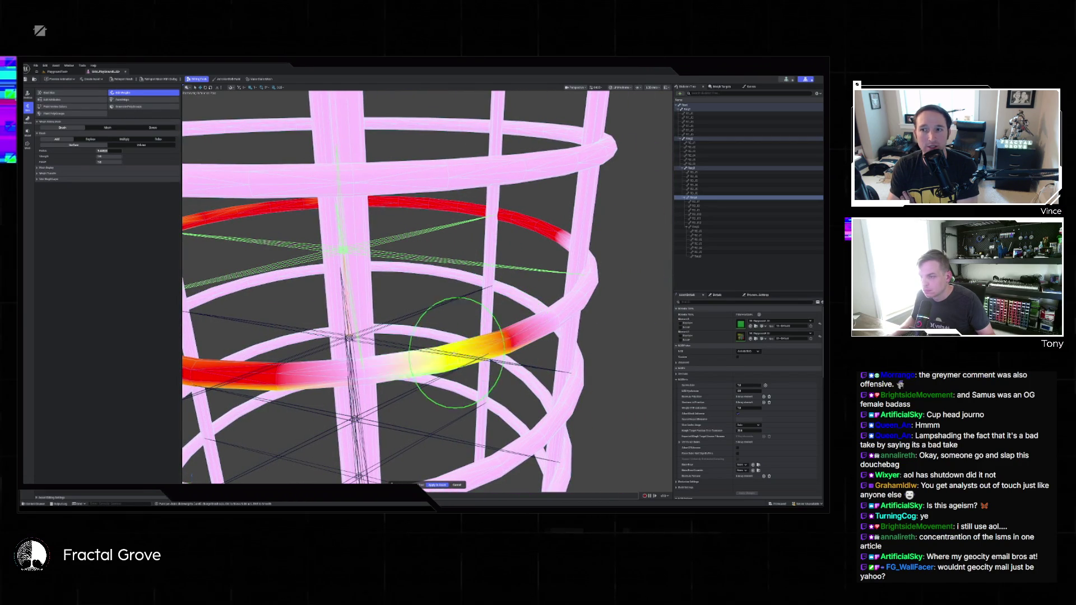
{"action": "left_click_drag", "start_coordinate": [421, 367], "coordinate": [342, 375]}
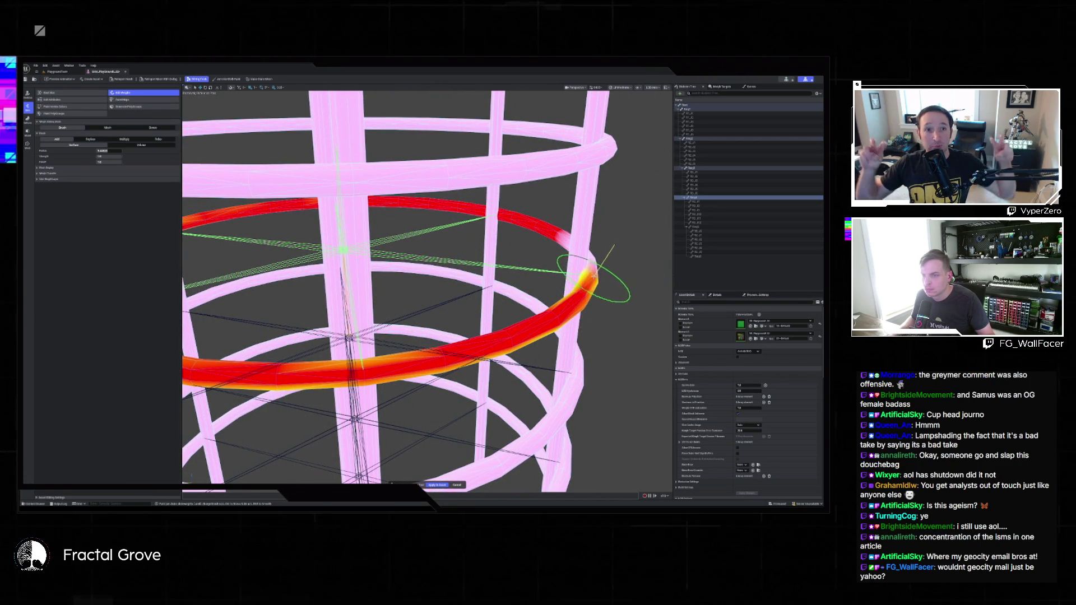
{"action": "mouse_move", "coordinate": [561, 306]}
{"action": "left_mouse_down"}
{"action": "mouse_move", "coordinate": [531, 373]}
{"action": "mouse_move", "coordinate": [499, 348]}
{"action": "mouse_move", "coordinate": [505, 373]}
{"action": "left_mouse_up"}
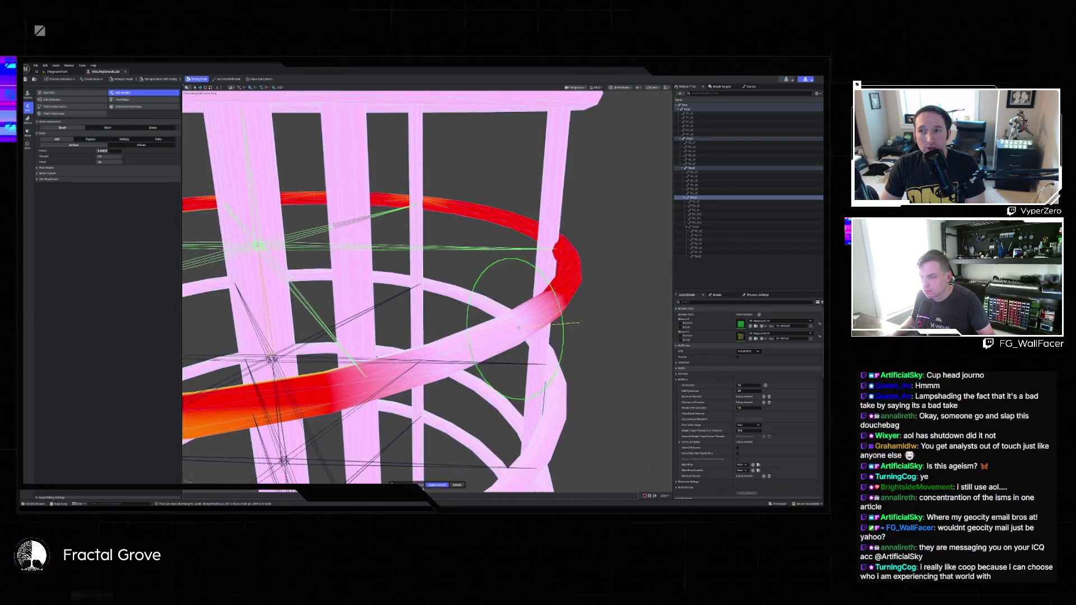
{"action": "mouse_move", "coordinate": [433, 362]}
{"action": "left_mouse_down"}
{"action": "mouse_move", "coordinate": [392, 350]}
{"action": "mouse_move", "coordinate": [387, 361]}
{"action": "left_mouse_up"}
{"action": "mouse_move", "coordinate": [428, 249]}
{"action": "left_mouse_down"}
{"action": "mouse_move", "coordinate": [297, 292]}
{"action": "mouse_move", "coordinate": [286, 317]}
{"action": "left_mouse_up"}
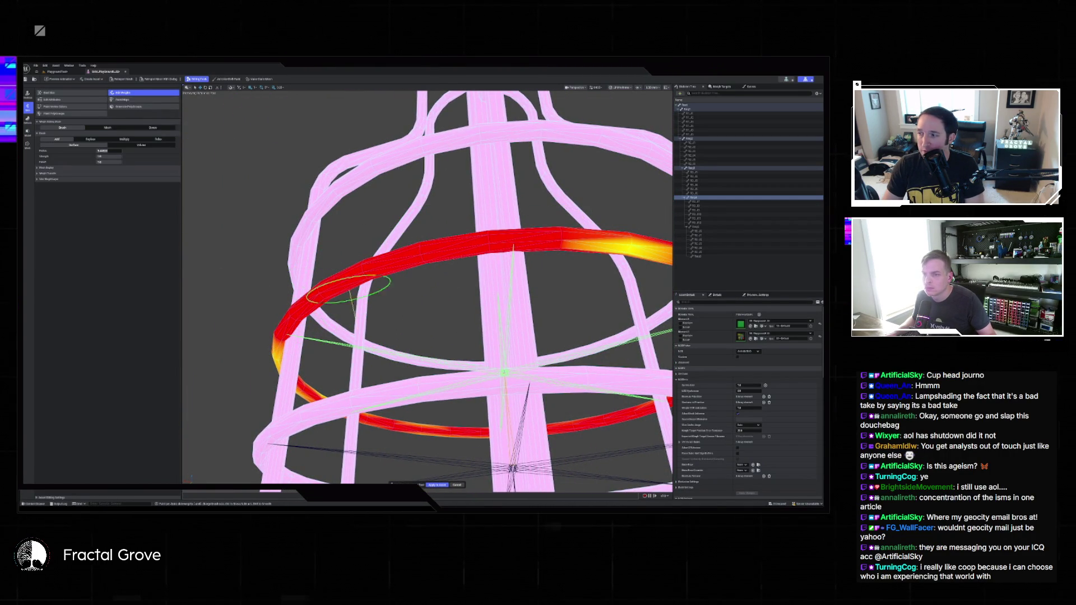
{"action": "mouse_move", "coordinate": [580, 246]}
{"action": "left_mouse_down"}
{"action": "mouse_move", "coordinate": [633, 305]}
{"action": "mouse_move", "coordinate": [612, 252]}
{"action": "mouse_move", "coordinate": [427, 173]}
{"action": "mouse_move", "coordinate": [446, 118]}
{"action": "mouse_move", "coordinate": [370, 236]}
{"action": "mouse_move", "coordinate": [488, 211]}
{"action": "left_mouse_up"}
{"action": "mouse_move", "coordinate": [384, 227]}
{"action": "left_mouse_down"}
{"action": "mouse_move", "coordinate": [241, 157]}
{"action": "mouse_move", "coordinate": [358, 235]}
{"action": "mouse_move", "coordinate": [404, 241]}
{"action": "mouse_move", "coordinate": [397, 312]}
{"action": "mouse_move", "coordinate": [622, 359]}
{"action": "mouse_move", "coordinate": [445, 273]}
{"action": "mouse_move", "coordinate": [432, 252]}
{"action": "mouse_move", "coordinate": [202, 297]}
{"action": "mouse_move", "coordinate": [506, 301]}
{"action": "mouse_move", "coordinate": [504, 348]}
{"action": "mouse_move", "coordinate": [552, 339]}
{"action": "mouse_move", "coordinate": [594, 443]}
{"action": "mouse_move", "coordinate": [615, 435]}
{"action": "mouse_move", "coordinate": [577, 444]}
{"action": "mouse_move", "coordinate": [583, 487]}
{"action": "mouse_move", "coordinate": [481, 452]}
{"action": "mouse_move", "coordinate": [469, 387]}
{"action": "mouse_move", "coordinate": [566, 432]}
{"action": "left_mouse_up"}
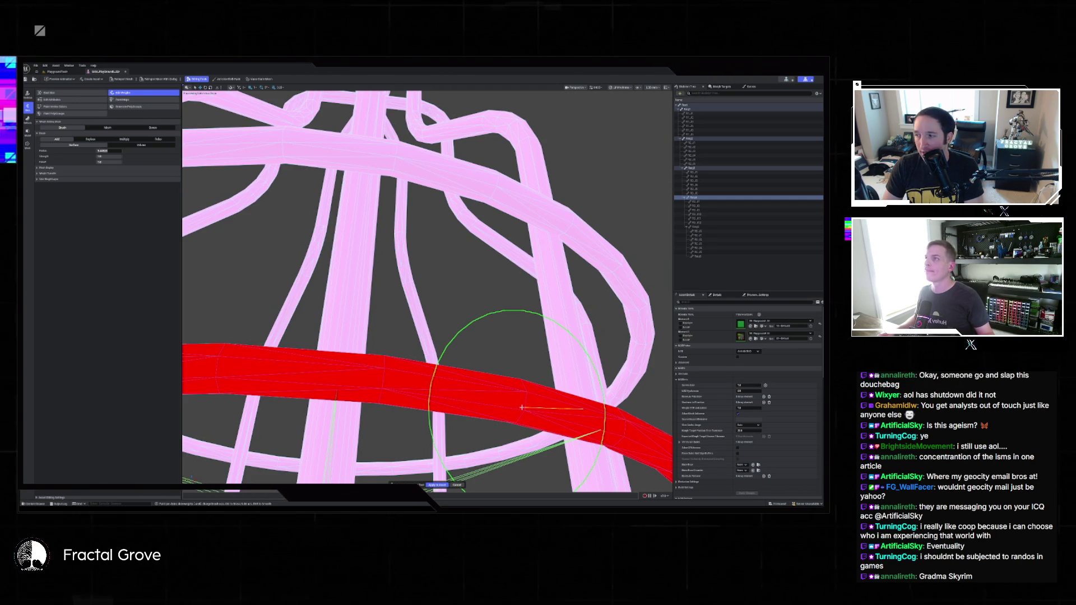
Zoom and frame the view on the painted ring, then finish weight editing
{"action": "scroll", "coordinate": [420, 384], "scroll_direction": "down", "scroll_amount": 5}
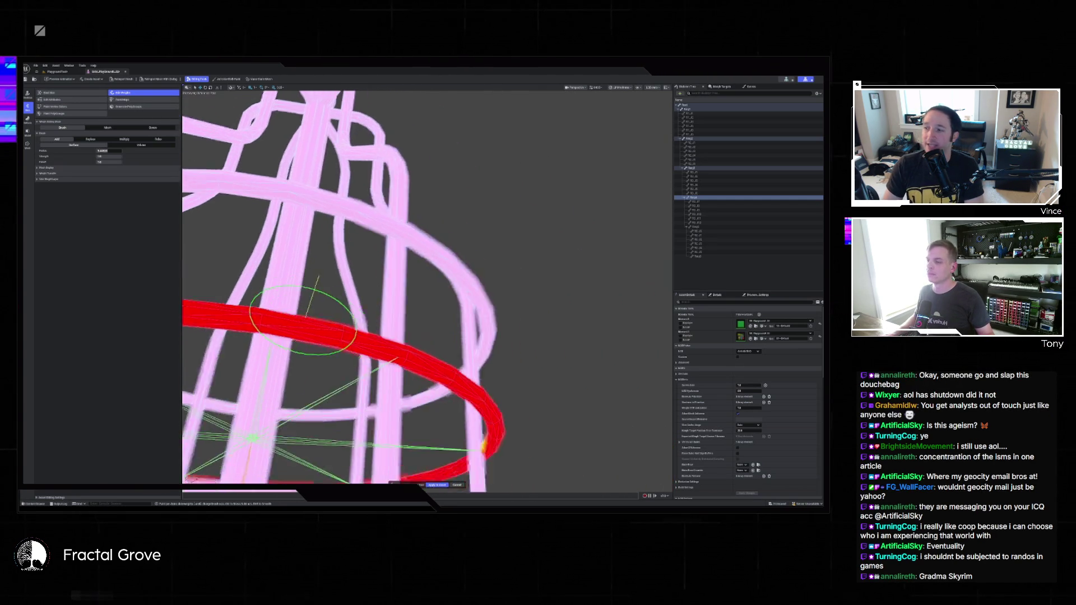
{"action": "scroll", "coordinate": [428, 313], "scroll_direction": "up", "scroll_amount": 5}
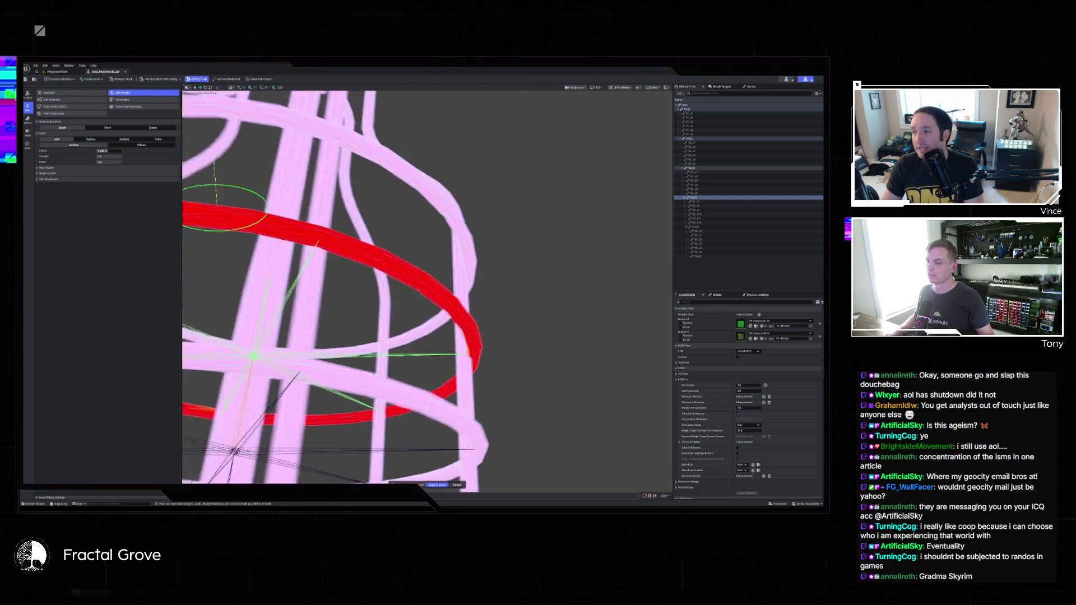
{"action": "scroll", "coordinate": [396, 304], "scroll_direction": "up", "scroll_amount": 5}
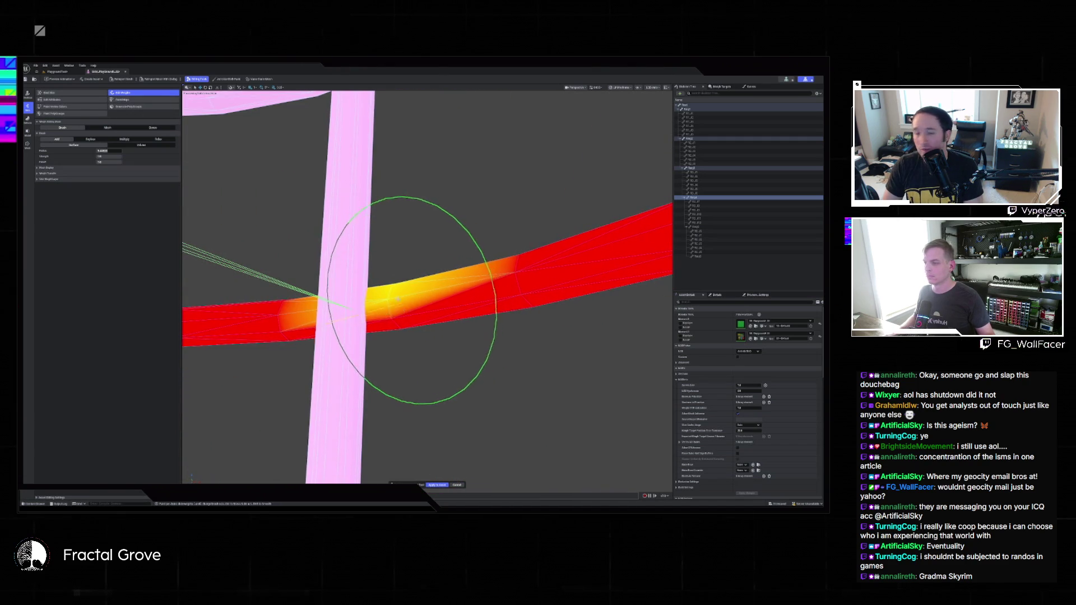
{"action": "scroll", "coordinate": [396, 304], "scroll_direction": "down", "scroll_amount": 5}
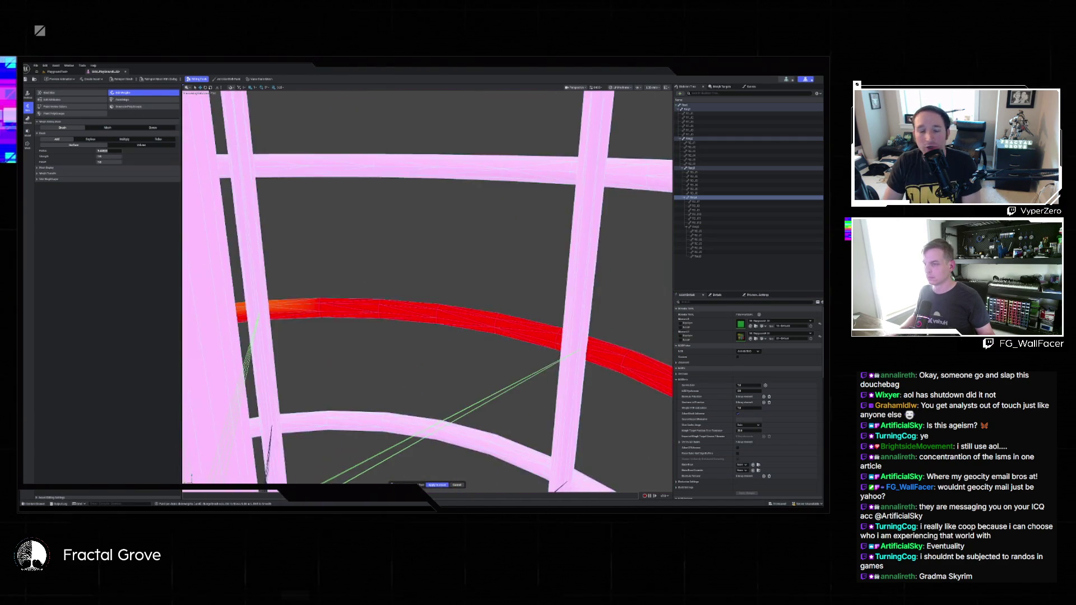
{"action": "scroll", "coordinate": [314, 346], "scroll_direction": "down", "scroll_amount": 5}
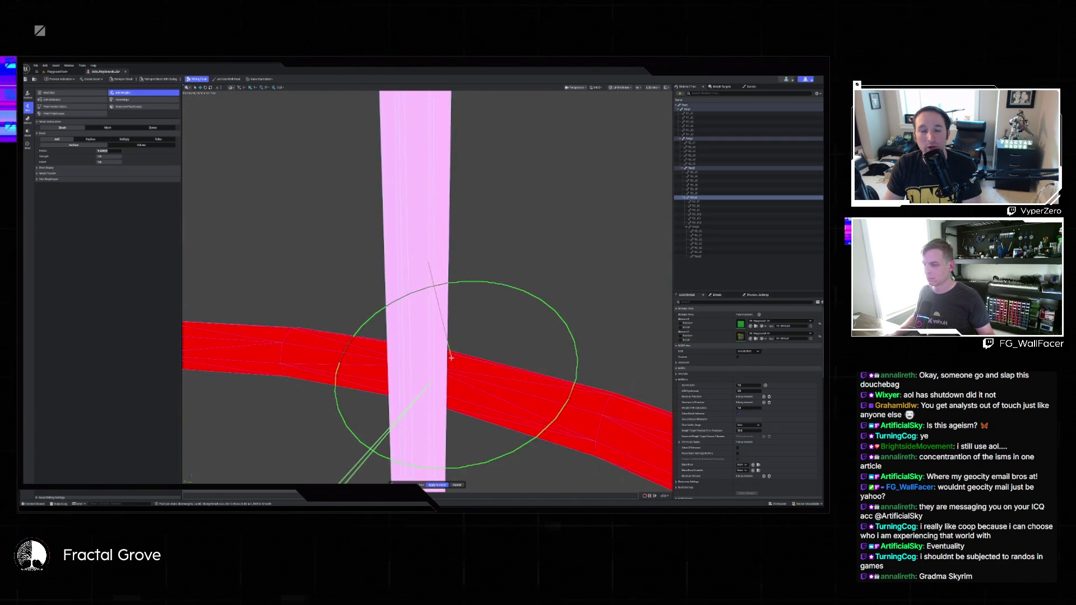
{"action": "scroll", "coordinate": [314, 346], "scroll_direction": "down", "scroll_amount": 3}
{"action": "scroll", "coordinate": [448, 314], "scroll_direction": "up", "scroll_amount": 4}
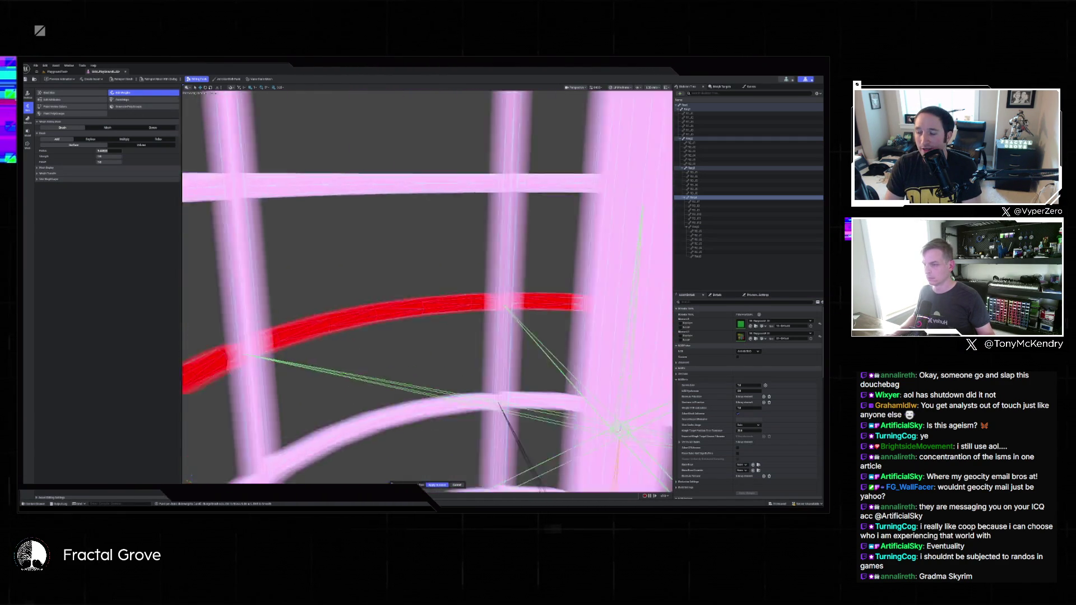
{"action": "scroll", "coordinate": [504, 370], "scroll_direction": "up", "scroll_amount": 5}
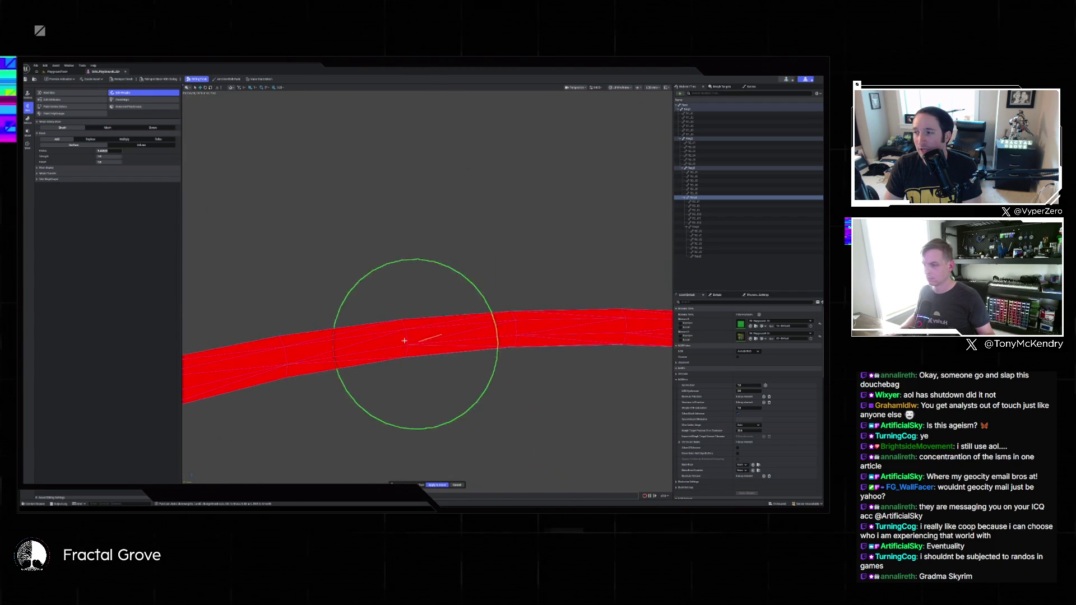
{"action": "scroll", "coordinate": [403, 336], "scroll_direction": "down", "scroll_amount": 4}
{"action": "scroll", "coordinate": [394, 262], "scroll_direction": "down", "scroll_amount": 6}
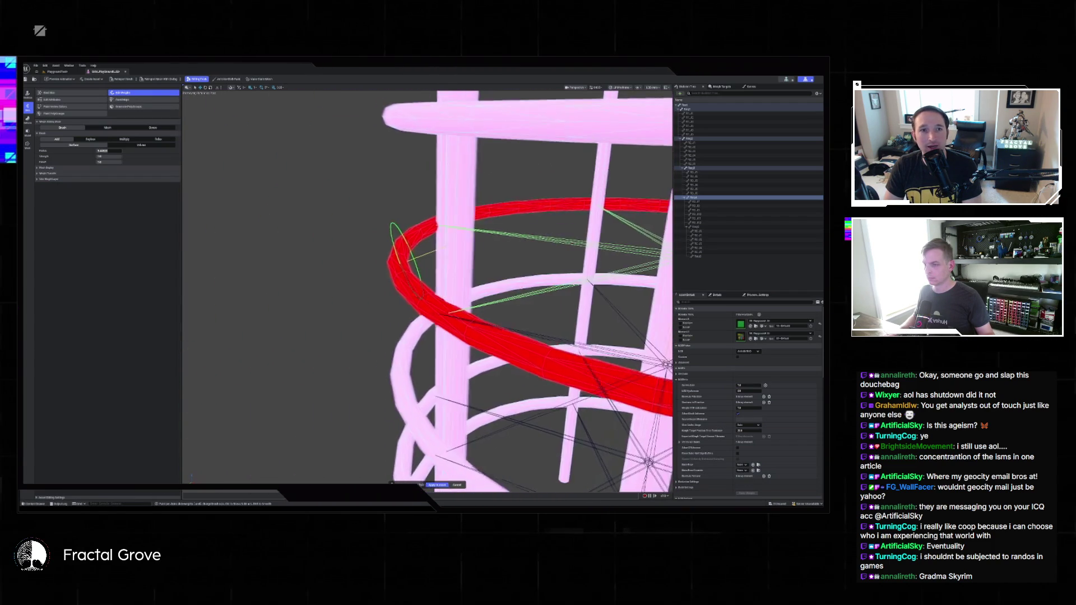
{"action": "scroll", "coordinate": [415, 247], "scroll_direction": "up", "scroll_amount": 4}
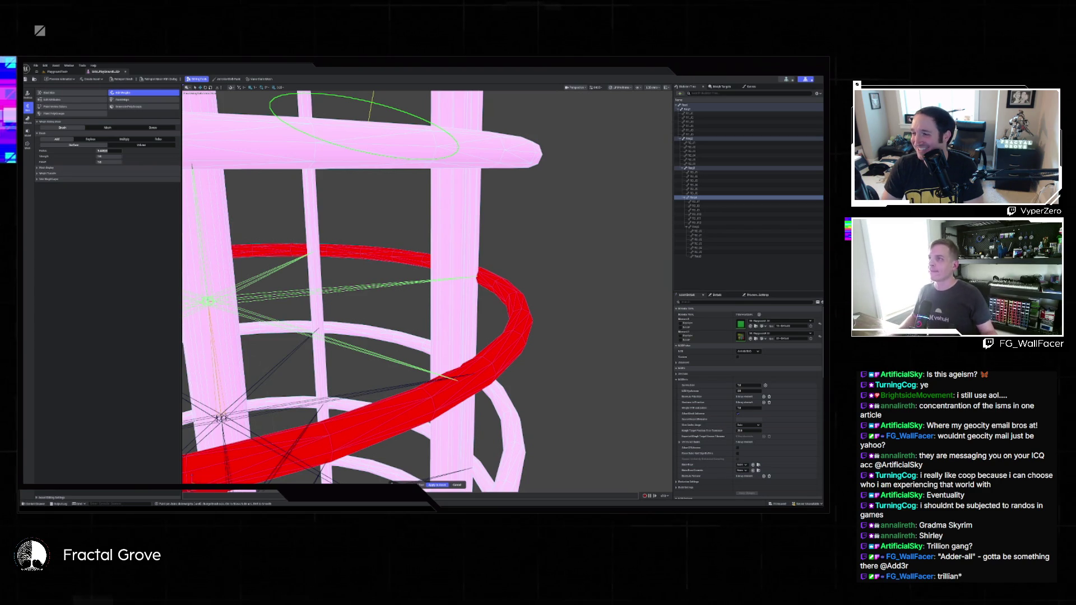
{"action": "key", "text": "f"}
{"action": "scroll", "coordinate": [426, 292], "scroll_direction": "up", "scroll_amount": 5}
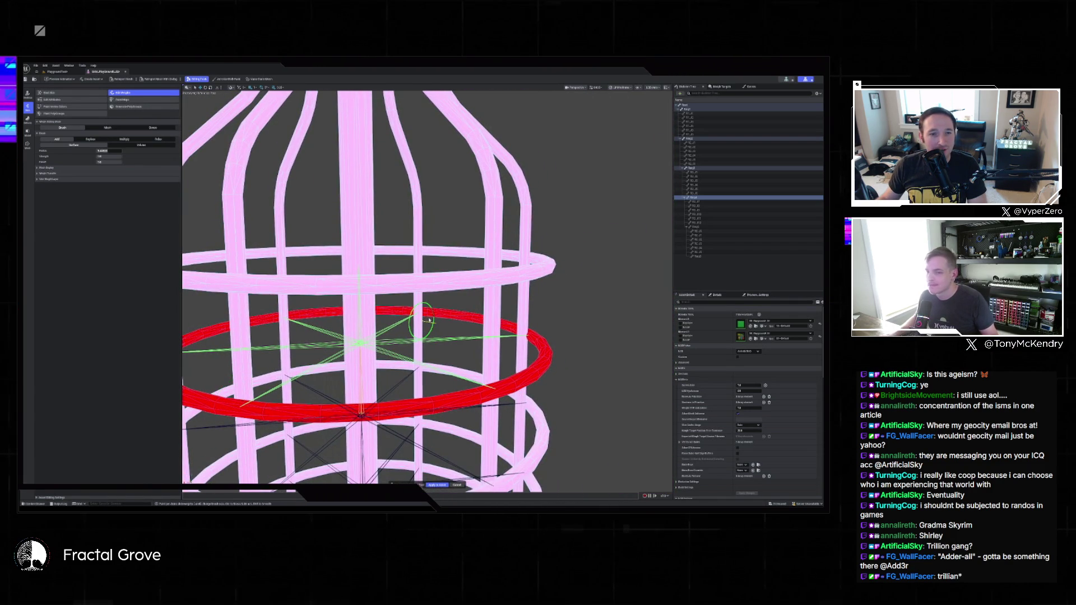
{"action": "key", "text": "f"}
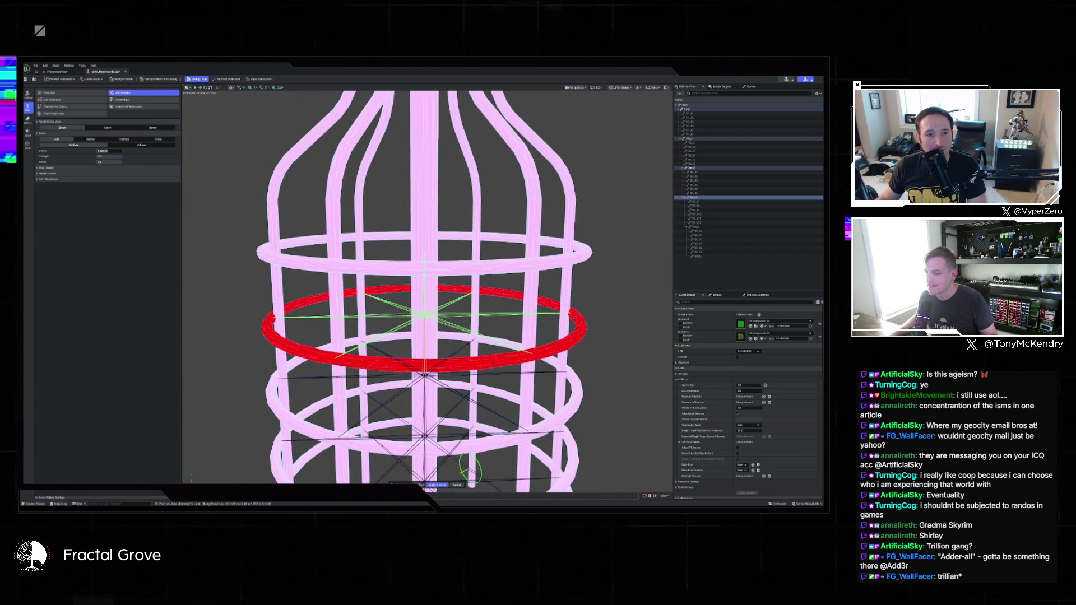
{"action": "left_click", "coordinate": [437, 486]}
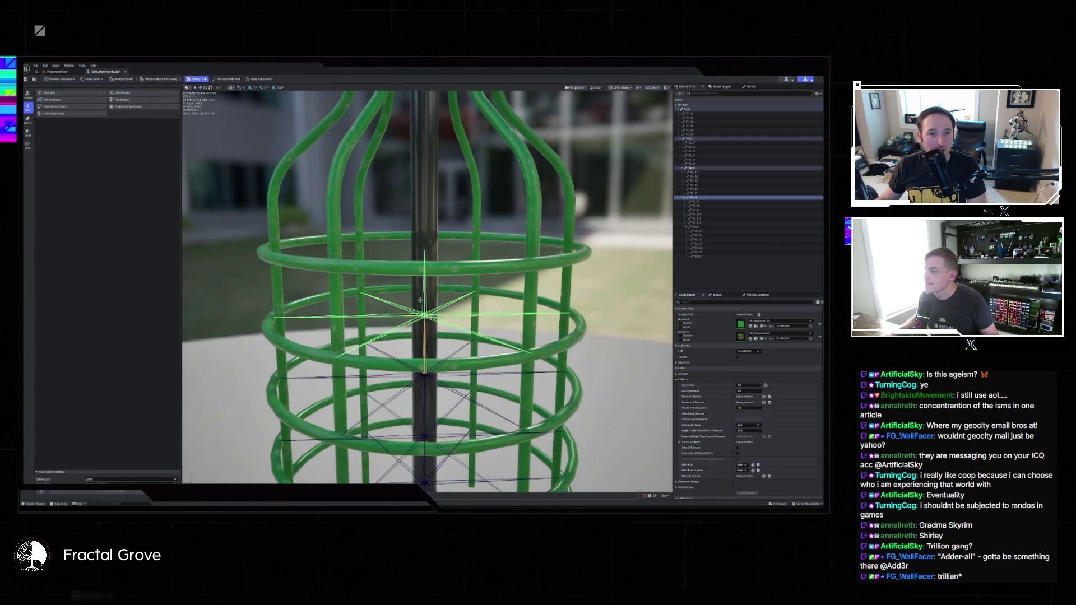
Rotate the middle ring's bone to test its weights, then select the top ring's bone
{"action": "mouse_move", "coordinate": [423, 315]}
{"action": "left_mouse_down"}
{"action": "mouse_move", "coordinate": [421, 325]}
{"action": "mouse_move", "coordinate": [397, 280]}
{"action": "left_mouse_up"}
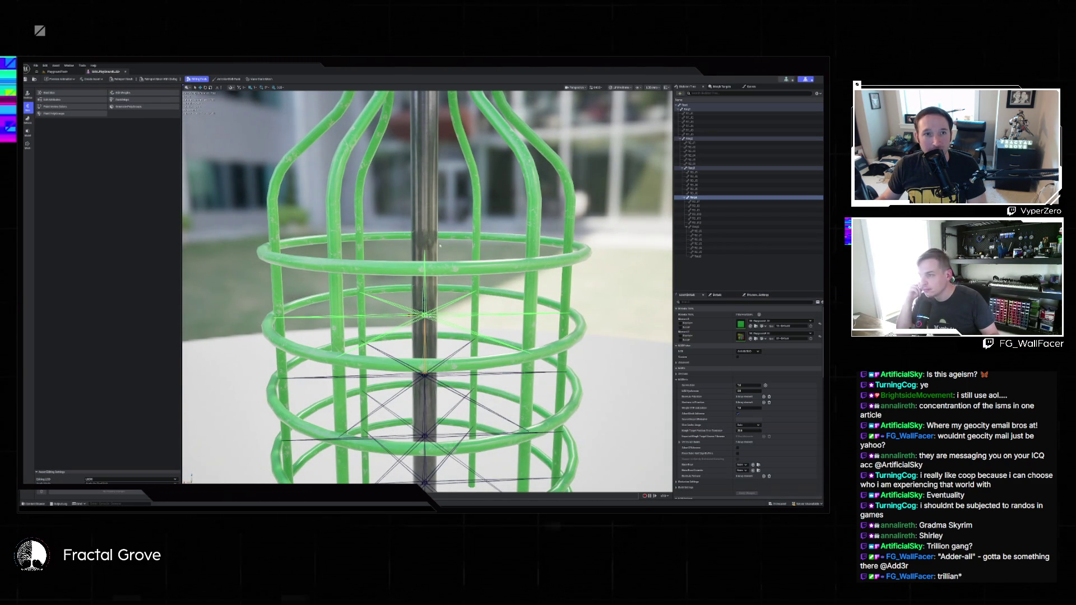
{"action": "left_click", "coordinate": [695, 227]}
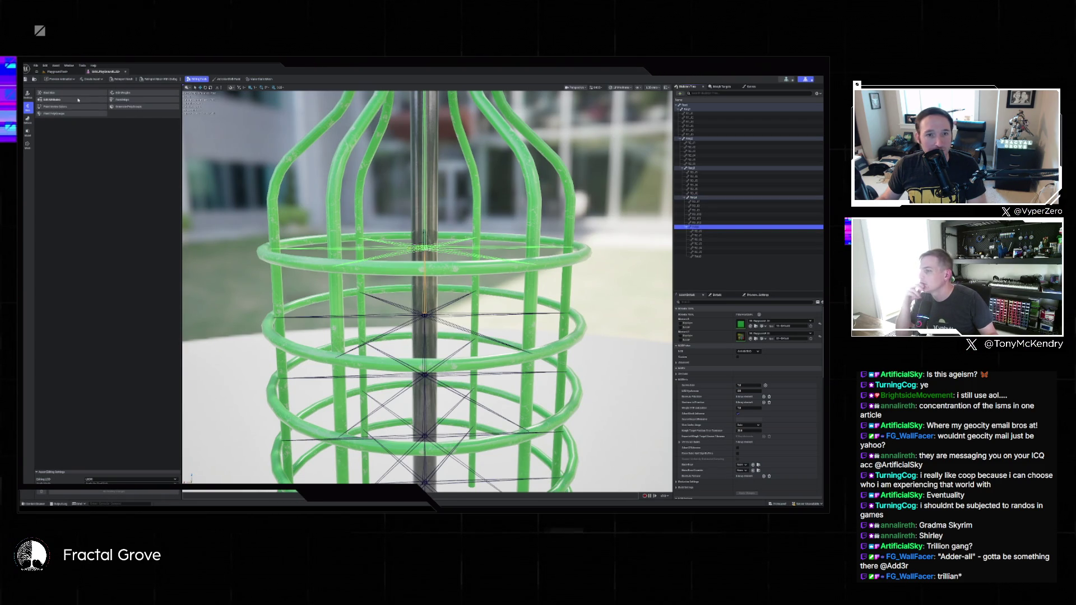
{"action": "key", "text": "alt+h"}
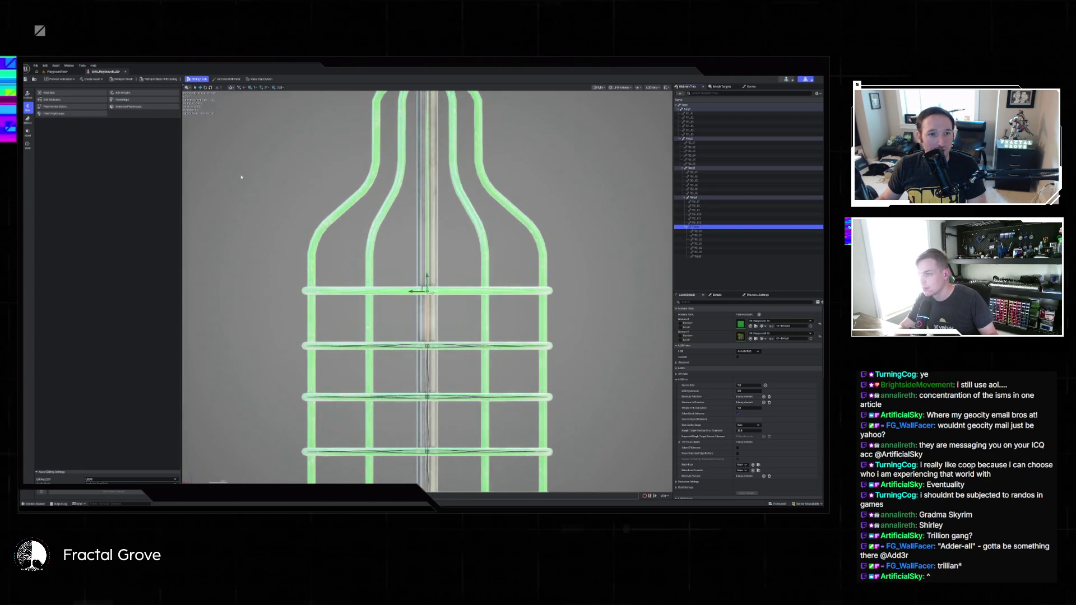
{"action": "key", "text": "alt+g"}
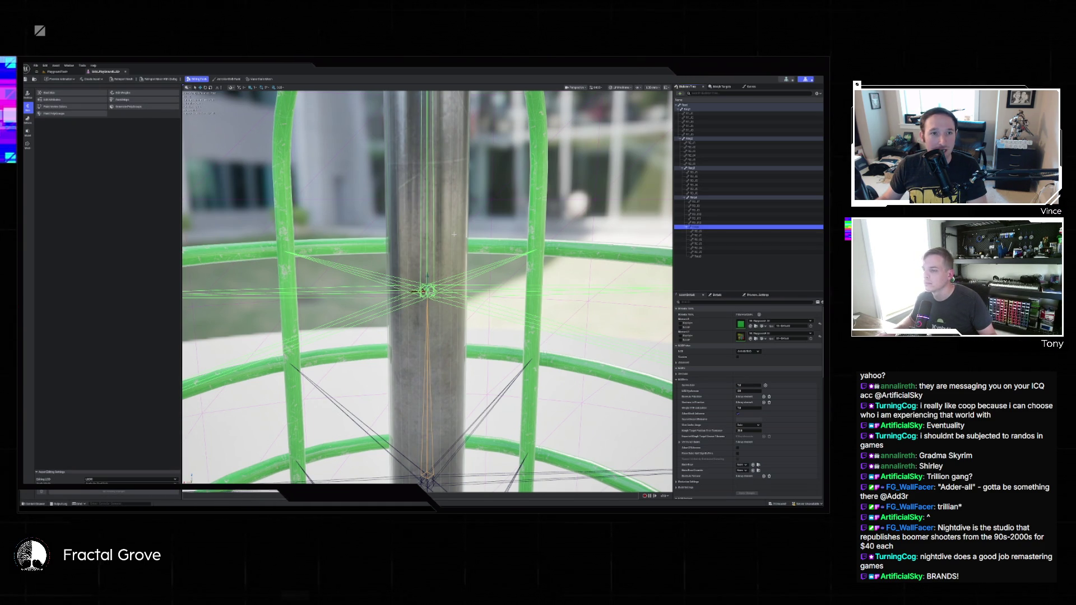
Start skin-weight painting for the top ring's bone
{"action": "scroll", "coordinate": [460, 230], "scroll_direction": "down", "scroll_amount": 10}
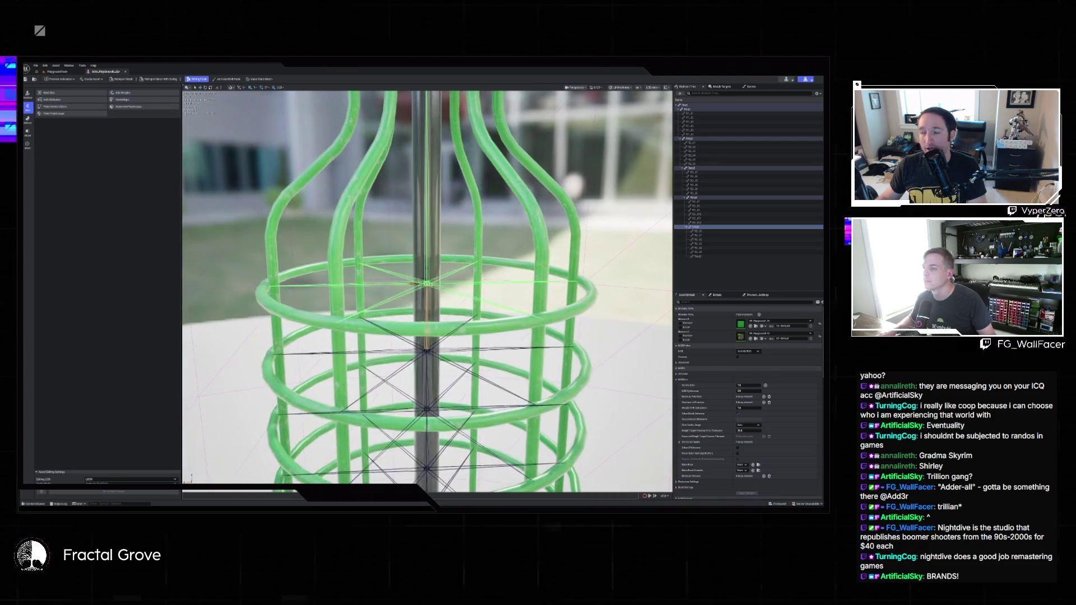
{"action": "scroll", "coordinate": [428, 292], "scroll_direction": "down", "scroll_amount": 3}
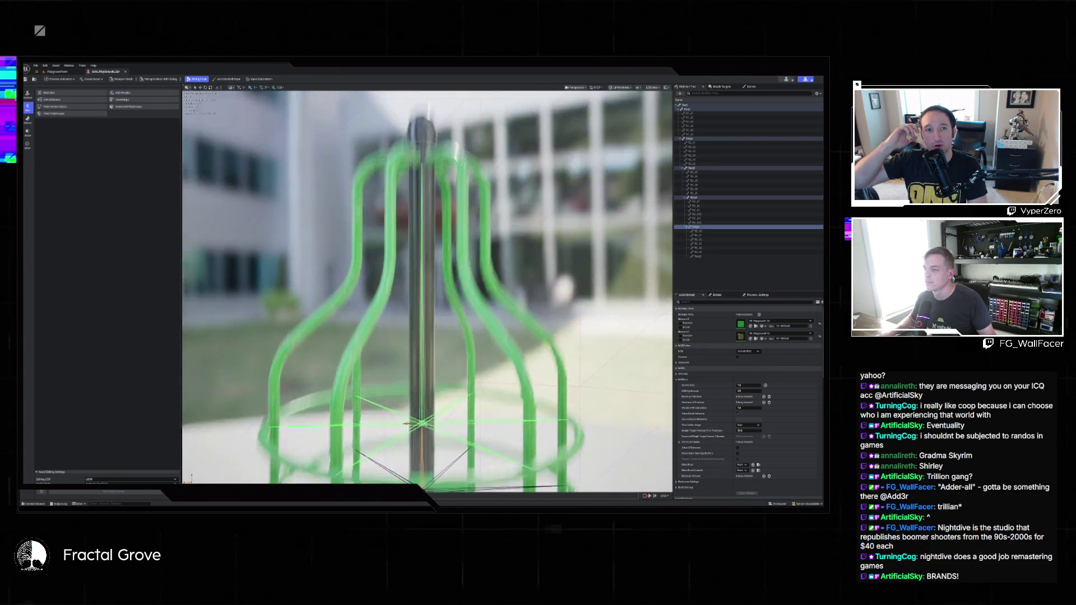
{"action": "scroll", "coordinate": [259, 199], "scroll_direction": "up", "scroll_amount": 5}
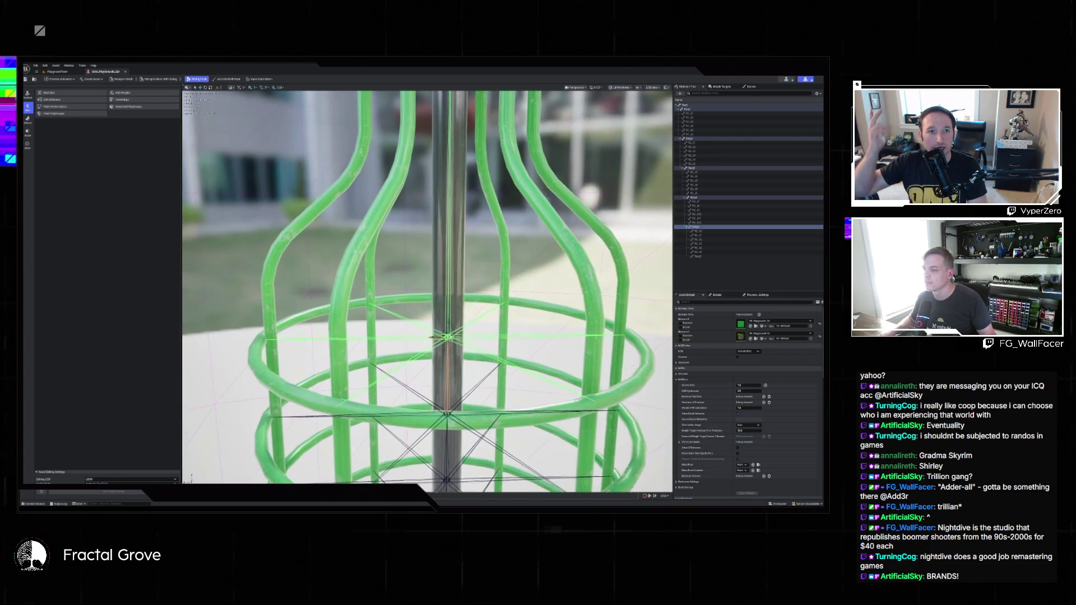
{"action": "left_click", "coordinate": [137, 95]}
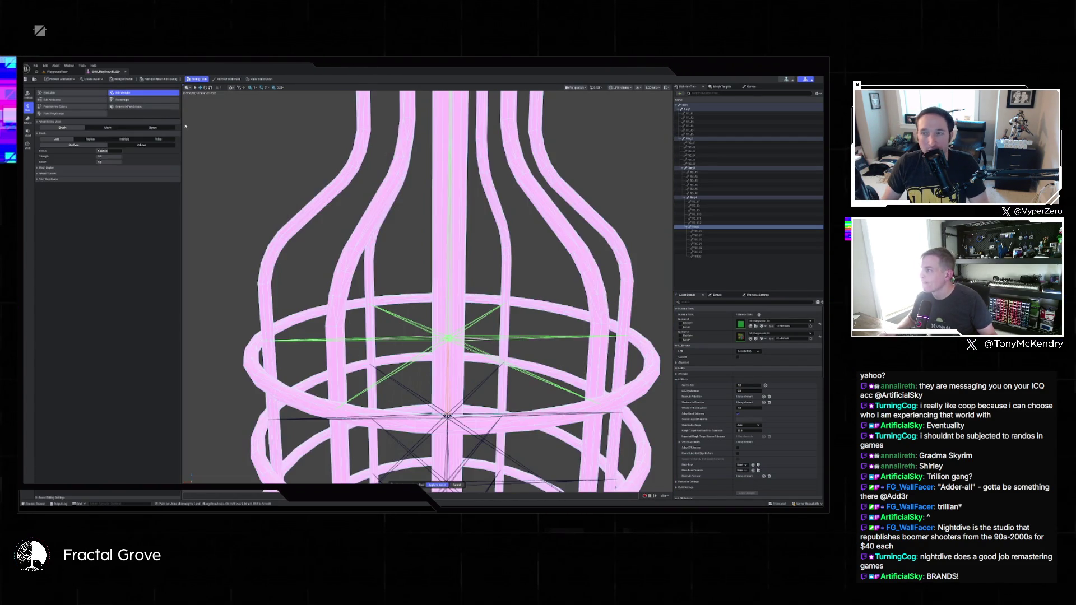
Paint weight along the upper ring out to its left end, orbiting between strokes
{"action": "mouse_move", "coordinate": [472, 321]}
{"action": "left_mouse_down"}
{"action": "mouse_move", "coordinate": [505, 297]}
{"action": "mouse_move", "coordinate": [544, 233]}
{"action": "mouse_move", "coordinate": [649, 305]}
{"action": "mouse_move", "coordinate": [504, 300]}
{"action": "mouse_move", "coordinate": [555, 295]}
{"action": "mouse_move", "coordinate": [359, 258]}
{"action": "mouse_move", "coordinate": [311, 238]}
{"action": "mouse_move", "coordinate": [286, 210]}
{"action": "mouse_move", "coordinate": [264, 240]}
{"action": "mouse_move", "coordinate": [300, 351]}
{"action": "left_mouse_up"}
{"action": "left_click", "coordinate": [476, 319]}
{"action": "scroll", "coordinate": [299, 351], "scroll_direction": "up", "scroll_amount": 3}
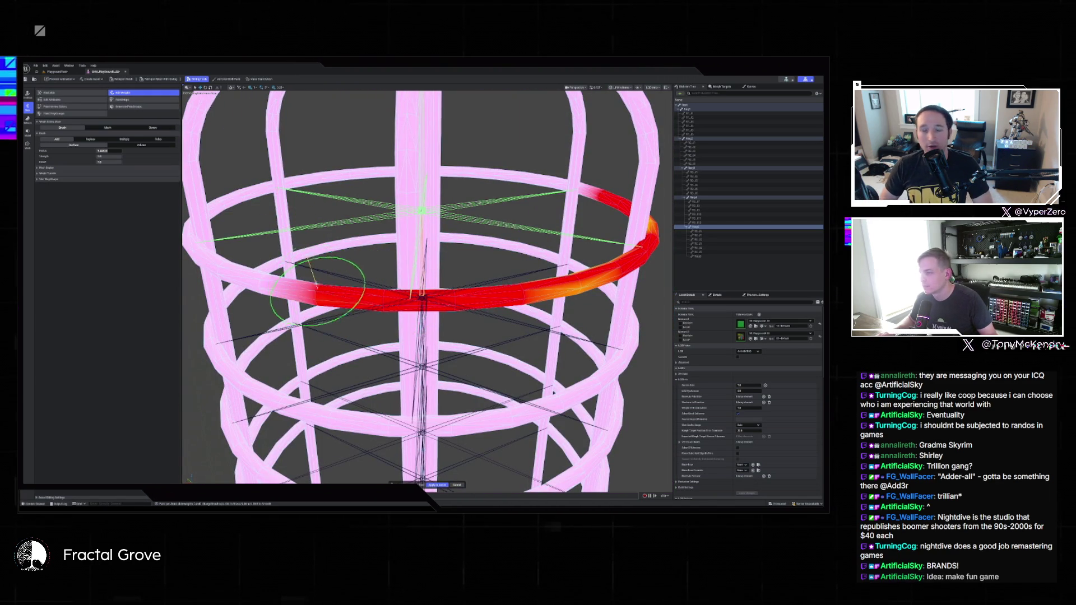
{"action": "mouse_move", "coordinate": [315, 283]}
{"action": "left_mouse_down"}
{"action": "mouse_move", "coordinate": [233, 273]}
{"action": "mouse_move", "coordinate": [190, 242]}
{"action": "left_mouse_up"}
{"action": "left_click_drag", "start_coordinate": [273, 286], "coordinate": [569, 367]}
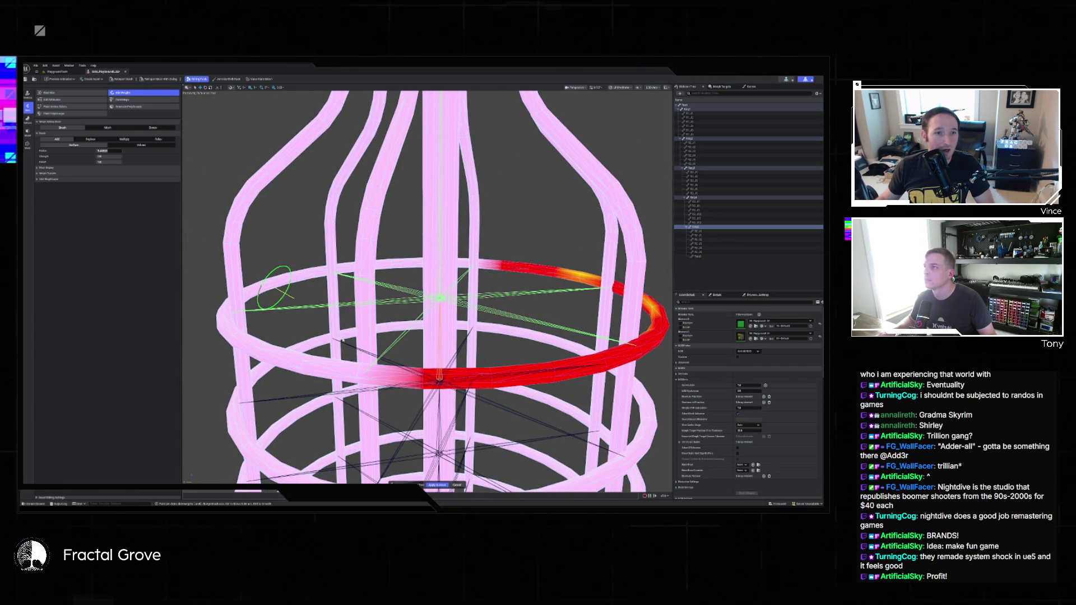
{"action": "left_click", "coordinate": [349, 373]}
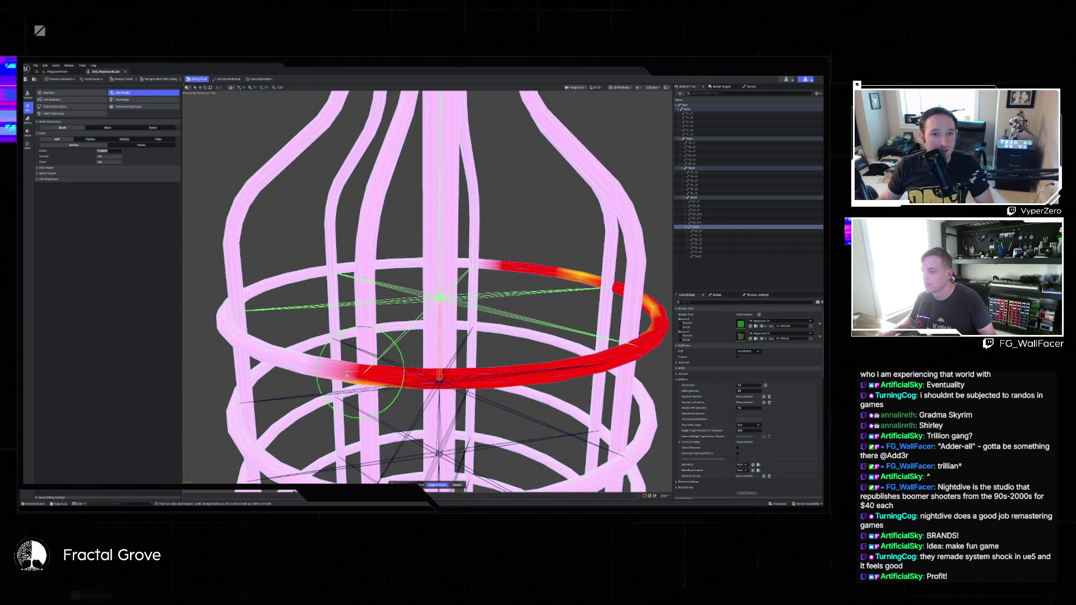
{"action": "left_click_drag", "start_coordinate": [325, 367], "coordinate": [293, 360]}
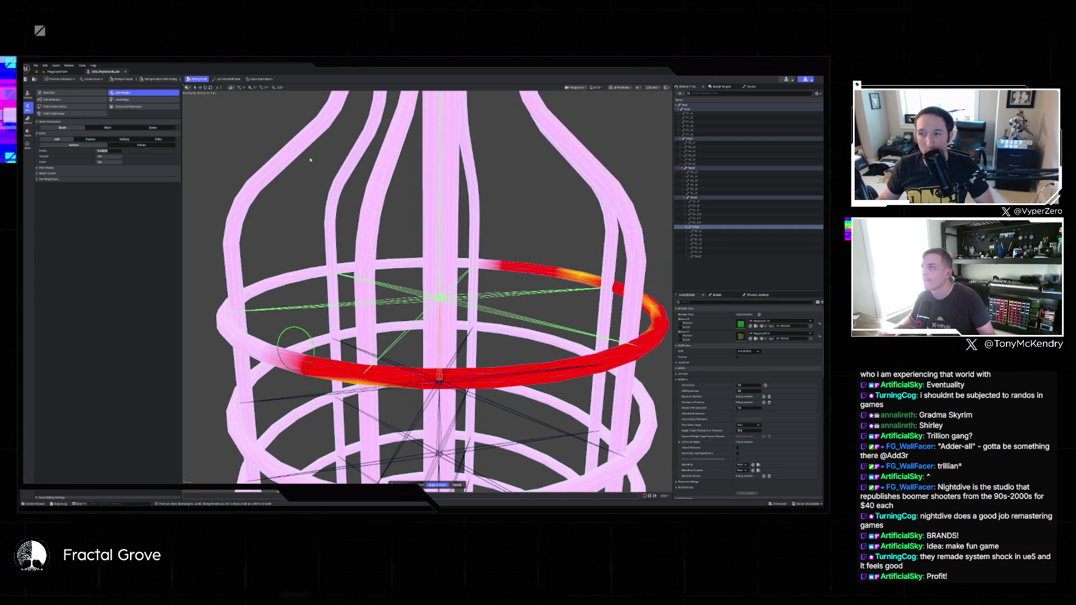
{"action": "mouse_move", "coordinate": [261, 346]}
{"action": "left_mouse_down"}
{"action": "mouse_move", "coordinate": [235, 343]}
{"action": "mouse_move", "coordinate": [219, 323]}
{"action": "mouse_move", "coordinate": [353, 371]}
{"action": "left_mouse_up"}
Paint the upper ring's front and remaining pink section red
{"action": "mouse_move", "coordinate": [393, 339]}
{"action": "left_mouse_down"}
{"action": "mouse_move", "coordinate": [342, 299]}
{"action": "mouse_move", "coordinate": [317, 235]}
{"action": "mouse_move", "coordinate": [331, 227]}
{"action": "mouse_move", "coordinate": [395, 246]}
{"action": "left_mouse_up"}
{"action": "mouse_move", "coordinate": [606, 317]}
{"action": "left_mouse_down"}
{"action": "mouse_move", "coordinate": [278, 276]}
{"action": "mouse_move", "coordinate": [216, 243]}
{"action": "mouse_move", "coordinate": [303, 339]}
{"action": "left_mouse_up"}
{"action": "mouse_move", "coordinate": [409, 382]}
{"action": "left_mouse_down"}
{"action": "mouse_move", "coordinate": [522, 355]}
{"action": "mouse_move", "coordinate": [501, 342]}
{"action": "left_mouse_up"}
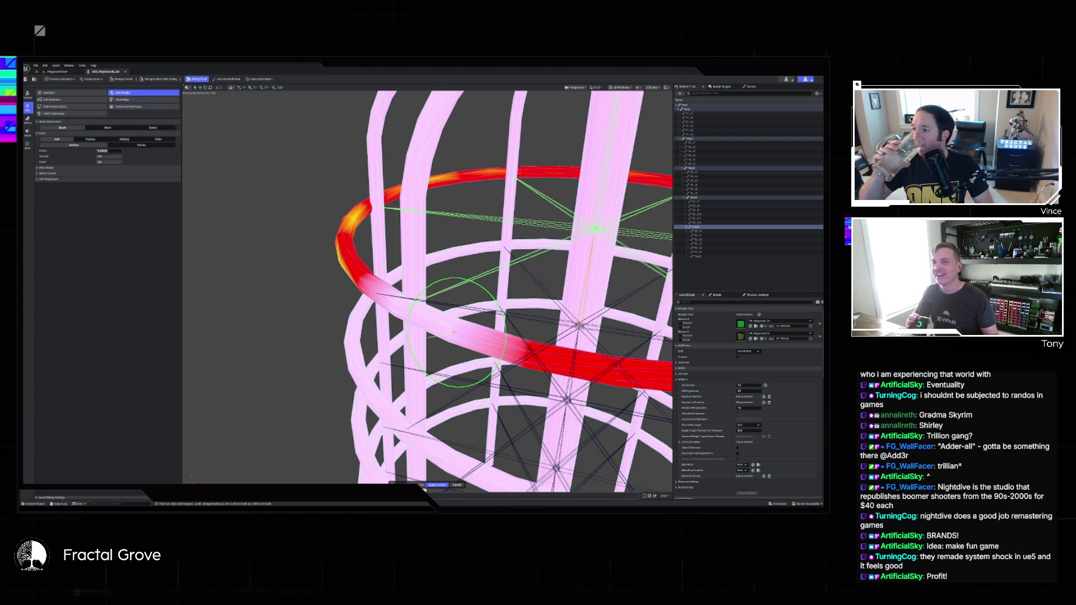
{"action": "mouse_move", "coordinate": [454, 332]}
{"action": "left_mouse_down"}
{"action": "mouse_move", "coordinate": [386, 286]}
{"action": "mouse_move", "coordinate": [602, 364]}
{"action": "left_mouse_up"}
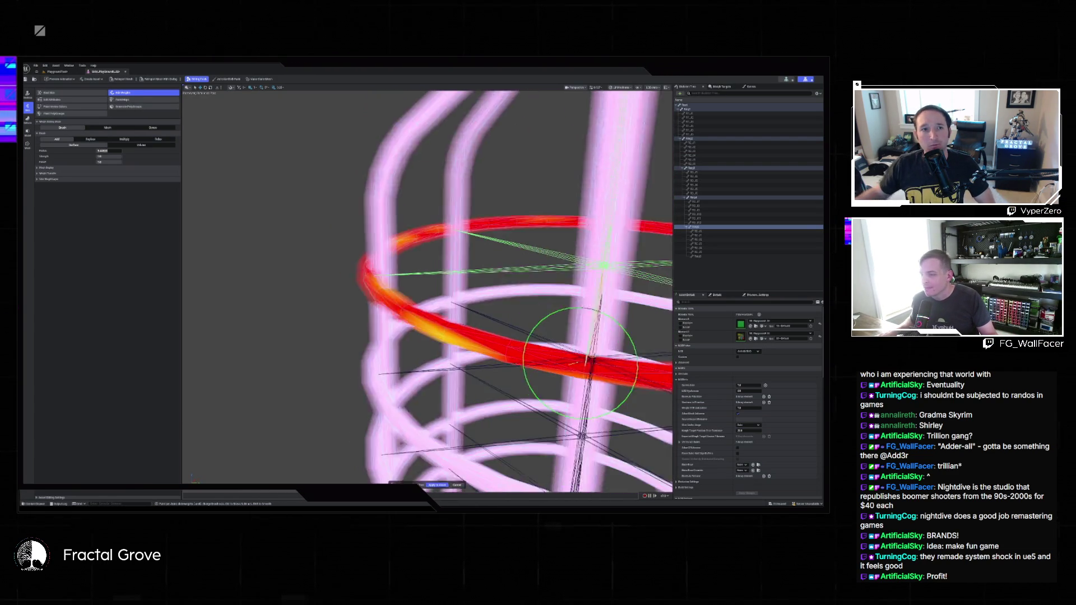
Fill the upper ring's orange left section with full red weight and finish painting
{"action": "mouse_move", "coordinate": [404, 387]}
{"action": "left_mouse_down"}
{"action": "mouse_move", "coordinate": [387, 302]}
{"action": "mouse_move", "coordinate": [362, 286]}
{"action": "mouse_move", "coordinate": [396, 384]}
{"action": "mouse_move", "coordinate": [535, 392]}
{"action": "mouse_move", "coordinate": [572, 373]}
{"action": "left_mouse_up"}
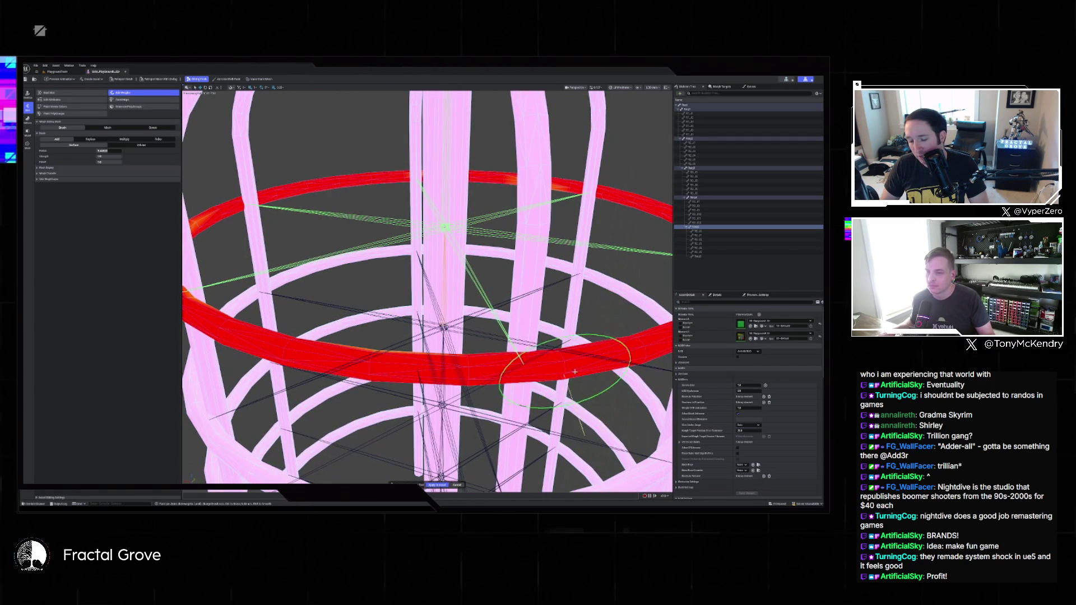
{"action": "mouse_move", "coordinate": [352, 403]}
{"action": "left_mouse_down"}
{"action": "mouse_move", "coordinate": [381, 355]}
{"action": "mouse_move", "coordinate": [391, 367]}
{"action": "left_mouse_up"}
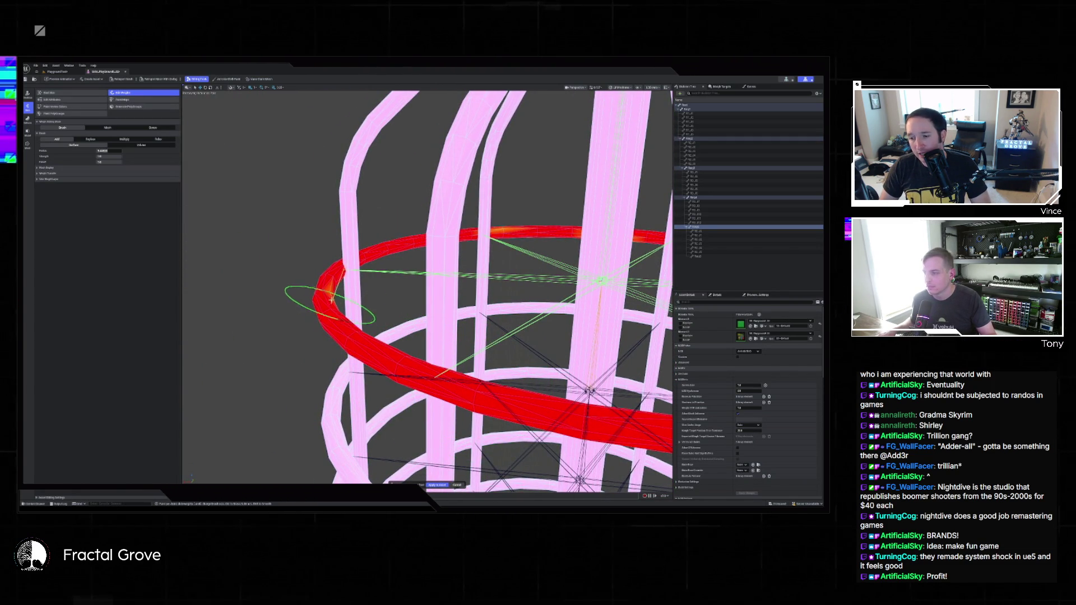
{"action": "scroll", "coordinate": [329, 286], "scroll_direction": "up", "scroll_amount": 10}
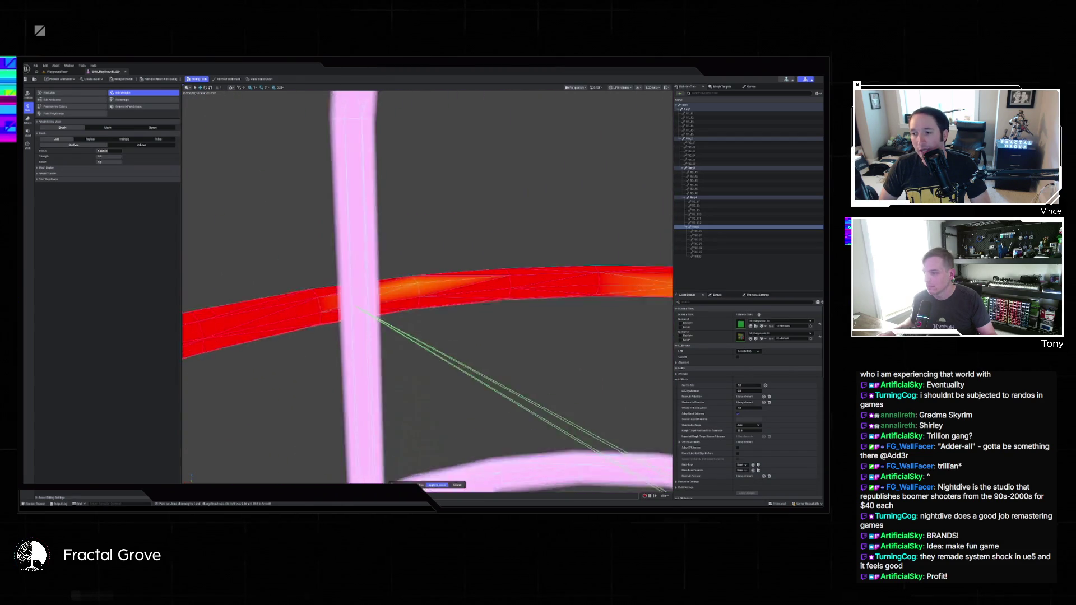
{"action": "key", "text": "Right"}
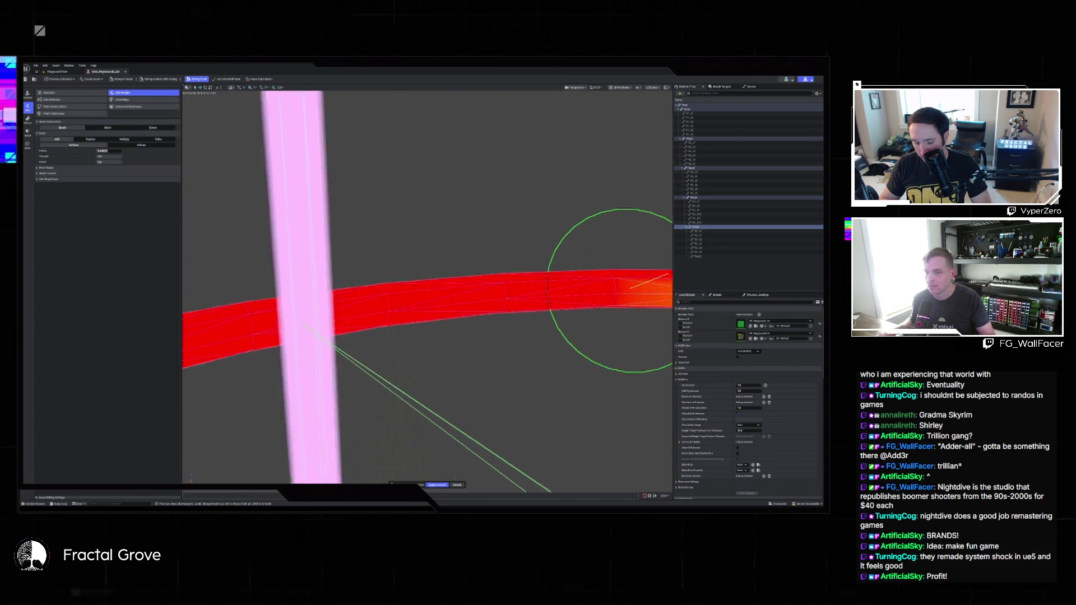
{"action": "mouse_move", "coordinate": [619, 279]}
{"action": "left_mouse_down"}
{"action": "mouse_move", "coordinate": [288, 300]}
{"action": "mouse_move", "coordinate": [241, 314]}
{"action": "mouse_move", "coordinate": [269, 314]}
{"action": "mouse_move", "coordinate": [324, 269]}
{"action": "mouse_move", "coordinate": [392, 301]}
{"action": "mouse_move", "coordinate": [314, 269]}
{"action": "mouse_move", "coordinate": [321, 429]}
{"action": "mouse_move", "coordinate": [364, 313]}
{"action": "mouse_move", "coordinate": [429, 255]}
{"action": "mouse_move", "coordinate": [304, 269]}
{"action": "mouse_move", "coordinate": [426, 235]}
{"action": "mouse_move", "coordinate": [451, 247]}
{"action": "mouse_move", "coordinate": [404, 258]}
{"action": "mouse_move", "coordinate": [429, 255]}
{"action": "mouse_move", "coordinate": [410, 245]}
{"action": "left_mouse_up"}
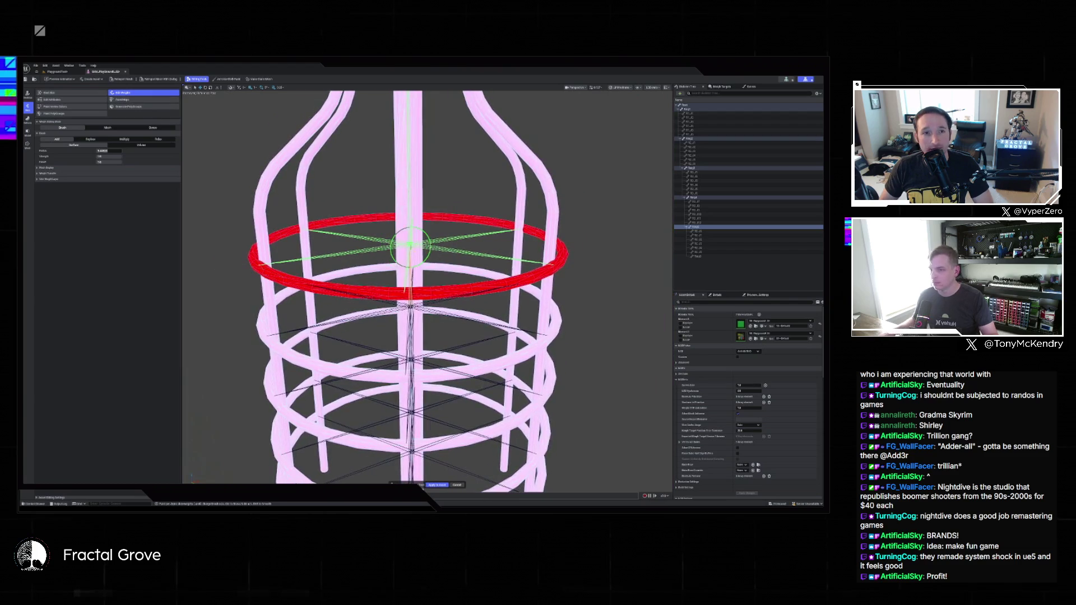
{"action": "left_click", "coordinate": [438, 485]}
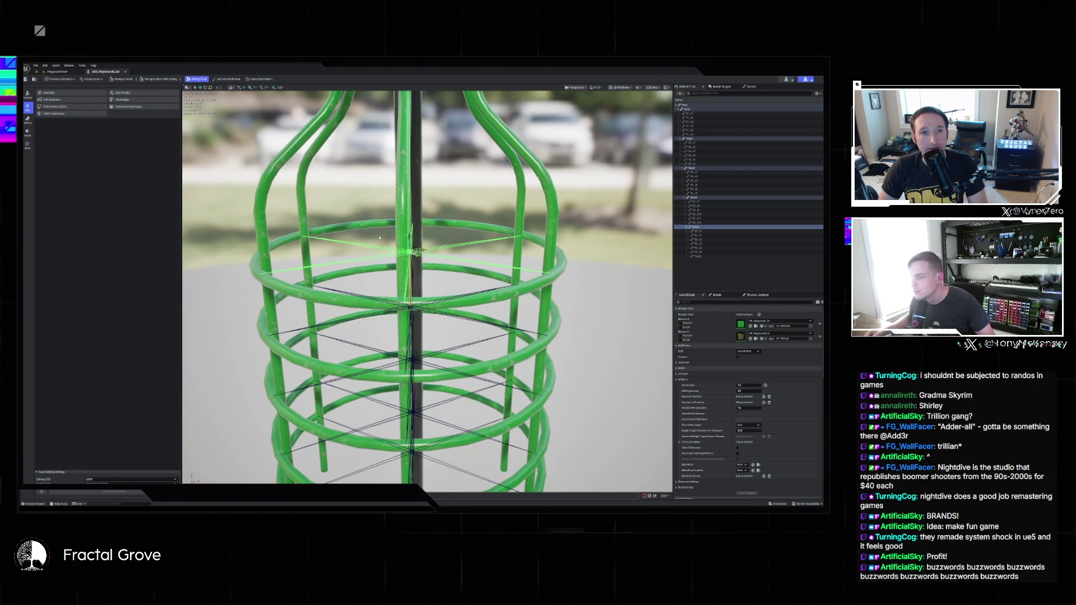
Zoom out to check the whole cage, then switch back to the level editor
{"action": "scroll", "coordinate": [412, 242], "scroll_direction": "down", "scroll_amount": 10}
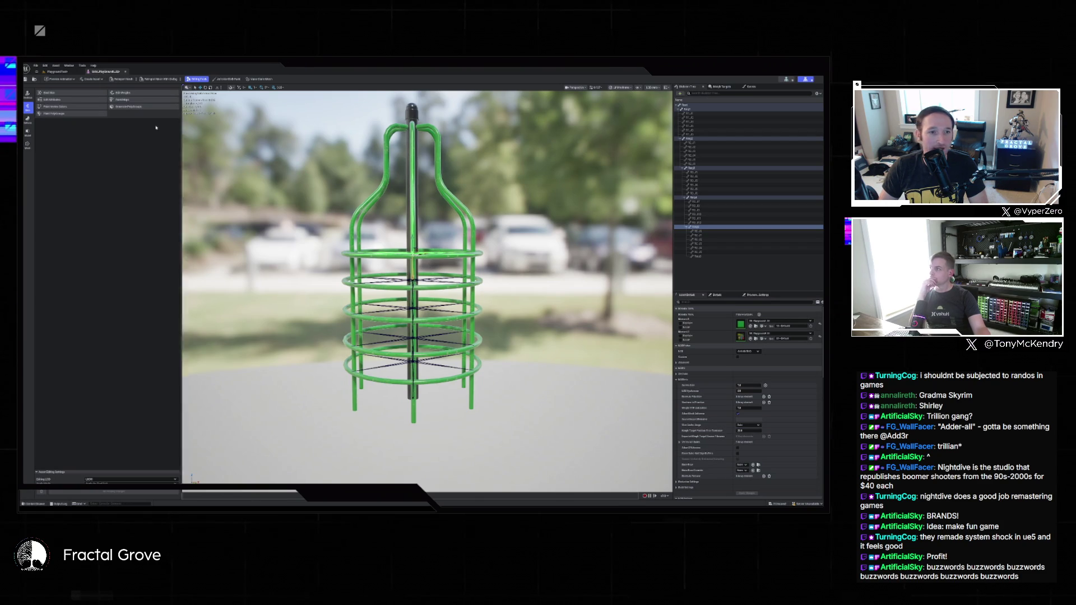
{"action": "key", "text": "ctrl+Tab"}
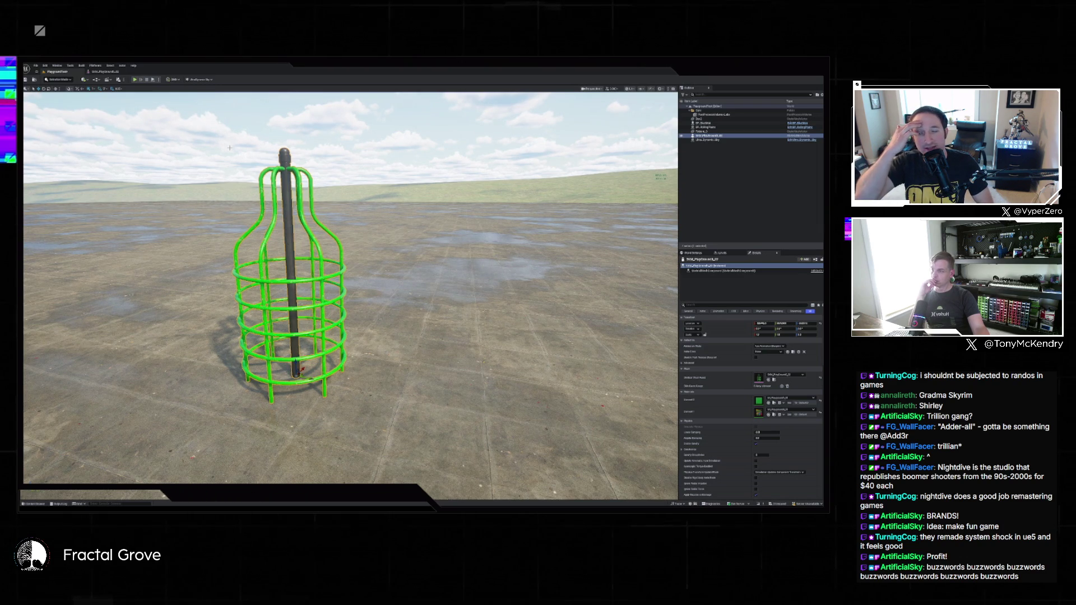
Look over the green cage frame in its mesh editor, then close that editor
{"action": "left_click", "coordinate": [115, 73]}
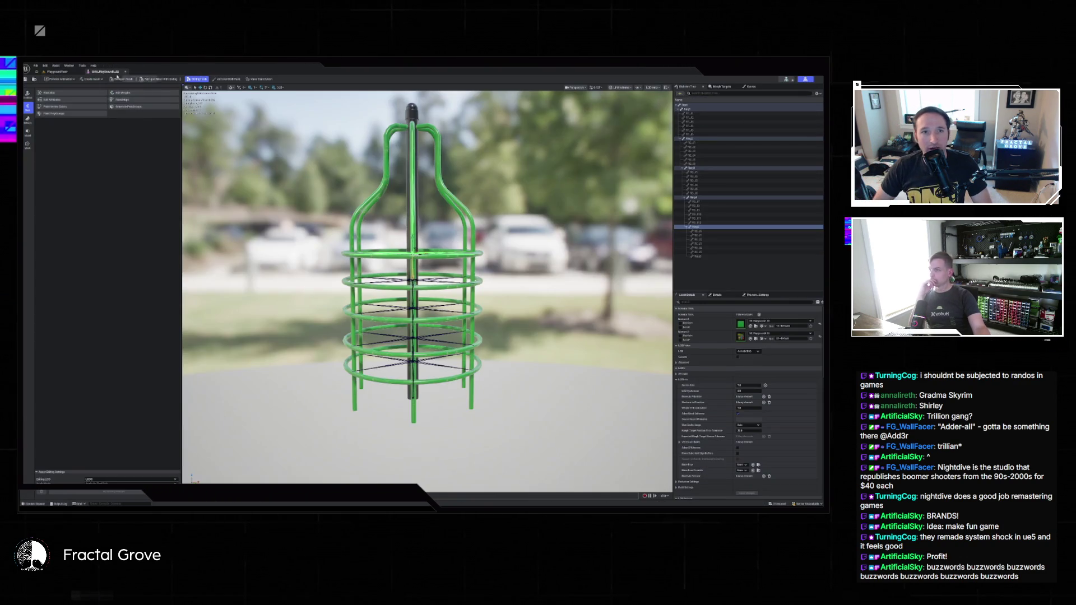
{"action": "scroll", "coordinate": [427, 286], "scroll_direction": "up", "scroll_amount": 5}
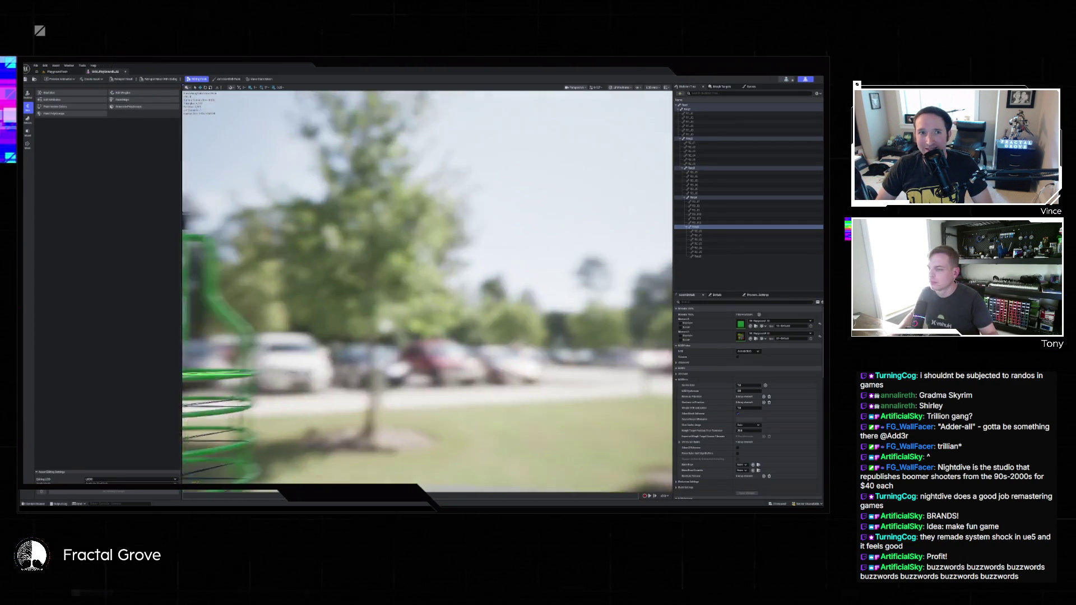
{"action": "mouse_move", "coordinate": [225, 151]}
{"action": "left_mouse_down"}
{"action": "mouse_move", "coordinate": [241, 152]}
{"action": "mouse_move", "coordinate": [225, 151]}
{"action": "left_mouse_up"}
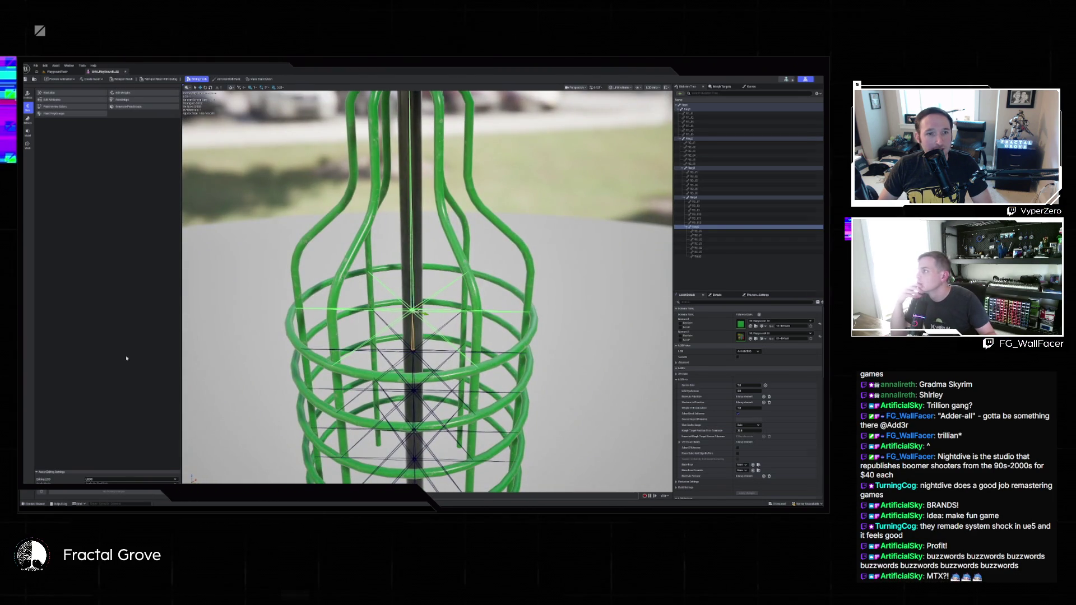
{"action": "left_click", "coordinate": [126, 71]}
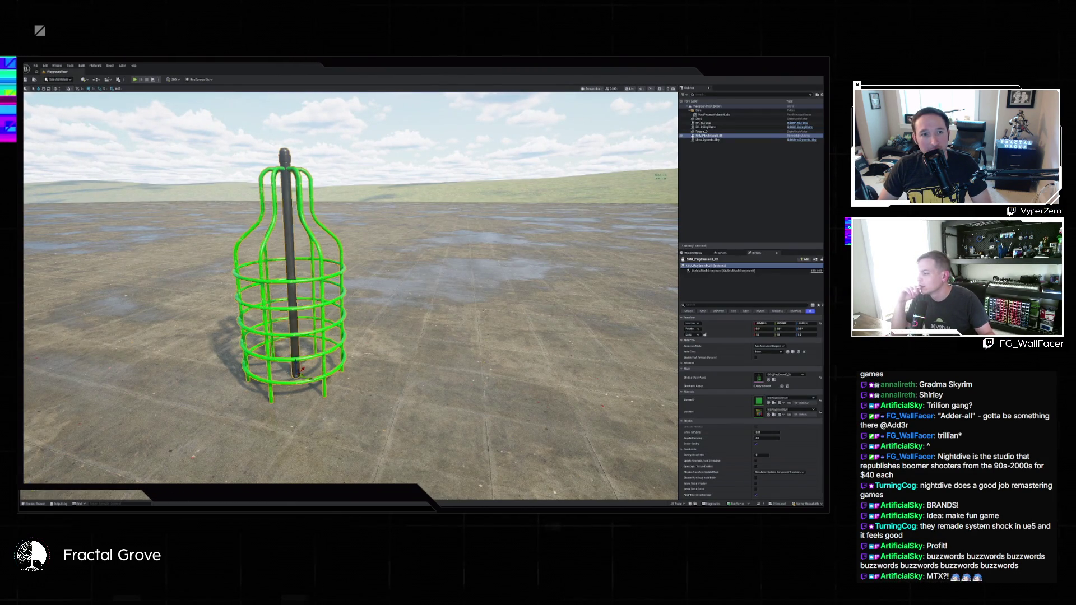
Frame the cage in the level with F and reopen its skeletal mesh from the Content Drawer
{"action": "key", "text": "ctrl+space"}
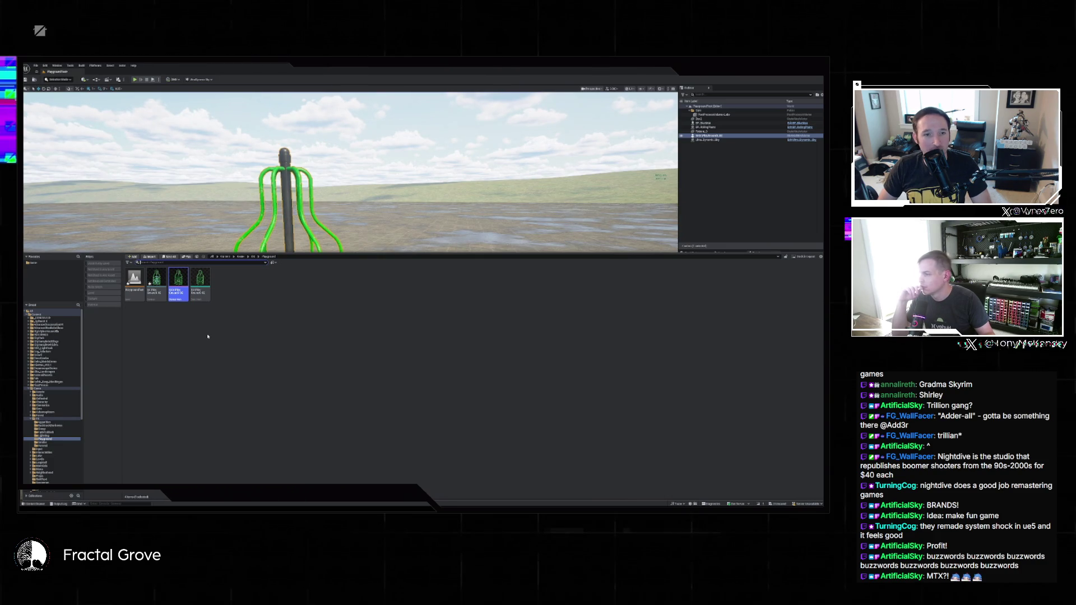
{"action": "key", "text": "ctrl+space"}
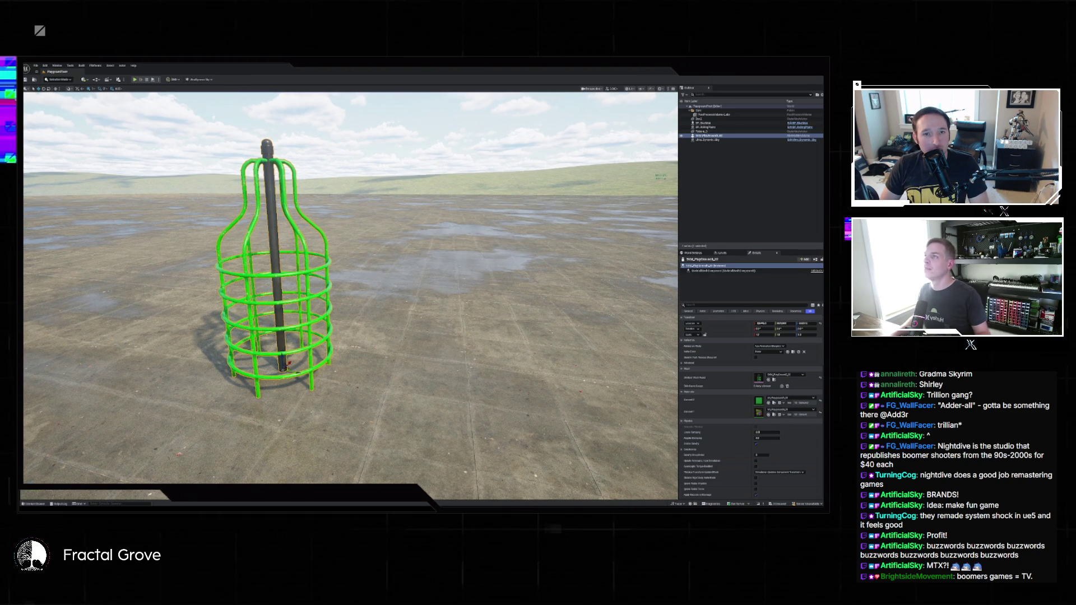
{"action": "key", "text": "w"}
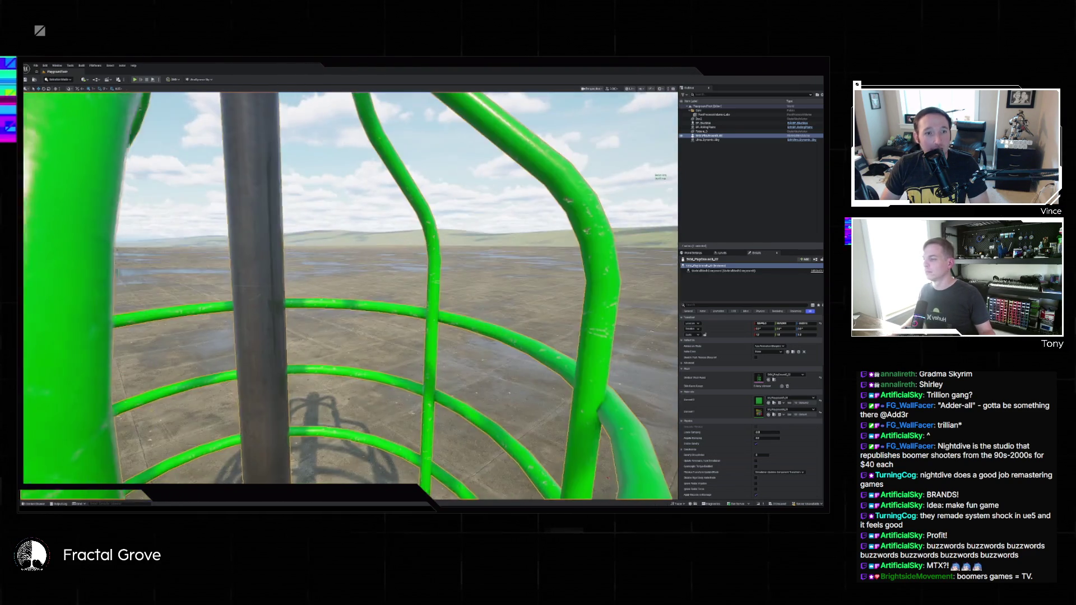
{"action": "key", "text": "f"}
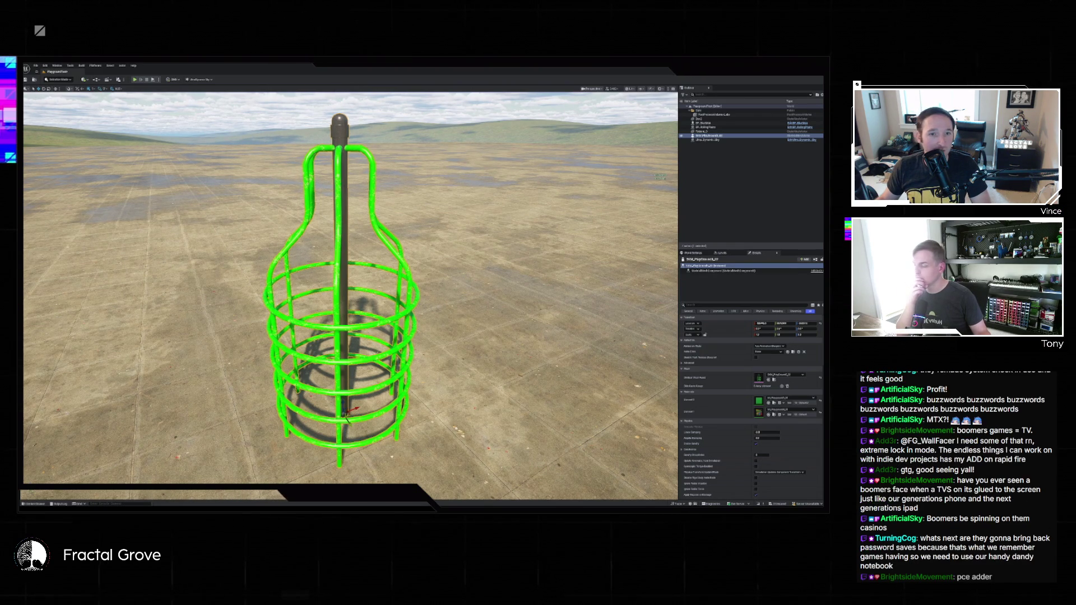
{"action": "left_click", "coordinate": [36, 504]}
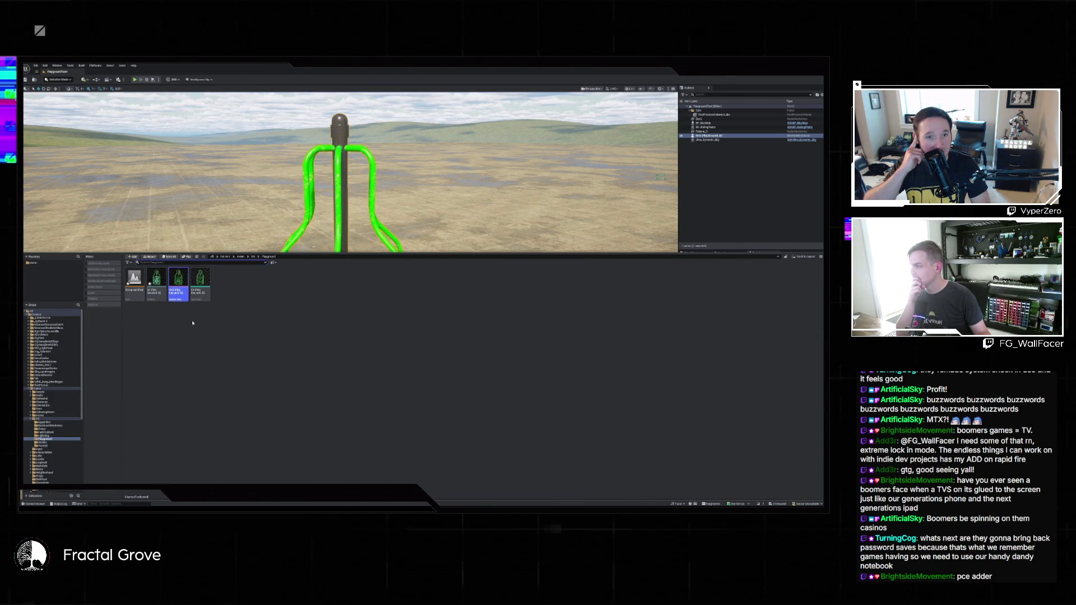
{"action": "double_click", "coordinate": [178, 286]}
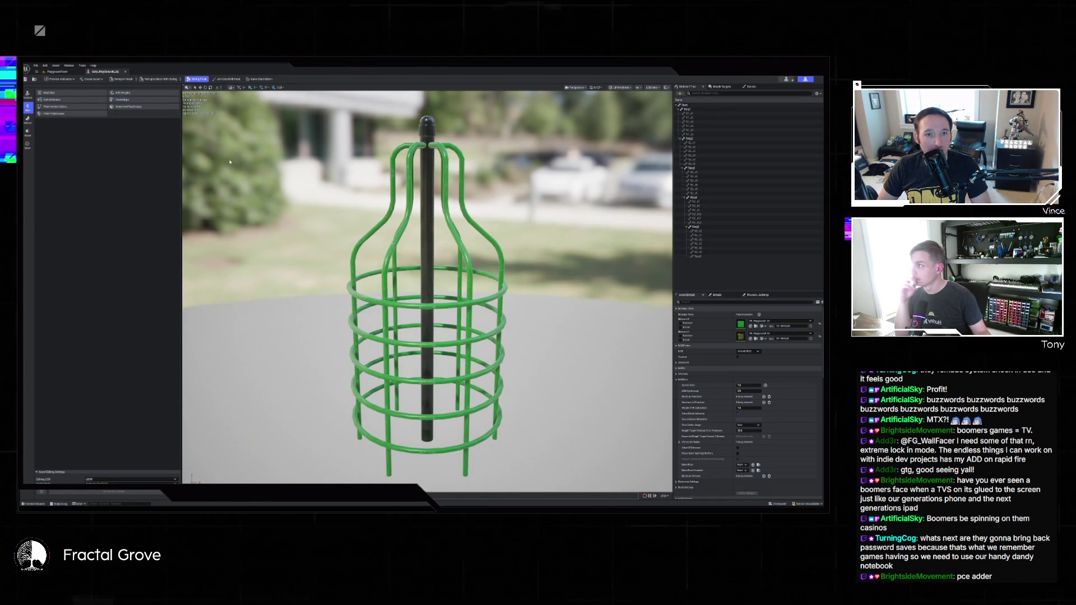
Inspect the central pole bone in Edit Skeleton view, then return to the level tab
{"action": "left_click", "coordinate": [29, 96]}
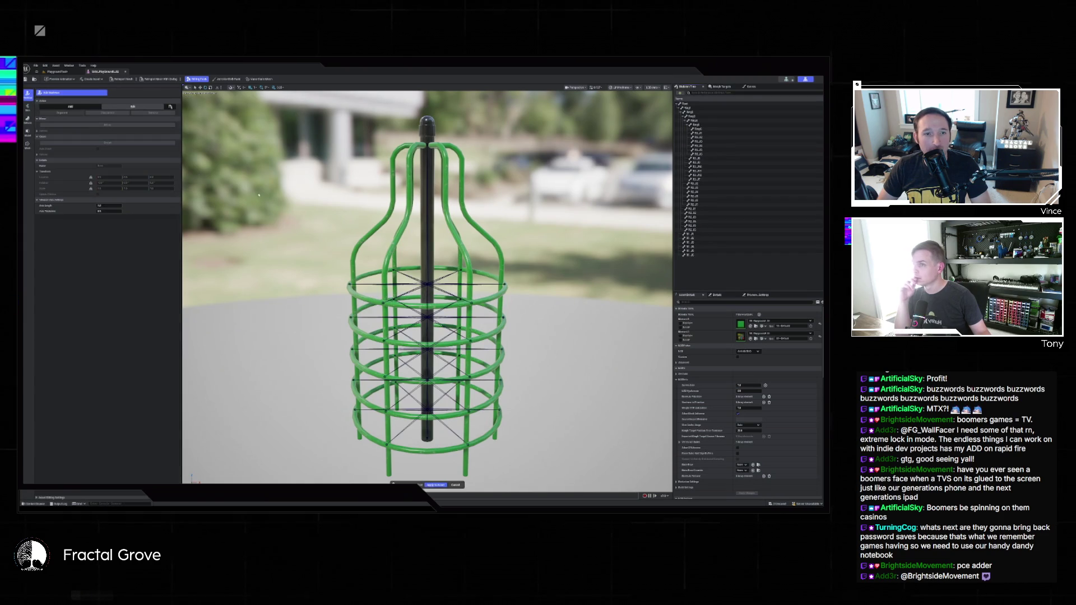
{"action": "left_click", "coordinate": [431, 162]}
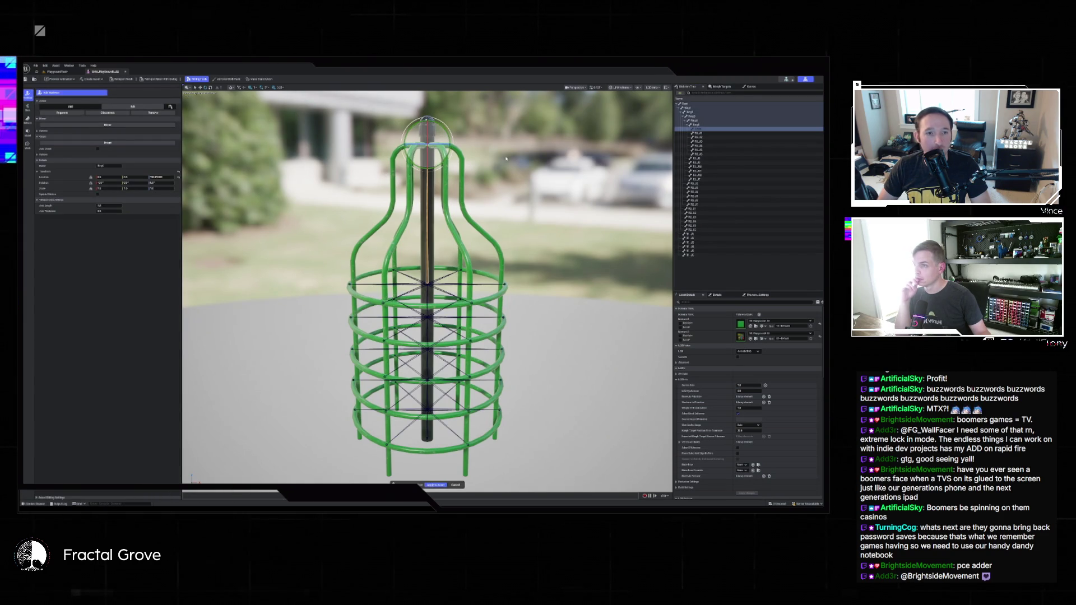
{"action": "key", "text": "f"}
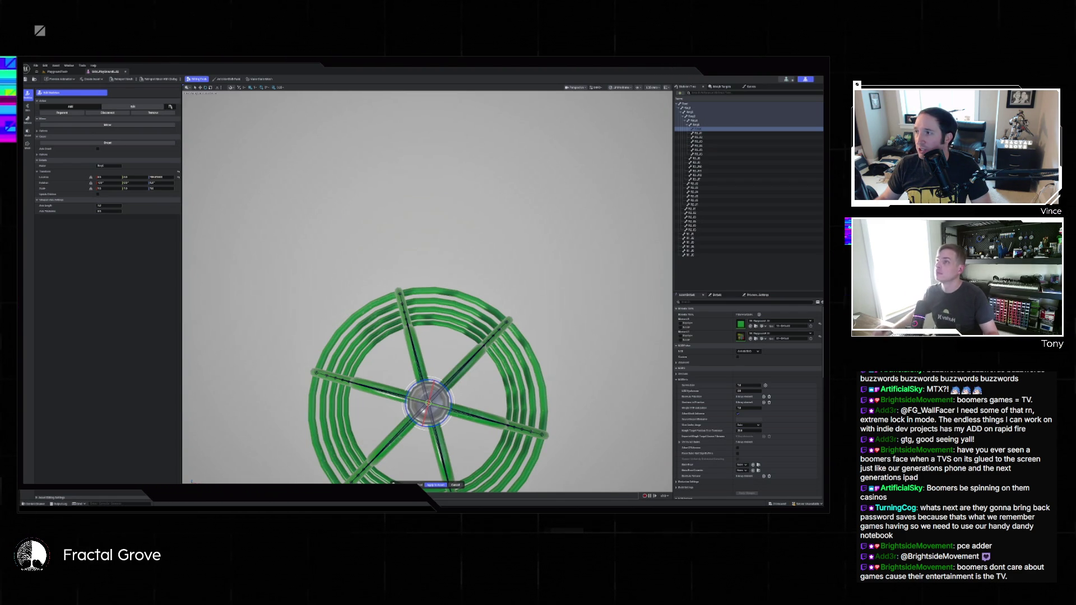
{"action": "mouse_move", "coordinate": [492, 252]}
{"action": "left_mouse_down"}
{"action": "mouse_move", "coordinate": [555, 274]}
{"action": "mouse_move", "coordinate": [566, 229]}
{"action": "mouse_move", "coordinate": [465, 247]}
{"action": "mouse_move", "coordinate": [468, 238]}
{"action": "mouse_move", "coordinate": [462, 257]}
{"action": "left_mouse_up"}
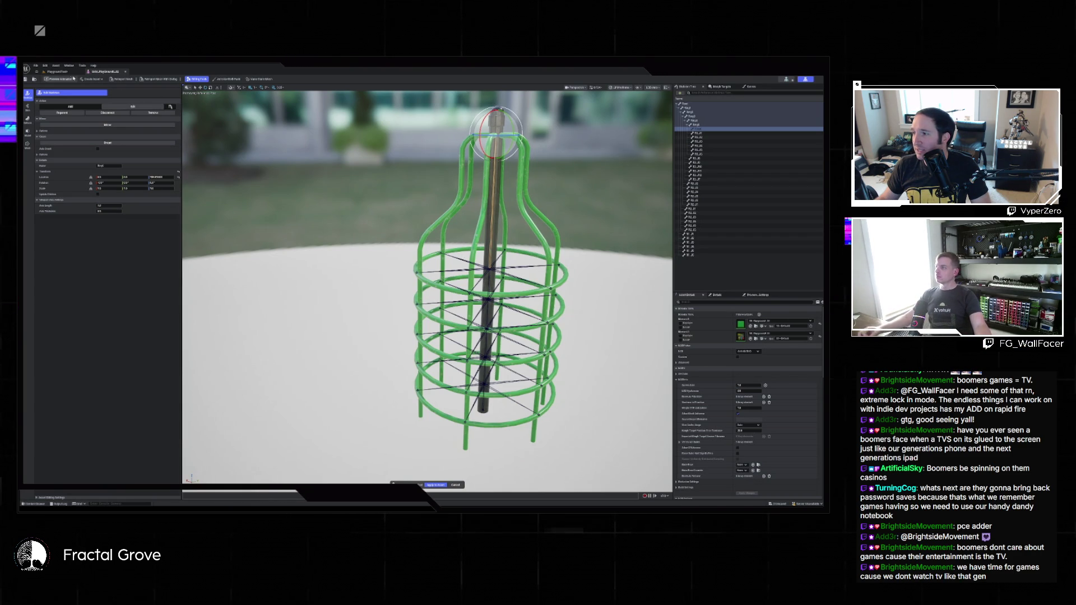
{"action": "left_click", "coordinate": [59, 72]}
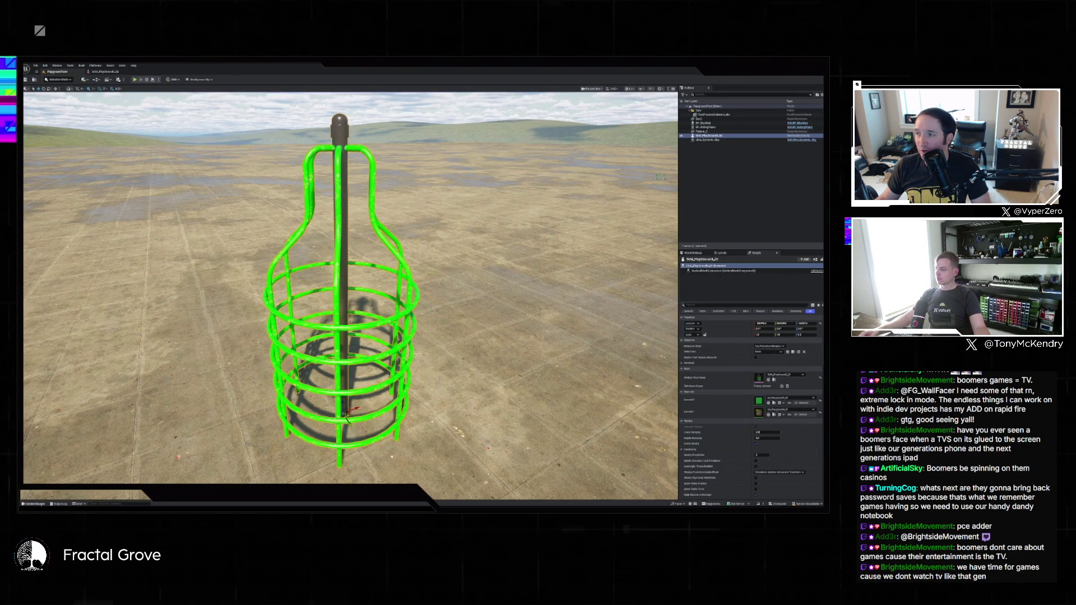
Create an Anim Blueprint from the cage skeletal mesh, accepting the default name
{"action": "left_click", "coordinate": [39, 504]}
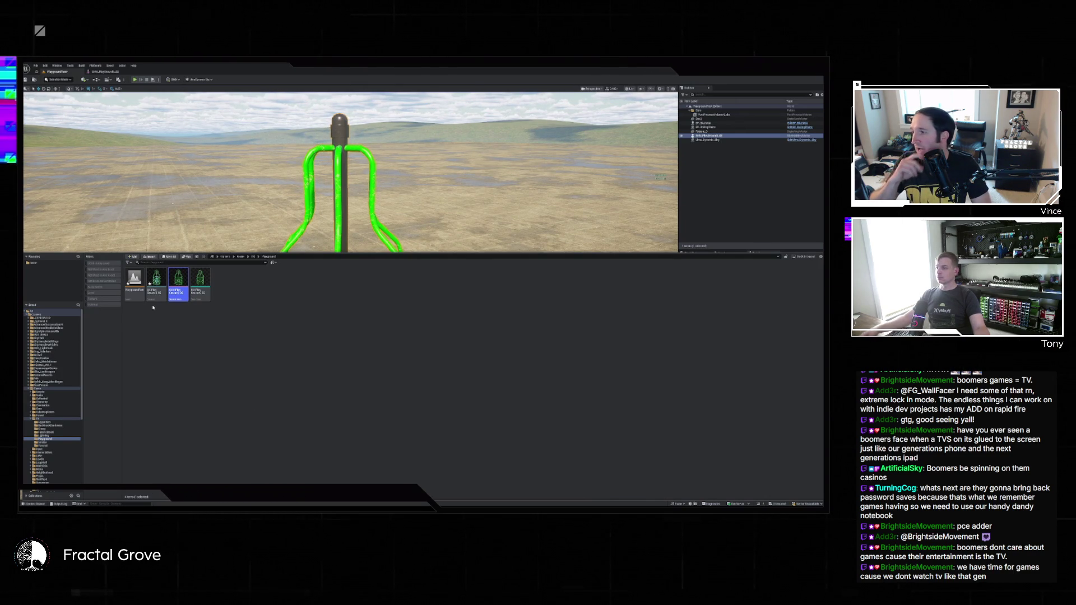
{"action": "right_click", "coordinate": [195, 325]}
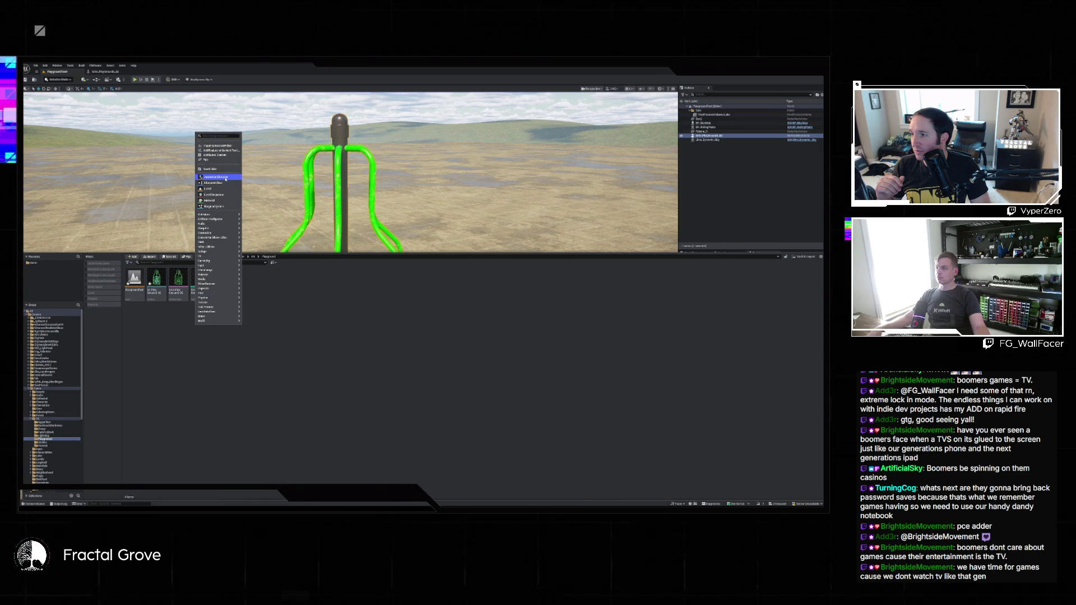
{"action": "right_click", "coordinate": [178, 278]}
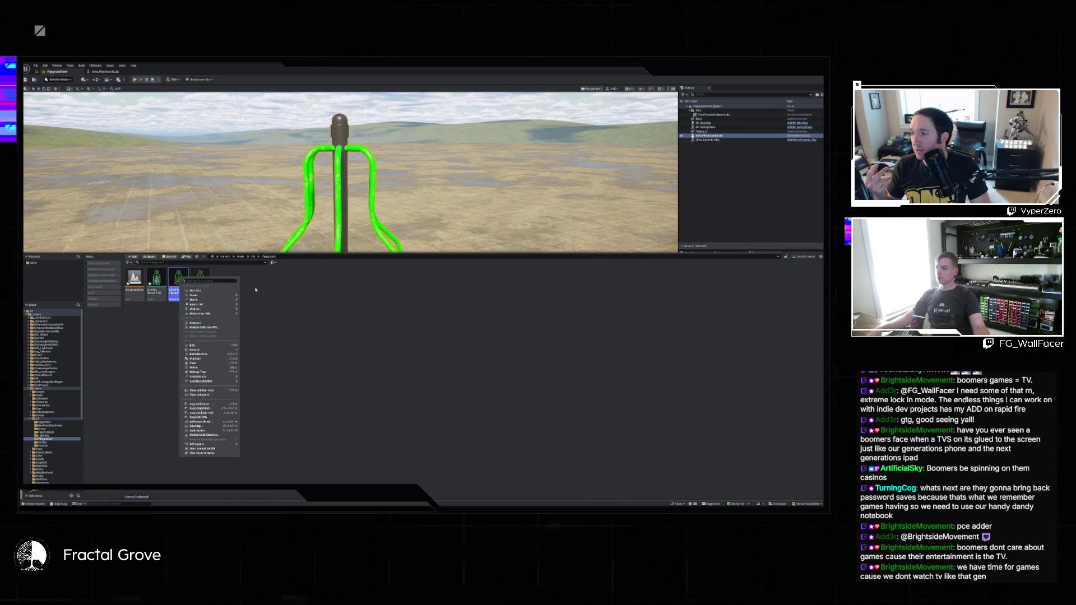
{"action": "mouse_move", "coordinate": [234, 309]}
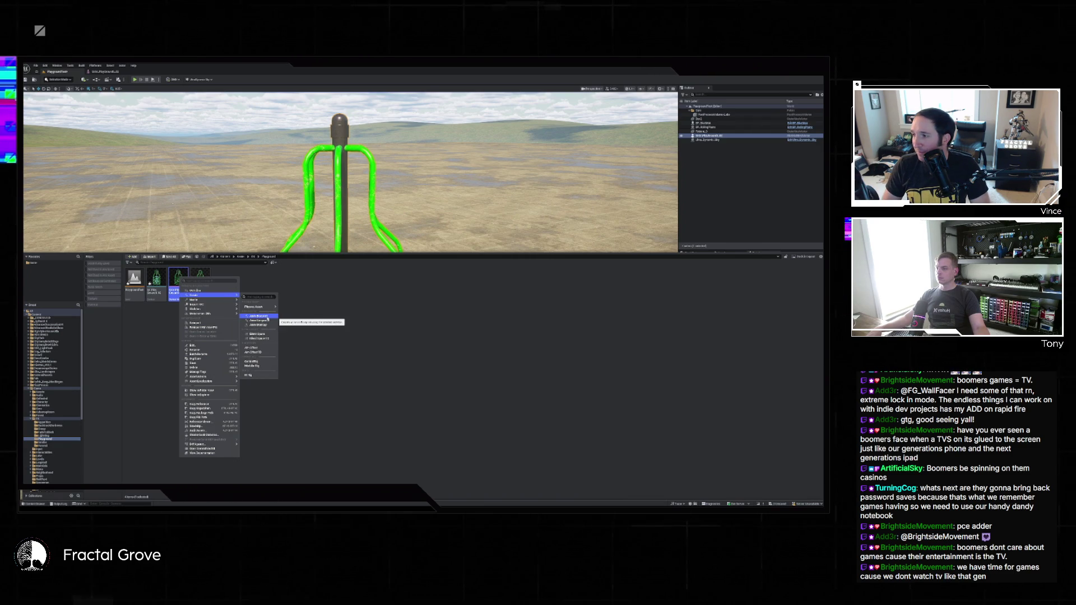
{"action": "left_click", "coordinate": [268, 318]}
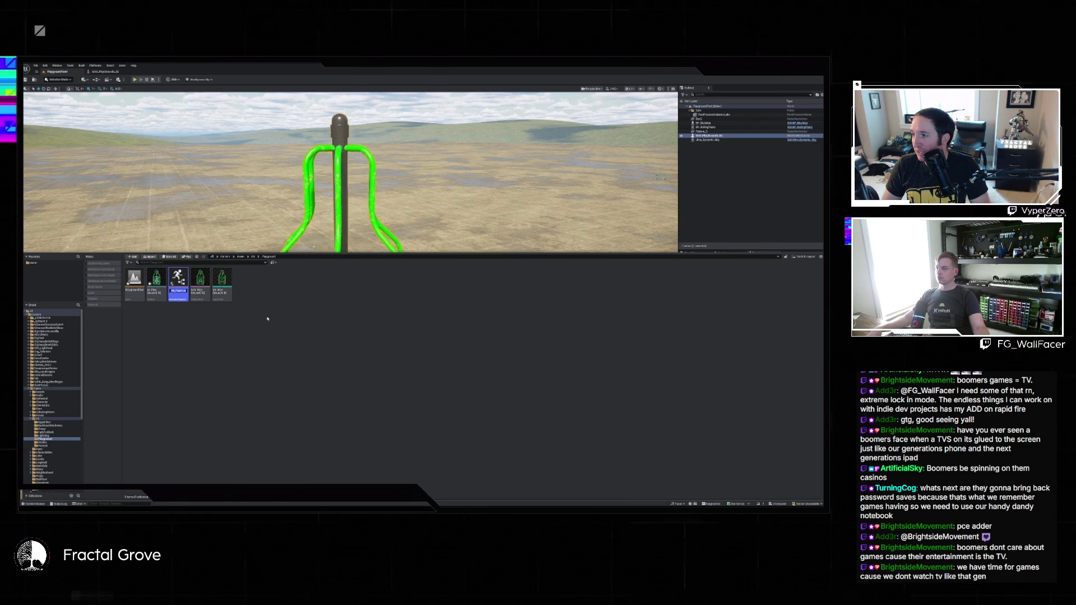
{"action": "key", "text": "Return"}
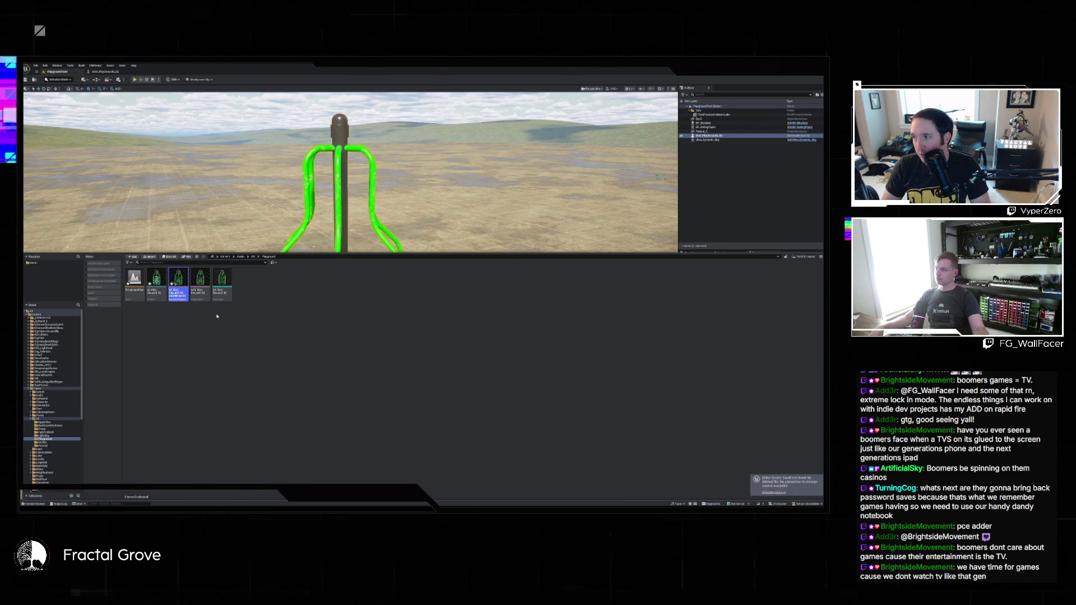
Open the new Animation Blueprint and clear the covering window from its AnimGraph
{"action": "double_click", "coordinate": [179, 280]}
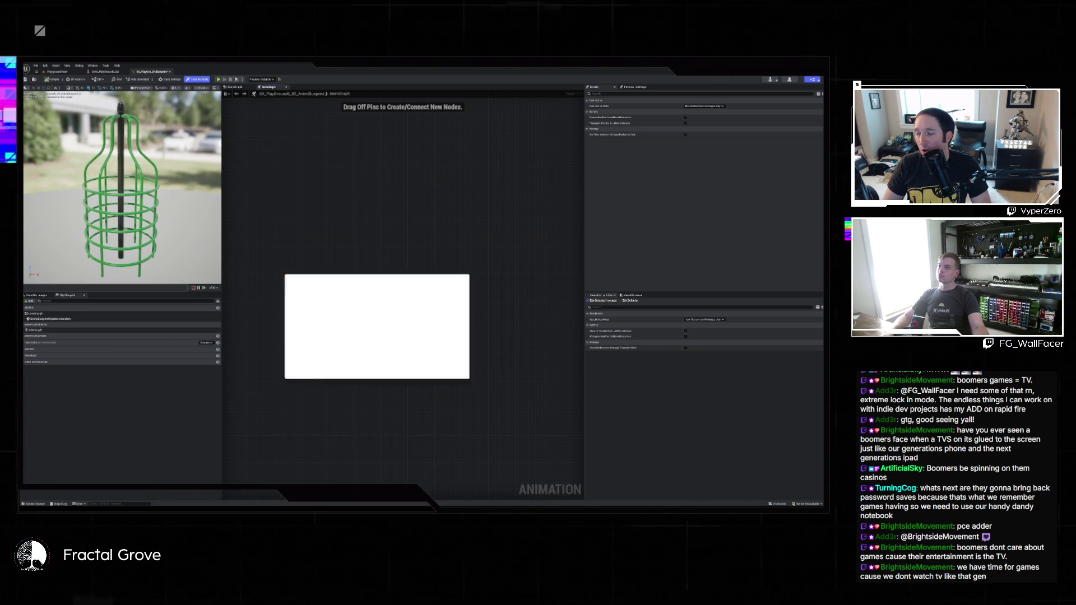
{"action": "left_click", "coordinate": [434, 165]}
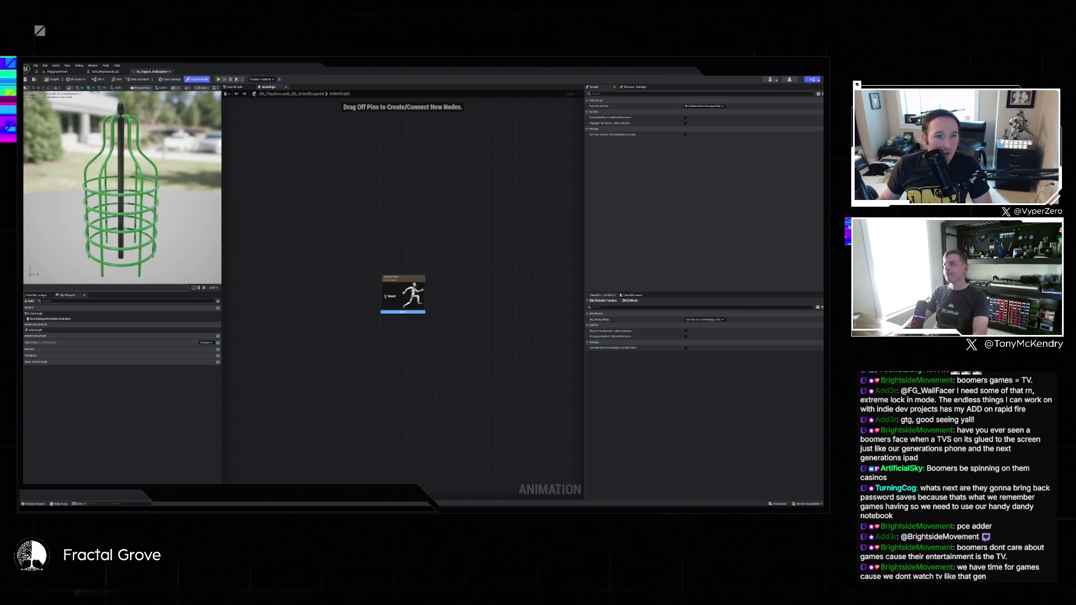
Capture a screenshot region of the cage in the skeletal mesh editor, then return to the level
{"action": "left_click", "coordinate": [109, 72]}
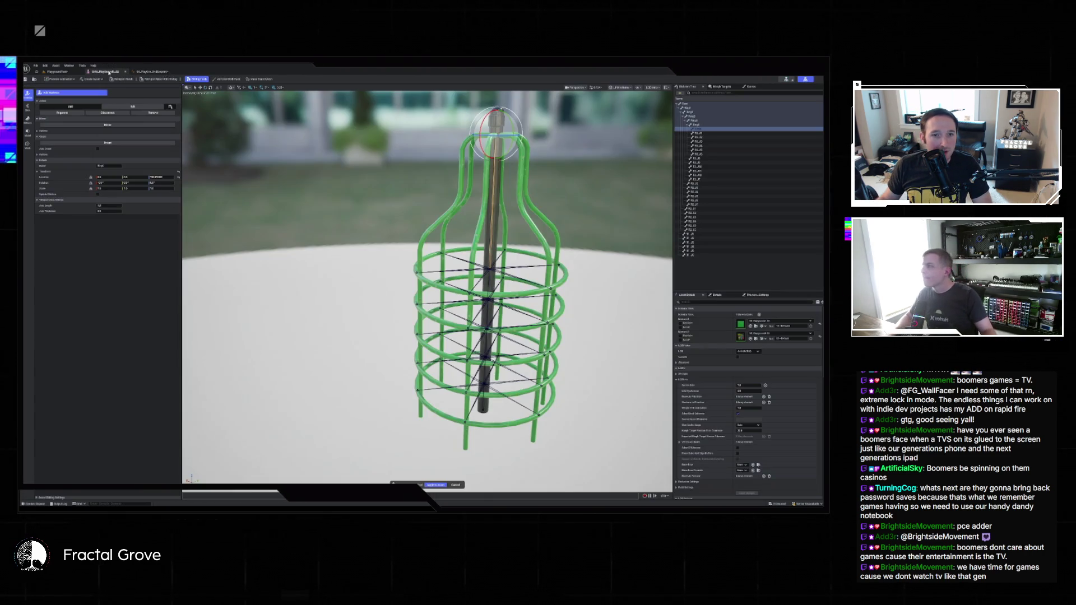
{"action": "left_click_drag", "start_coordinate": [524, 230], "coordinate": [524, 230]}
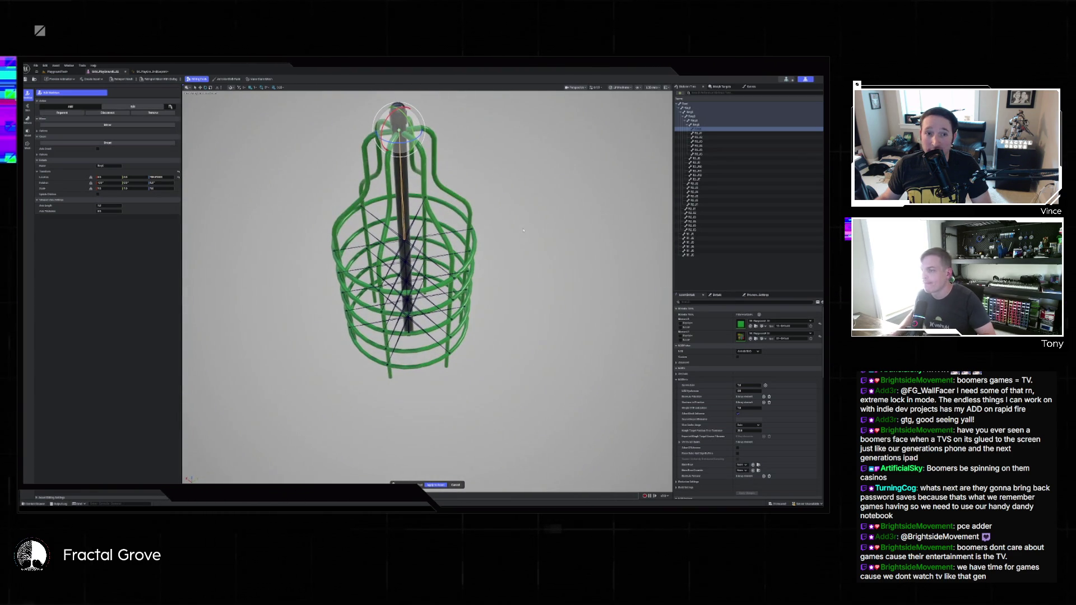
{"action": "key", "text": "super+shift+s"}
{"action": "mouse_move", "coordinate": [211, 97]}
{"action": "left_mouse_down"}
{"action": "mouse_move", "coordinate": [442, 272]}
{"action": "mouse_move", "coordinate": [549, 413]}
{"action": "left_mouse_up"}
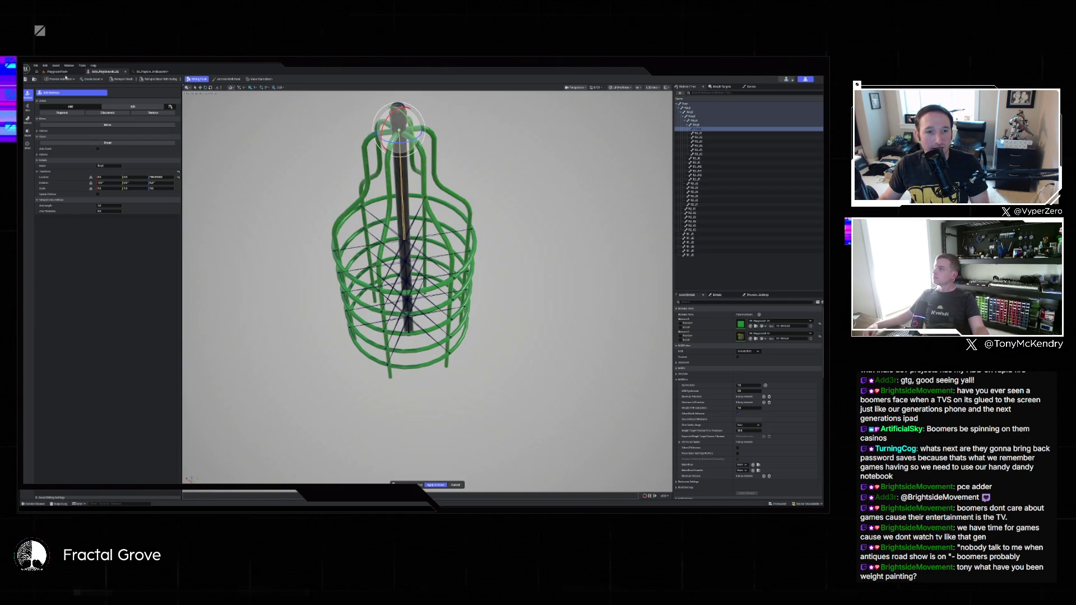
{"action": "left_click", "coordinate": [58, 71]}
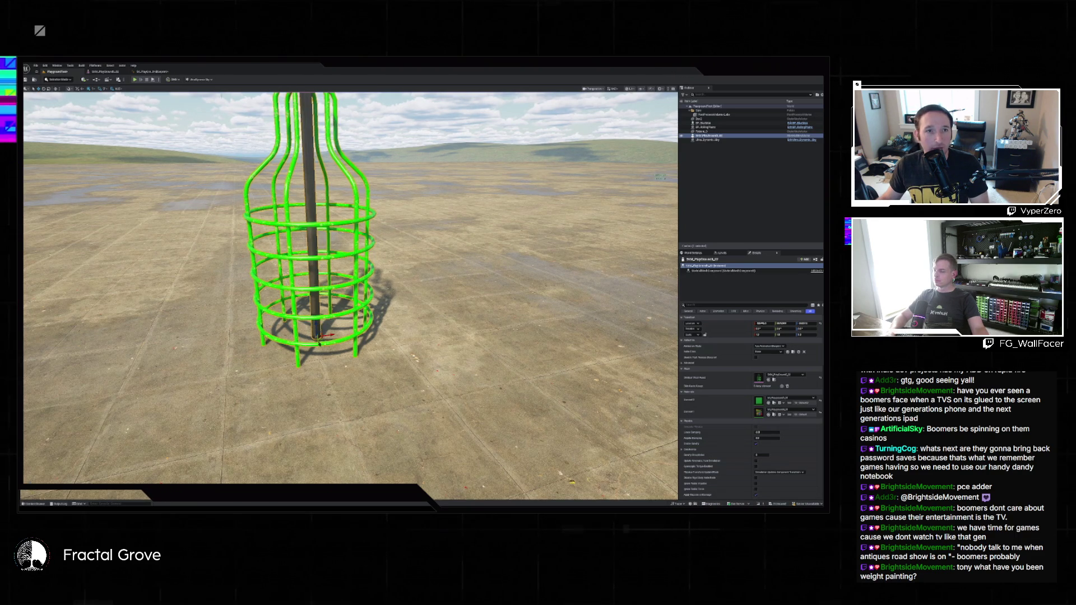
Place a second cage mesh from the Content Drawer to the left of the first
{"action": "key", "text": "f"}
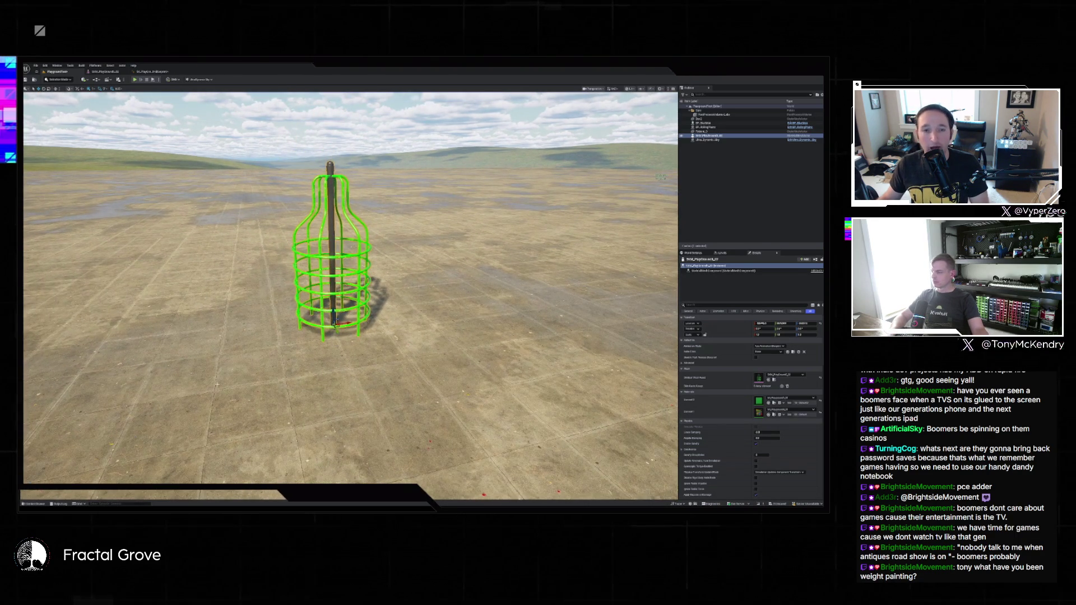
{"action": "left_click", "coordinate": [34, 503]}
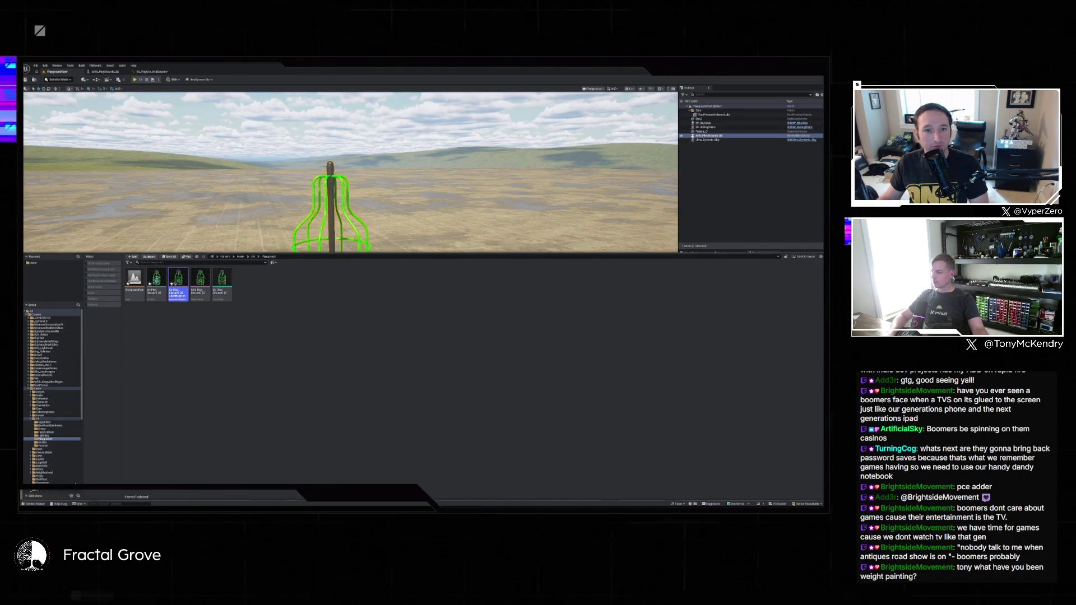
{"action": "mouse_move", "coordinate": [222, 279]}
{"action": "left_mouse_down"}
{"action": "mouse_move", "coordinate": [247, 271]}
{"action": "mouse_move", "coordinate": [171, 350]}
{"action": "left_mouse_up"}
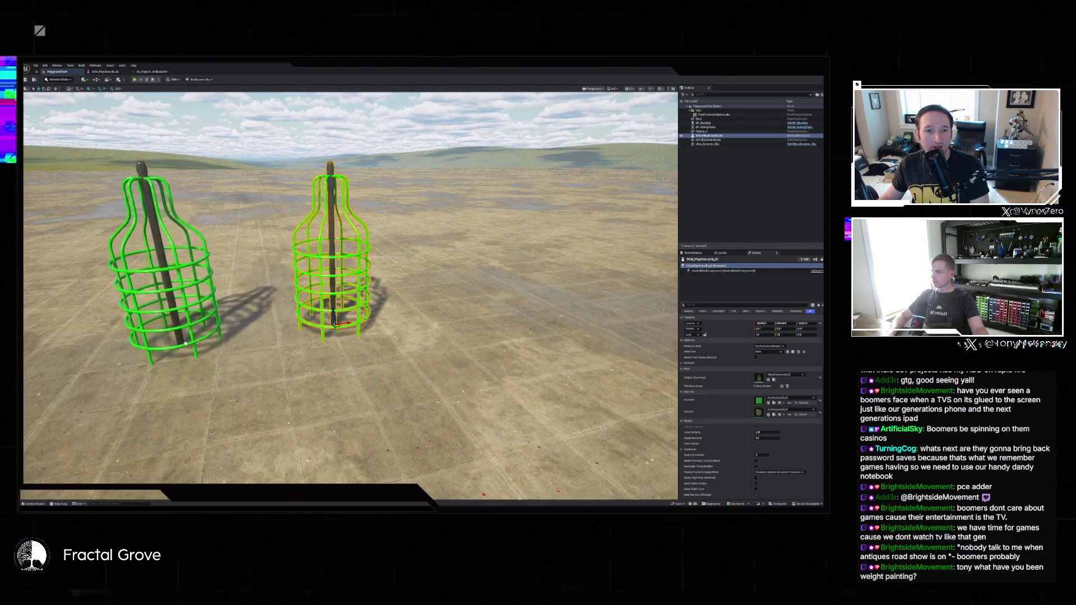
Switch to Modeling mode and start a Deform > Warp on the new cage
{"action": "left_click", "coordinate": [58, 79]}
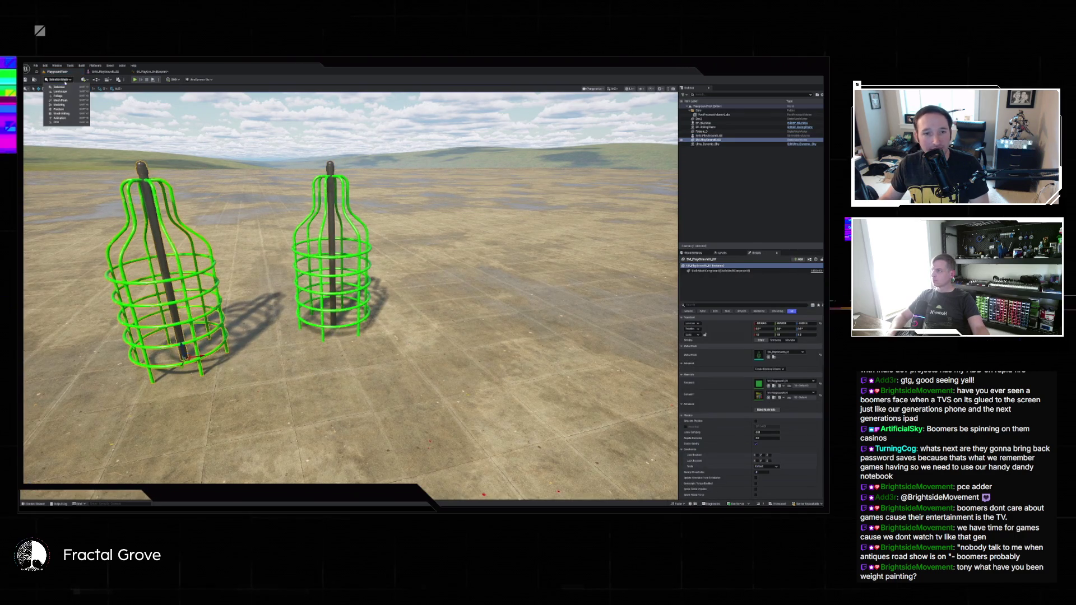
{"action": "left_click", "coordinate": [67, 105]}
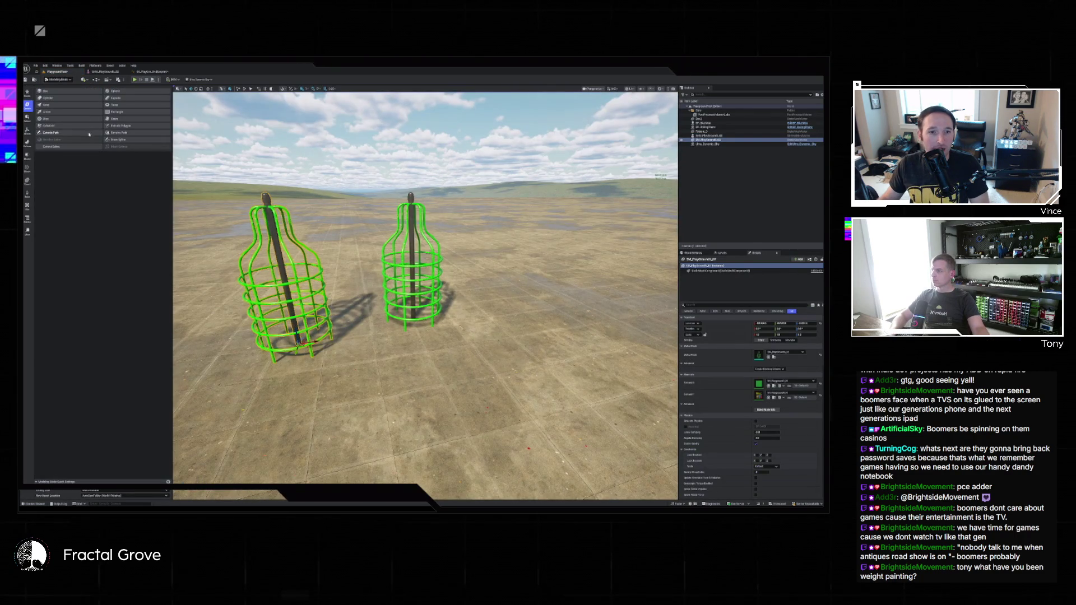
{"action": "left_click", "coordinate": [27, 143]}
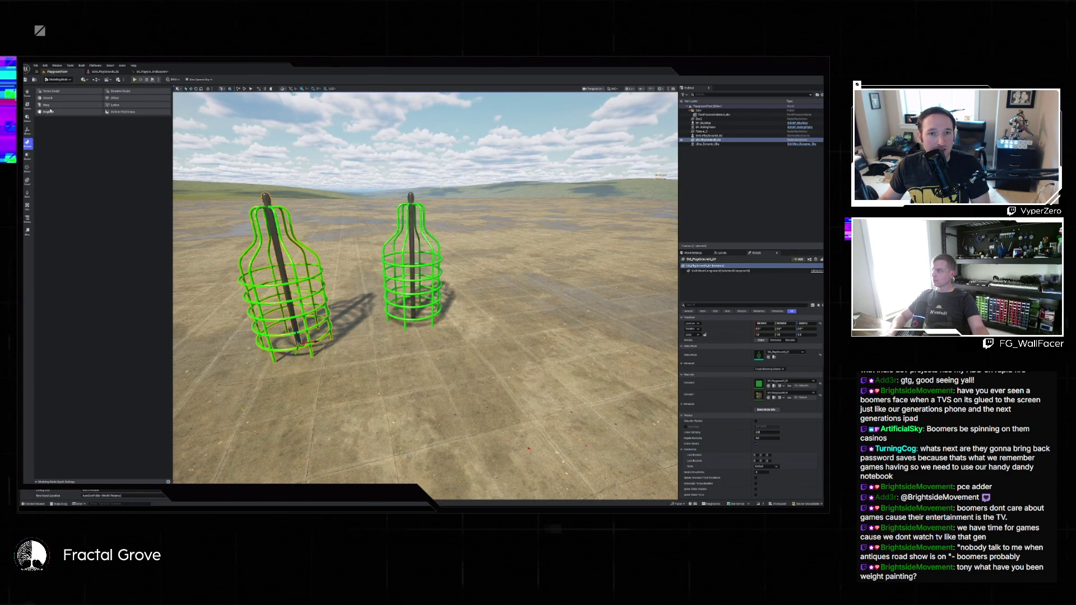
{"action": "left_click", "coordinate": [51, 105]}
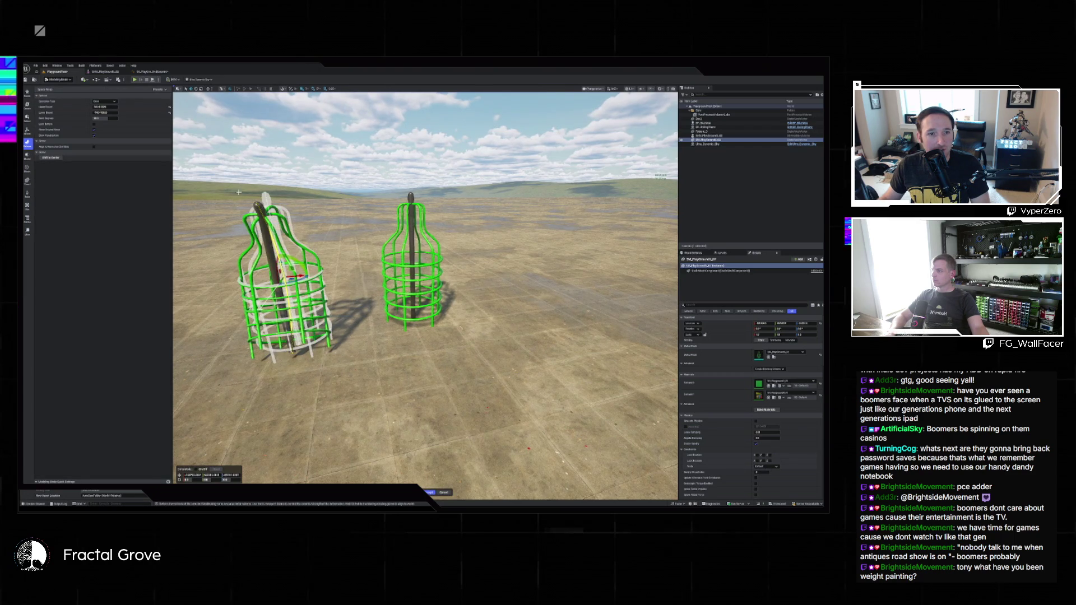
Set the warp Operation Type to Twist and hide the original-mesh preview
{"action": "key", "text": "f"}
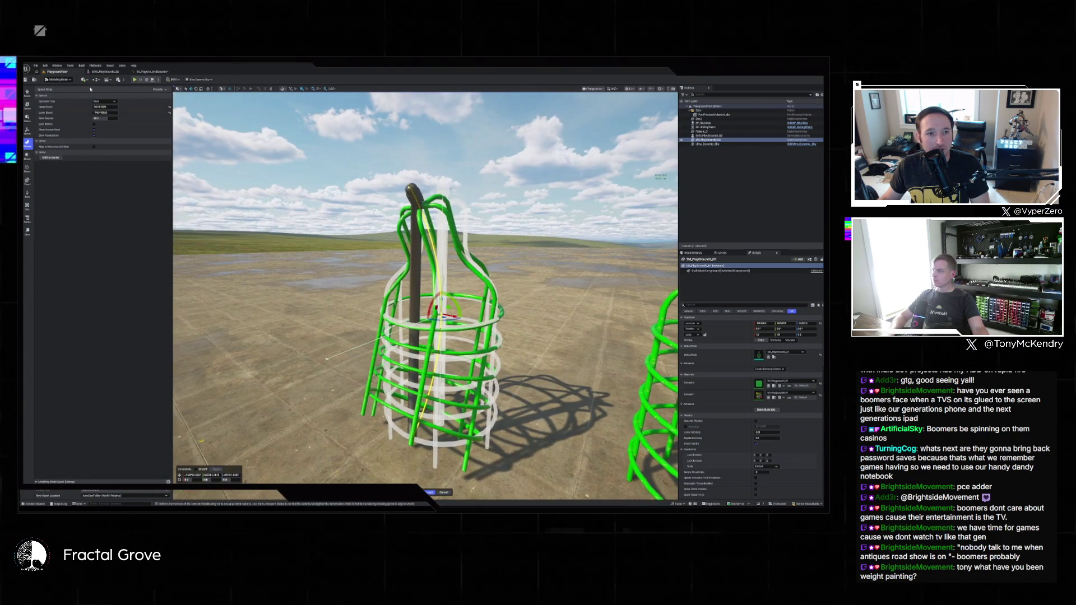
{"action": "left_click", "coordinate": [105, 101]}
{"action": "left_click", "coordinate": [110, 112]}
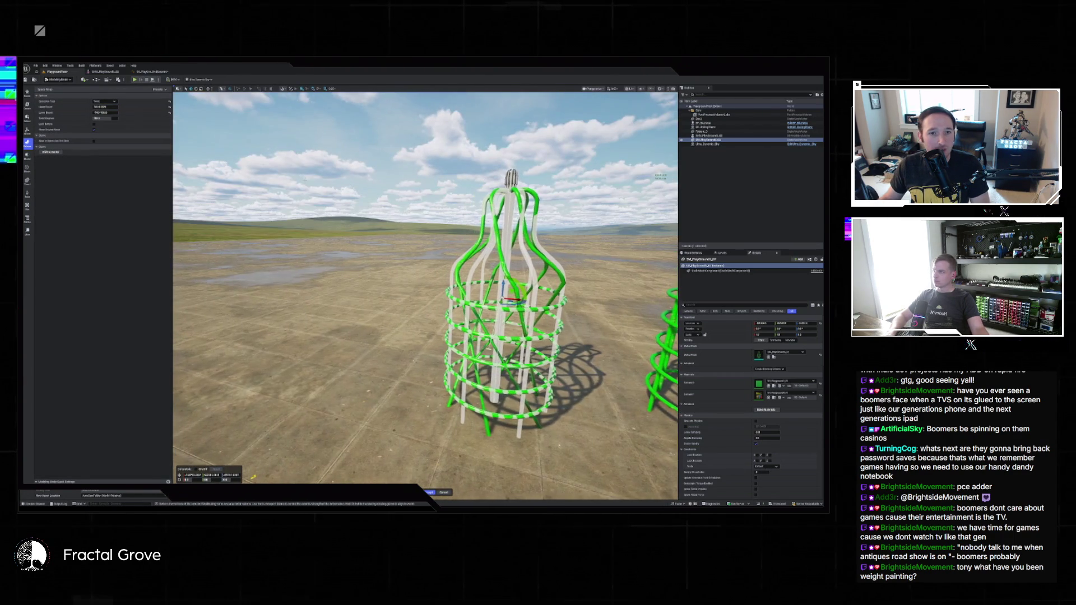
{"action": "left_click", "coordinate": [95, 130]}
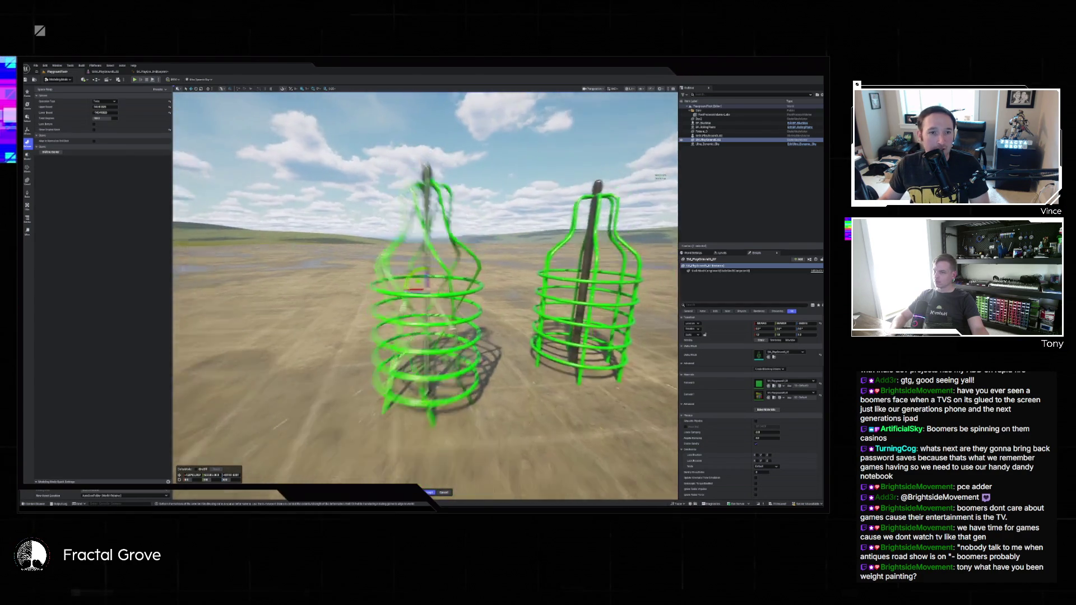
Set Twist Degrees to -25 on the left cage
{"action": "left_click", "coordinate": [105, 118]}
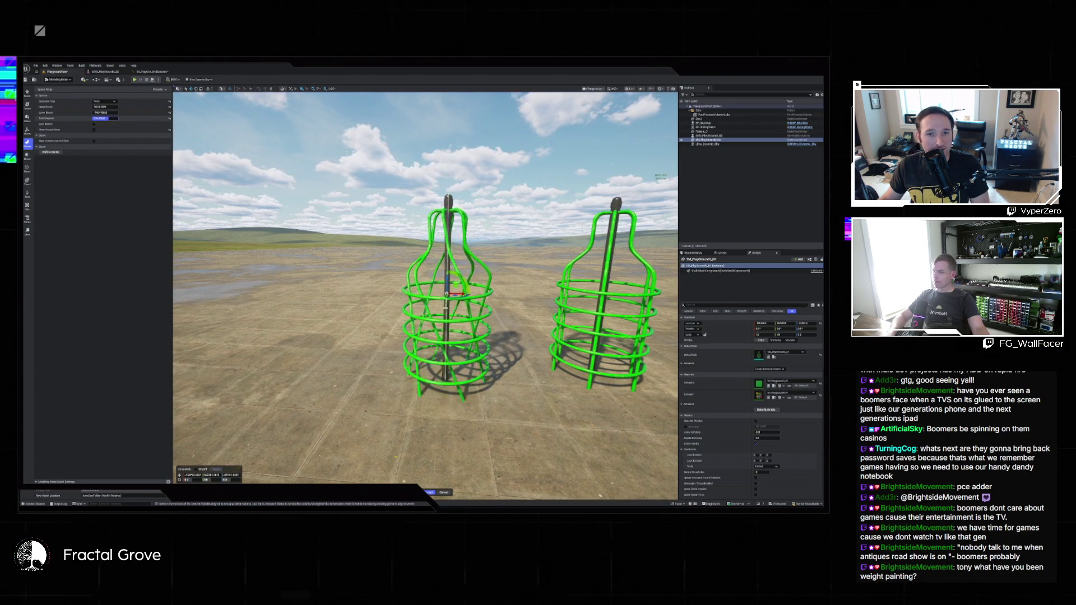
{"action": "type", "text": "0"}
{"action": "key", "text": "Return"}
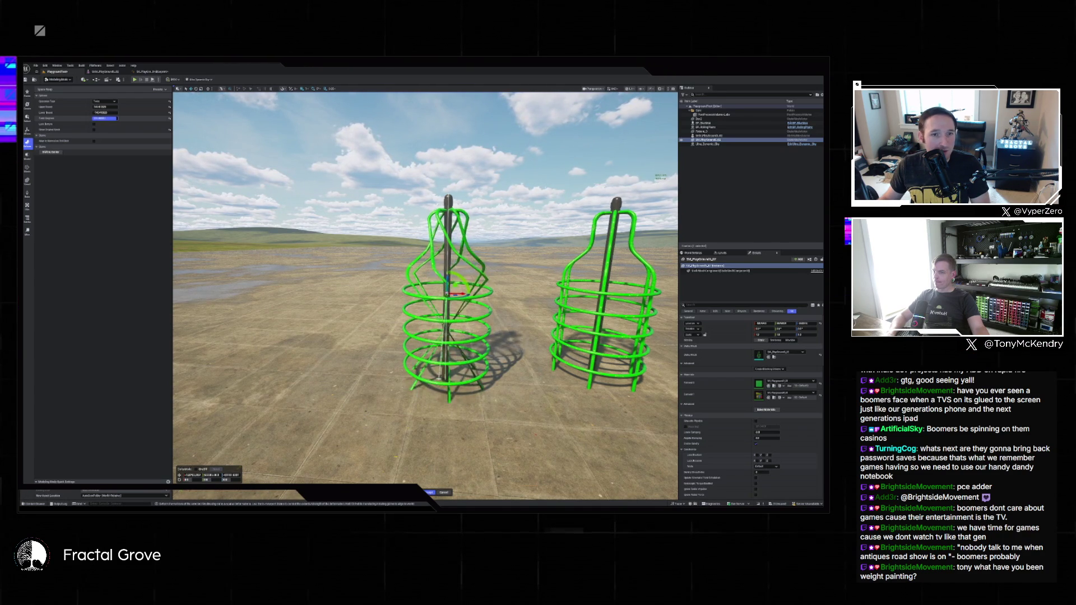
{"action": "type", "text": "0"}
{"action": "key", "text": "Return"}
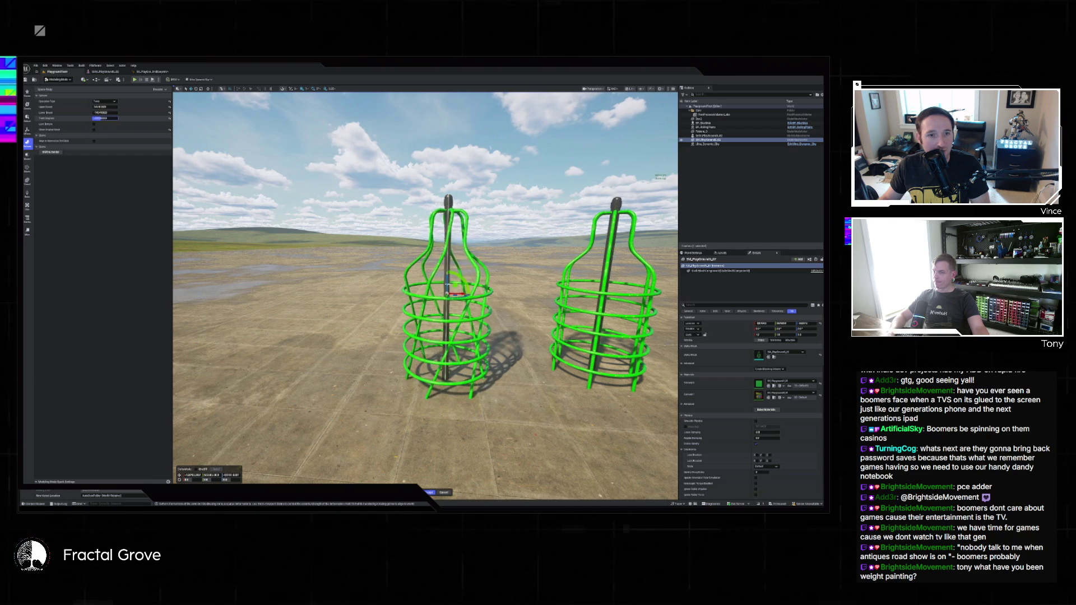
{"action": "key", "text": "Return"}
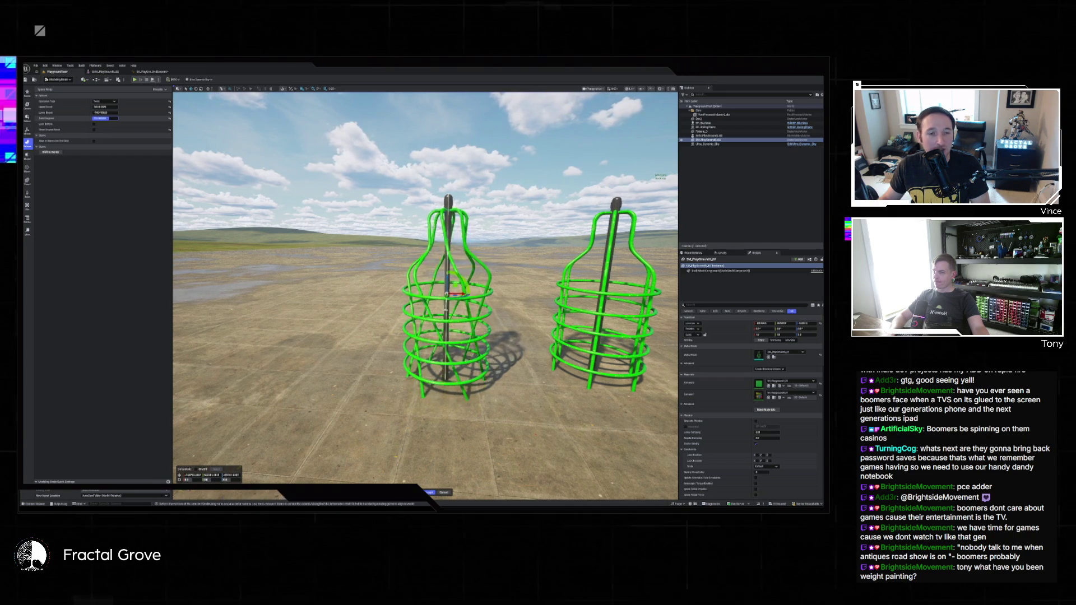
{"action": "type", "text": "-25"}
{"action": "key", "text": "Return"}
Adjust the twist's Upper Bound value where the twist ends at the top
{"action": "left_click", "coordinate": [104, 106]}
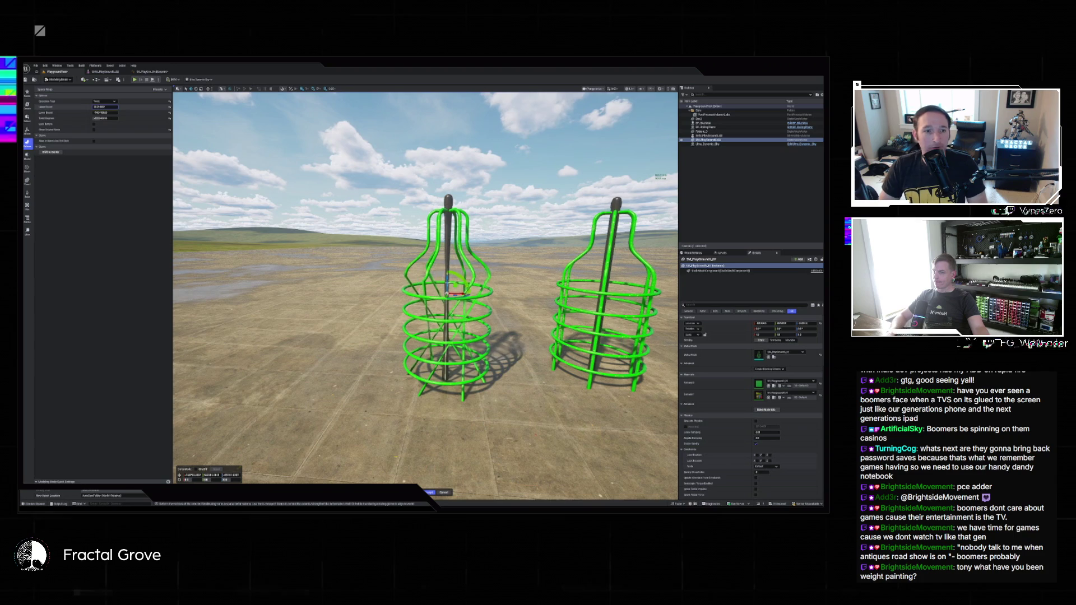
{"action": "key", "text": "Return"}
{"action": "mouse_move", "coordinate": [105, 107]}
{"action": "left_mouse_down"}
{"action": "mouse_move", "coordinate": [123, 106]}
{"action": "mouse_move", "coordinate": [110, 113]}
{"action": "left_mouse_up"}
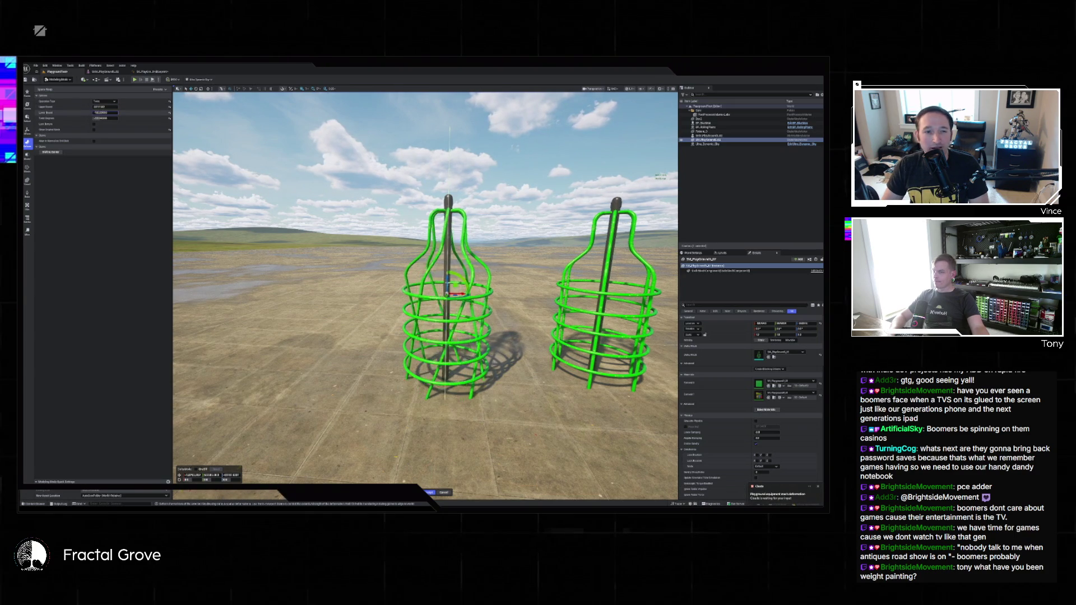
Retune the twist's Lower and Upper Bounds, entering values 0.5, 0.50 and 700
{"action": "left_click_drag", "start_coordinate": [109, 112], "coordinate": [112, 113]}
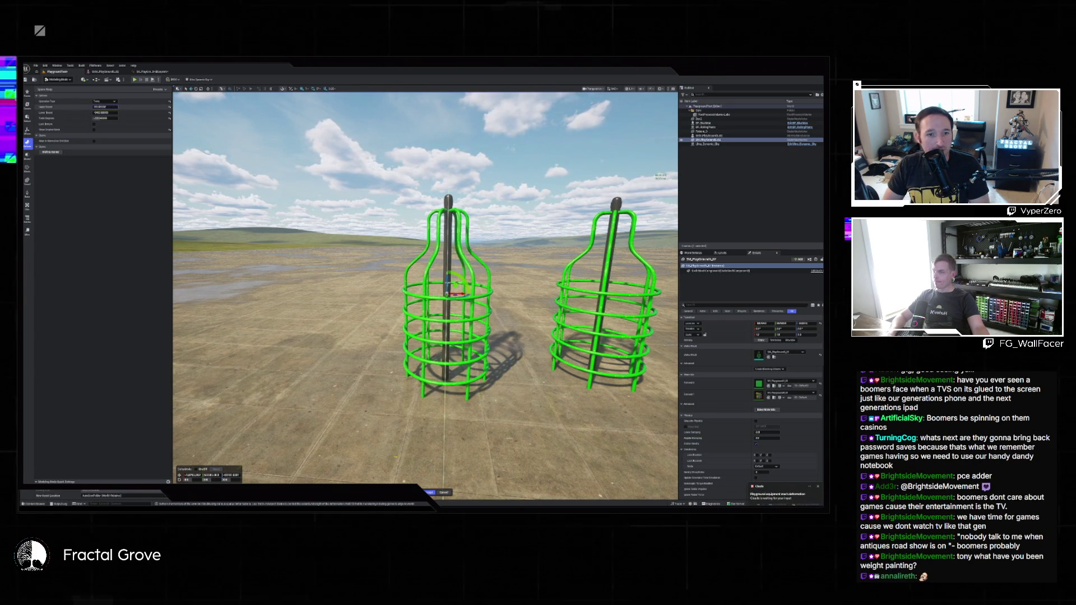
{"action": "left_click_drag", "start_coordinate": [104, 107], "coordinate": [109, 106]}
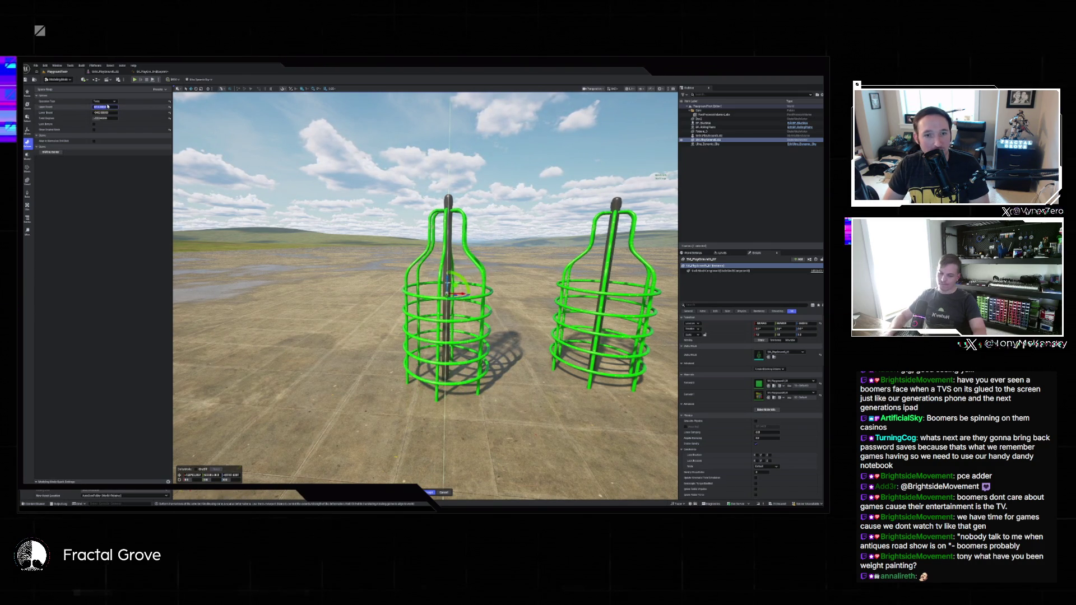
{"action": "type", "text": "0.5"}
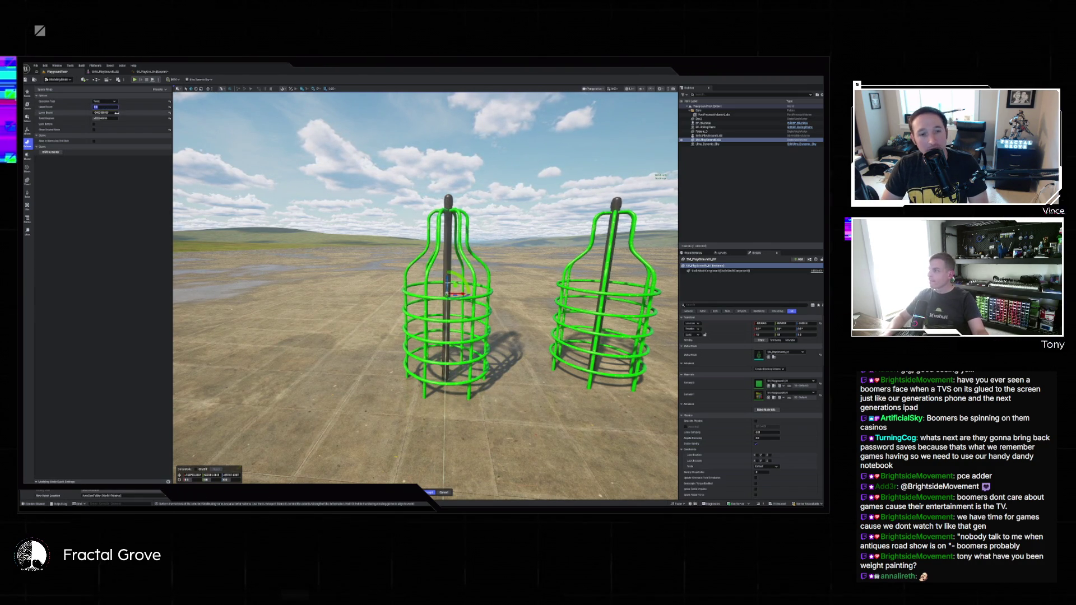
{"action": "left_click", "coordinate": [112, 112]}
{"action": "type", "text": "0.50"}
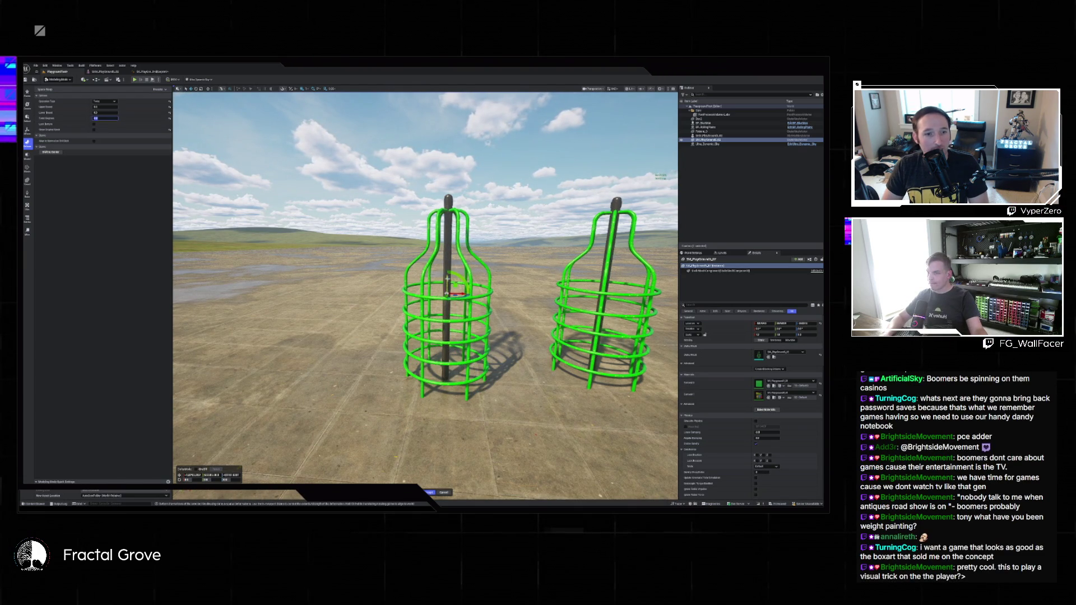
{"action": "type", "text": "w"}
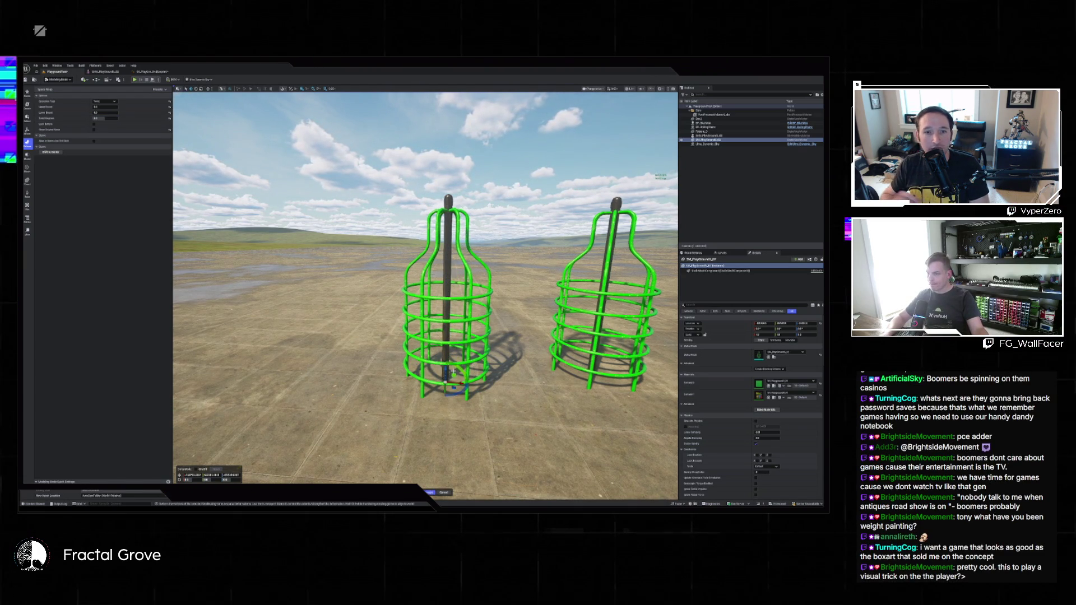
{"action": "left_click", "coordinate": [104, 106]}
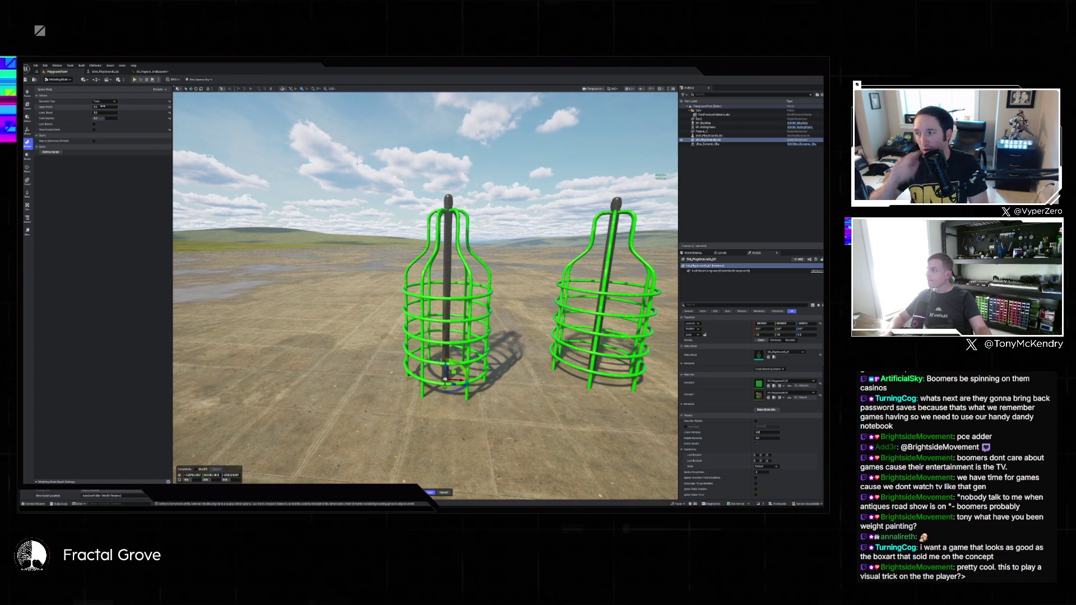
{"action": "type", "text": "700"}
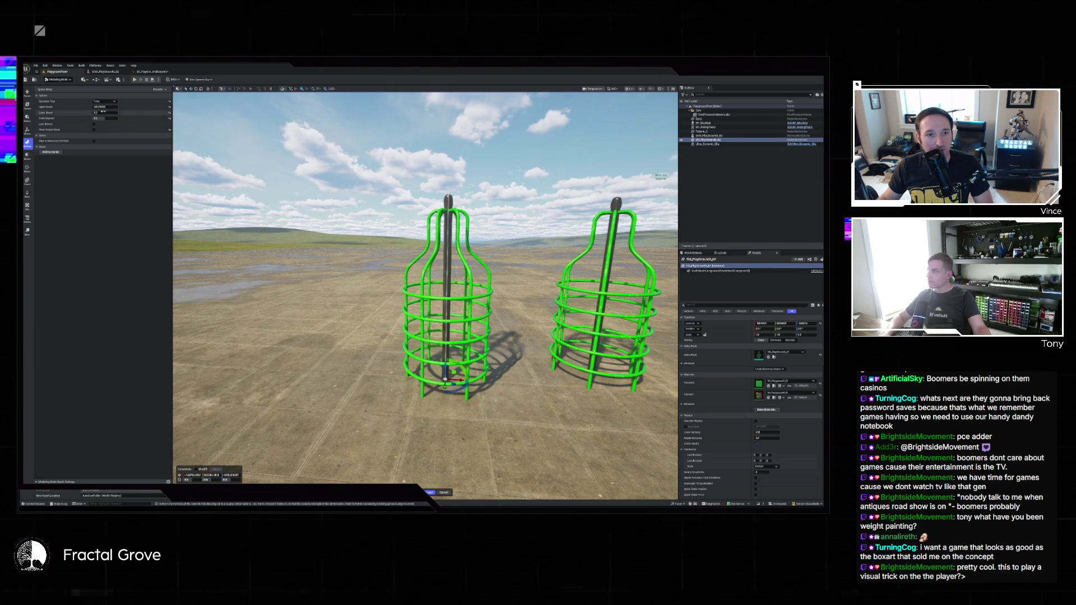
Vary Twist Degrees and drag the Upper Bound until the cage's bars nearly straighten
{"action": "left_click", "coordinate": [104, 118]}
{"action": "mouse_move", "coordinate": [104, 118]}
{"action": "left_mouse_down"}
{"action": "mouse_move", "coordinate": [123, 118]}
{"action": "mouse_move", "coordinate": [112, 119]}
{"action": "left_mouse_up"}
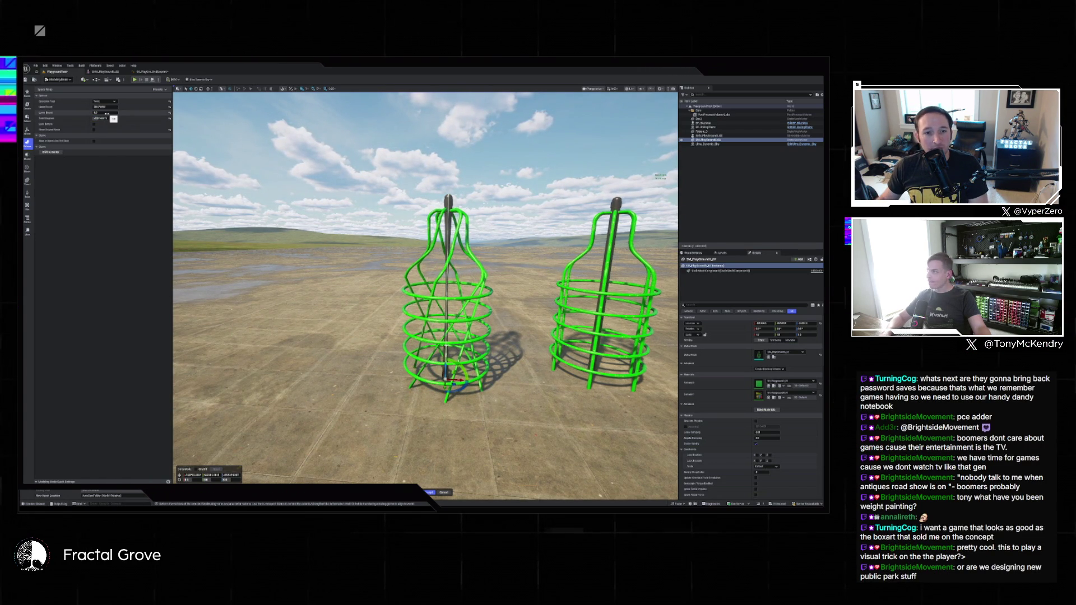
{"action": "left_click_drag", "start_coordinate": [108, 107], "coordinate": [104, 107]}
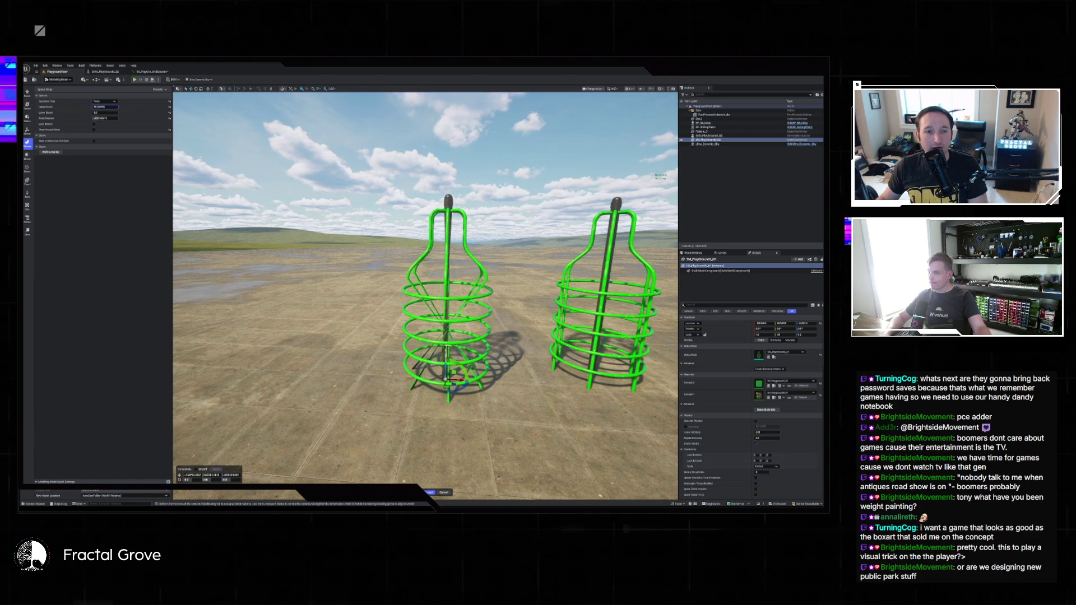
{"action": "left_click_drag", "start_coordinate": [103, 107], "coordinate": [101, 107]}
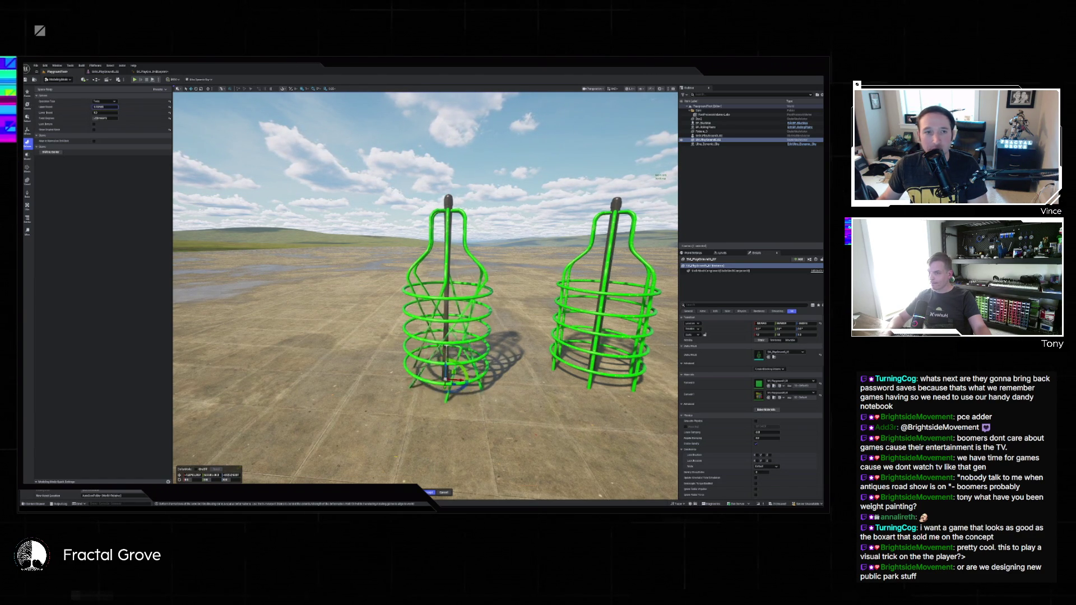
{"action": "left_click_drag", "start_coordinate": [104, 108], "coordinate": [114, 107]}
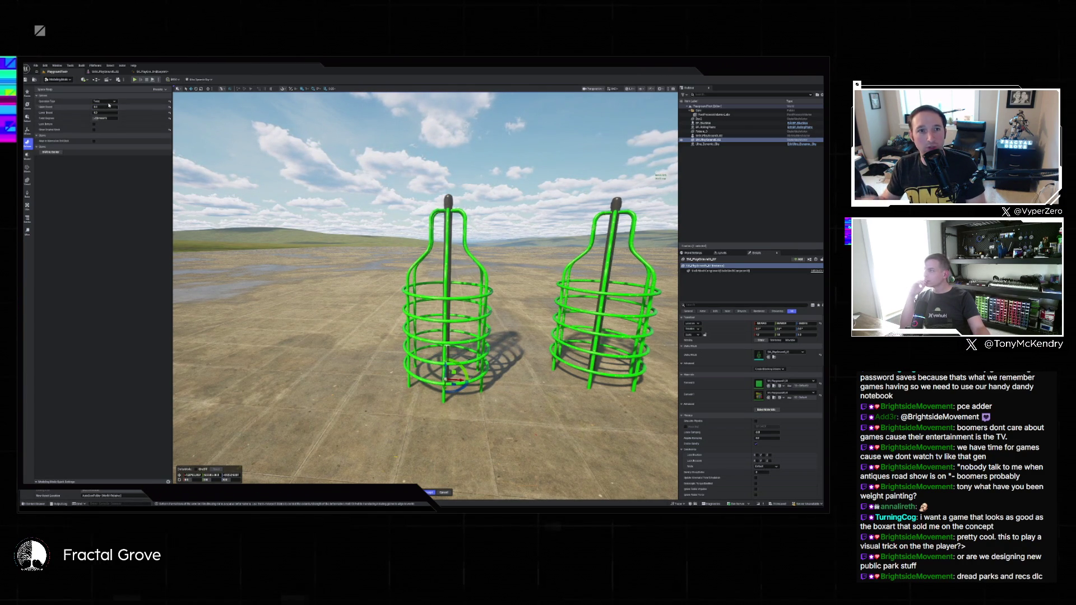
Switch the warp to Flare and spread the cage's legs using the bound values
{"action": "left_click", "coordinate": [110, 102]}
{"action": "left_click", "coordinate": [106, 111]}
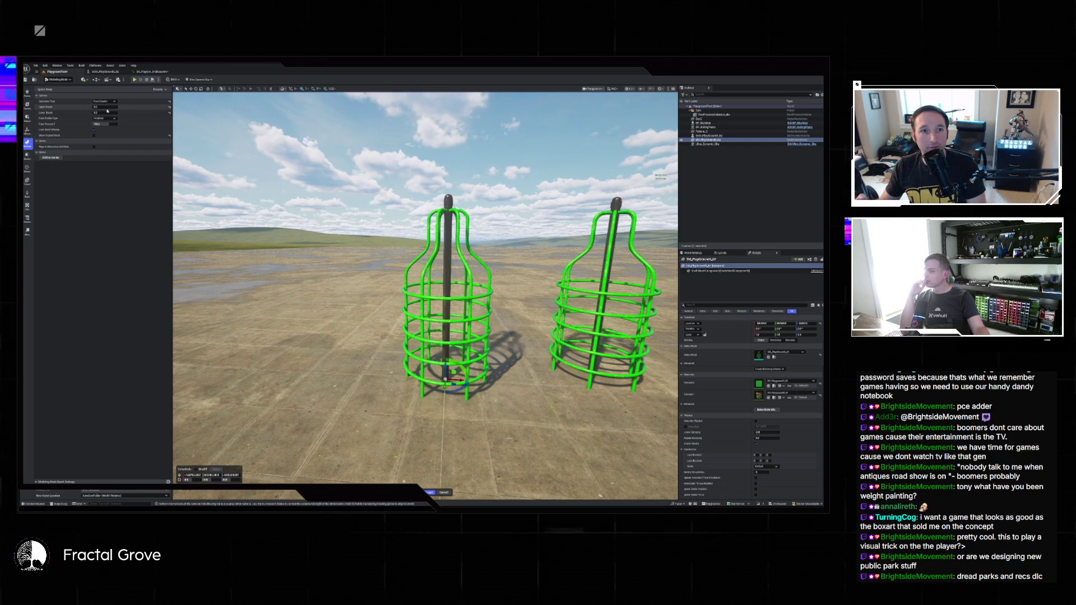
{"action": "left_click_drag", "start_coordinate": [104, 107], "coordinate": [129, 107]}
{"action": "left_click", "coordinate": [104, 112]}
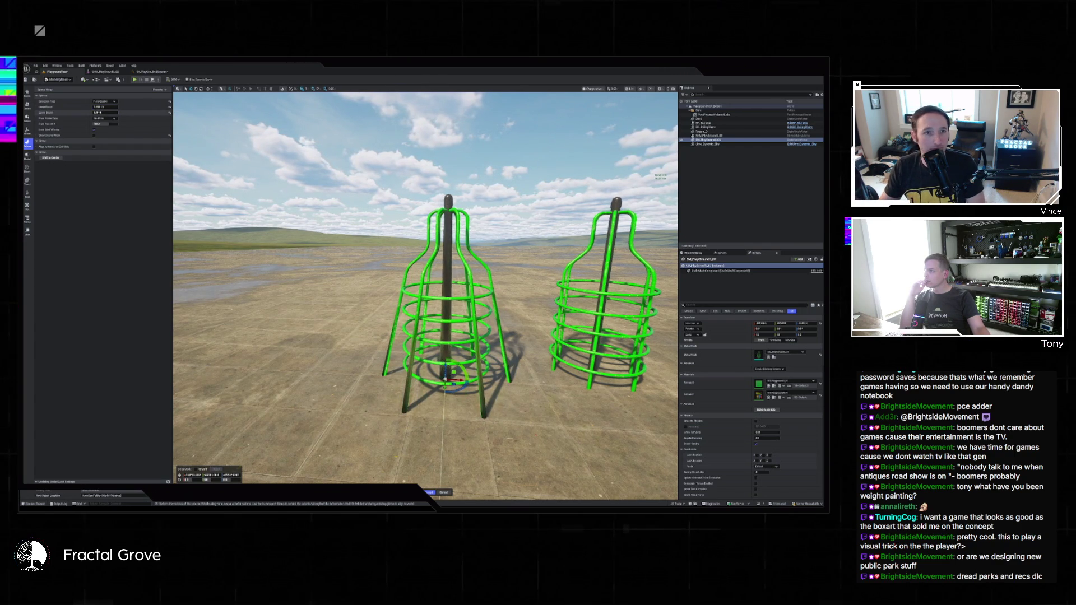
{"action": "mouse_move", "coordinate": [104, 113]}
{"action": "left_mouse_down"}
{"action": "mouse_move", "coordinate": [120, 113]}
{"action": "mouse_move", "coordinate": [106, 119]}
{"action": "left_mouse_up"}
Try the UnSquared profile and Triangle Mode for the flare, then cancel the warp
{"action": "left_click", "coordinate": [106, 120]}
{"action": "left_click", "coordinate": [106, 127]}
{"action": "left_click", "coordinate": [104, 118]}
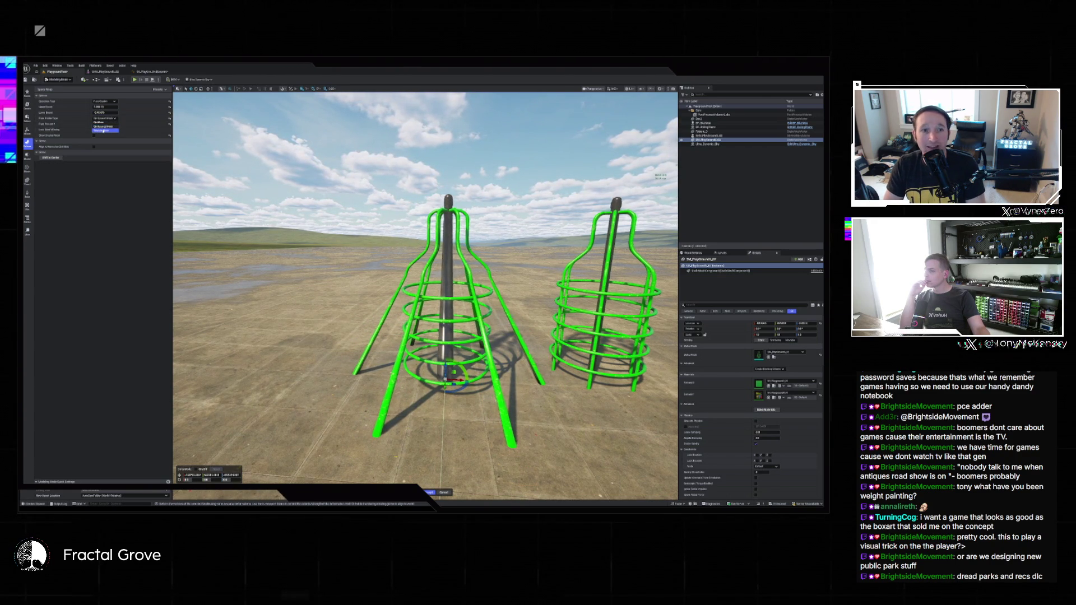
{"action": "left_click", "coordinate": [103, 130]}
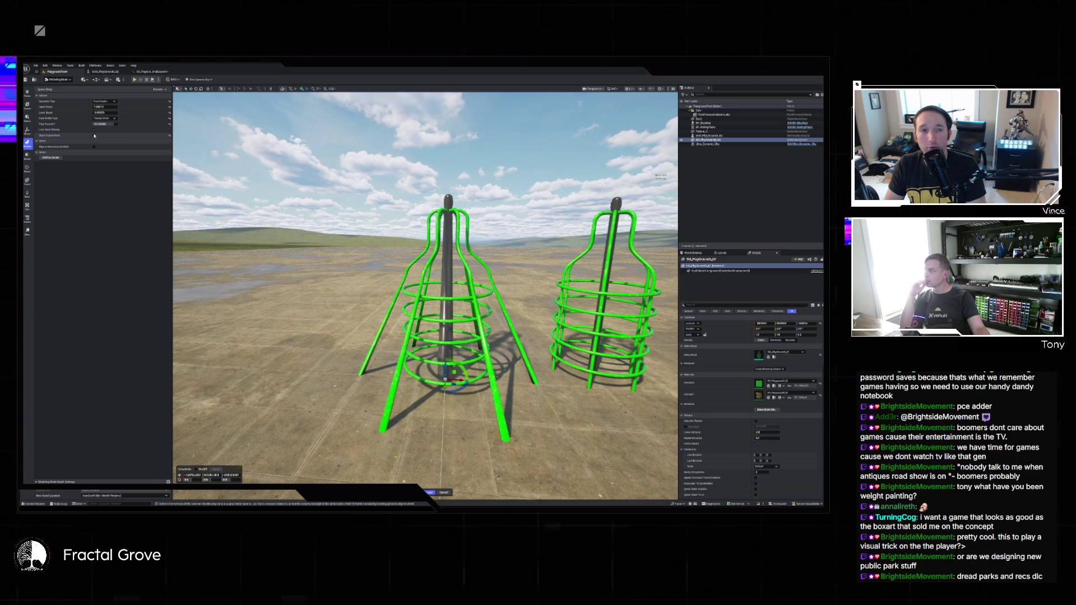
{"action": "left_click", "coordinate": [109, 101]}
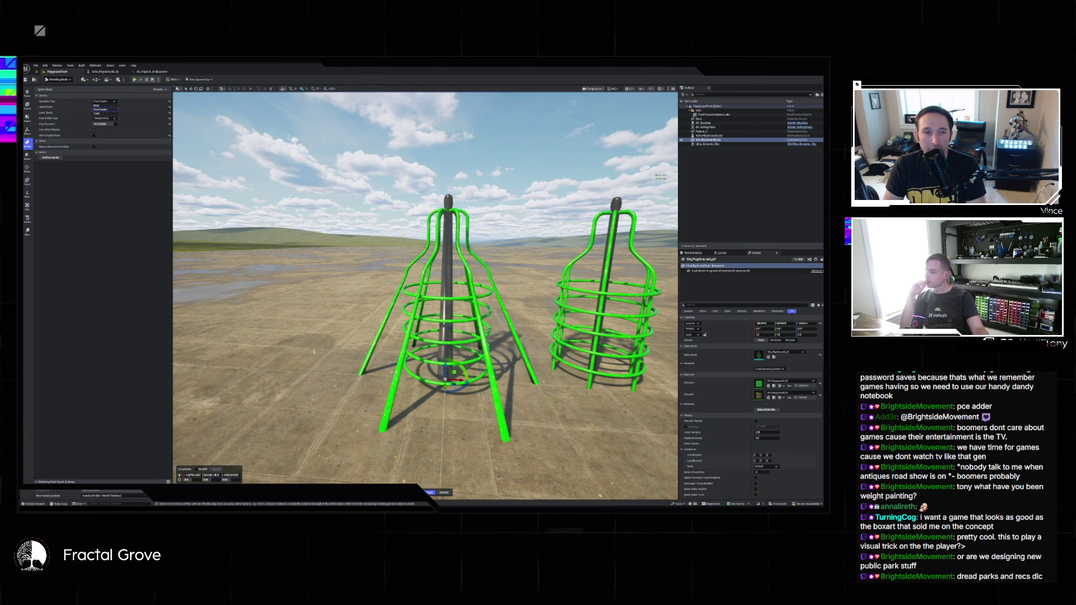
{"action": "left_click", "coordinate": [443, 492]}
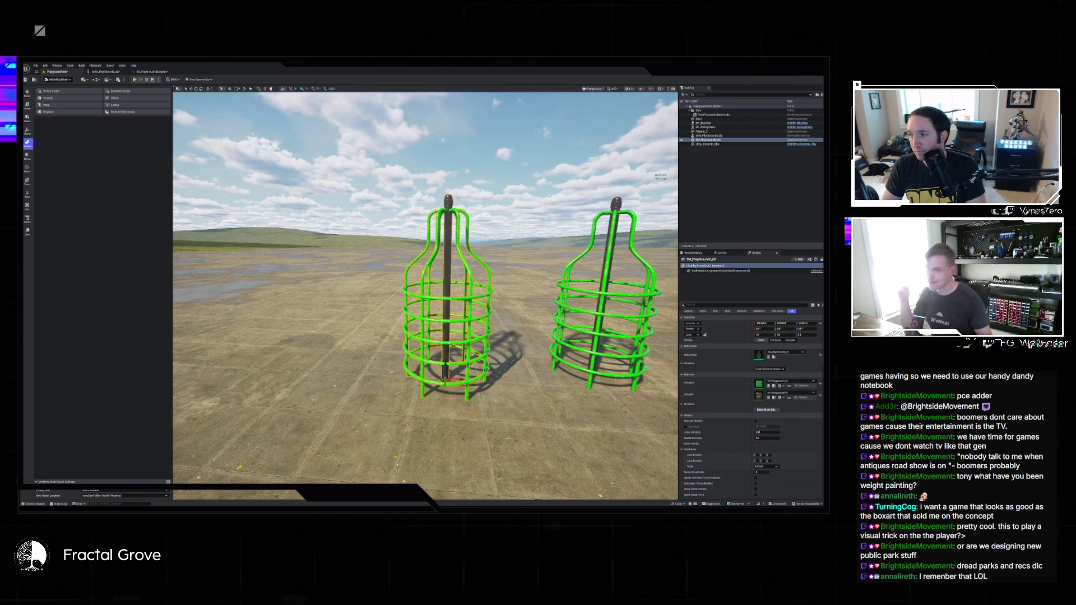
Return to Selection Mode, create a Control Rig from the cage skeletal mesh, and open it
{"action": "left_click", "coordinate": [58, 79]}
{"action": "left_click", "coordinate": [68, 89]}
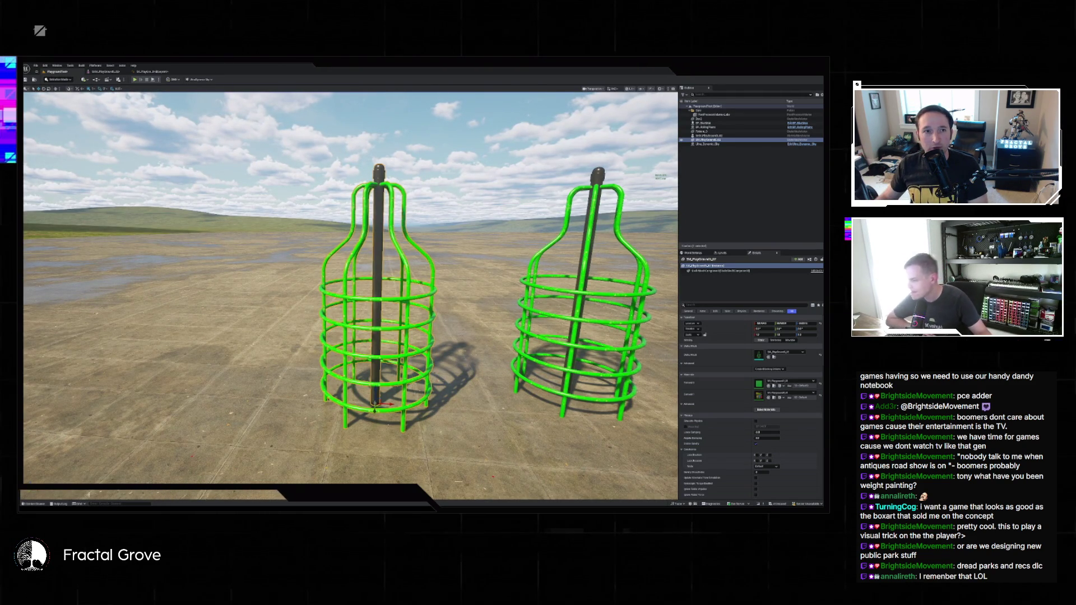
{"action": "left_click", "coordinate": [42, 504]}
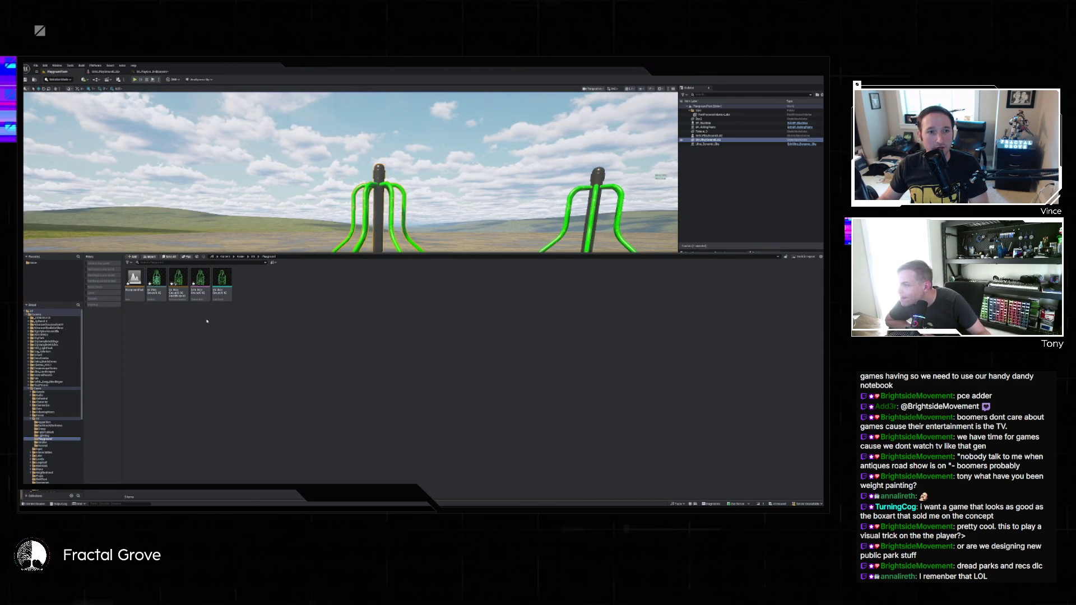
{"action": "right_click", "coordinate": [202, 286]}
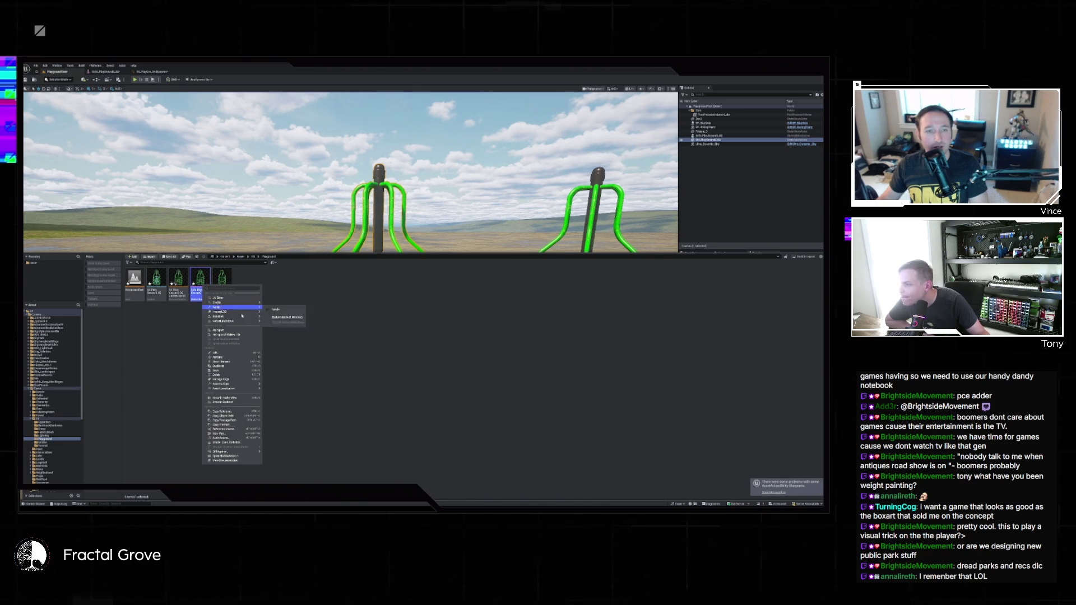
{"action": "mouse_move", "coordinate": [239, 304]}
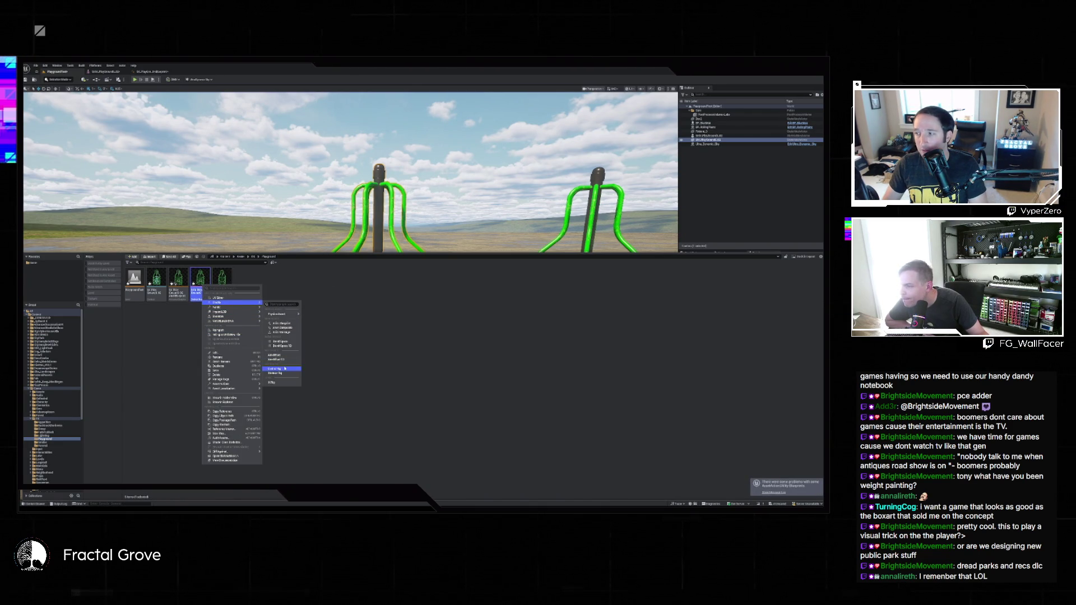
{"action": "left_click", "coordinate": [285, 368]}
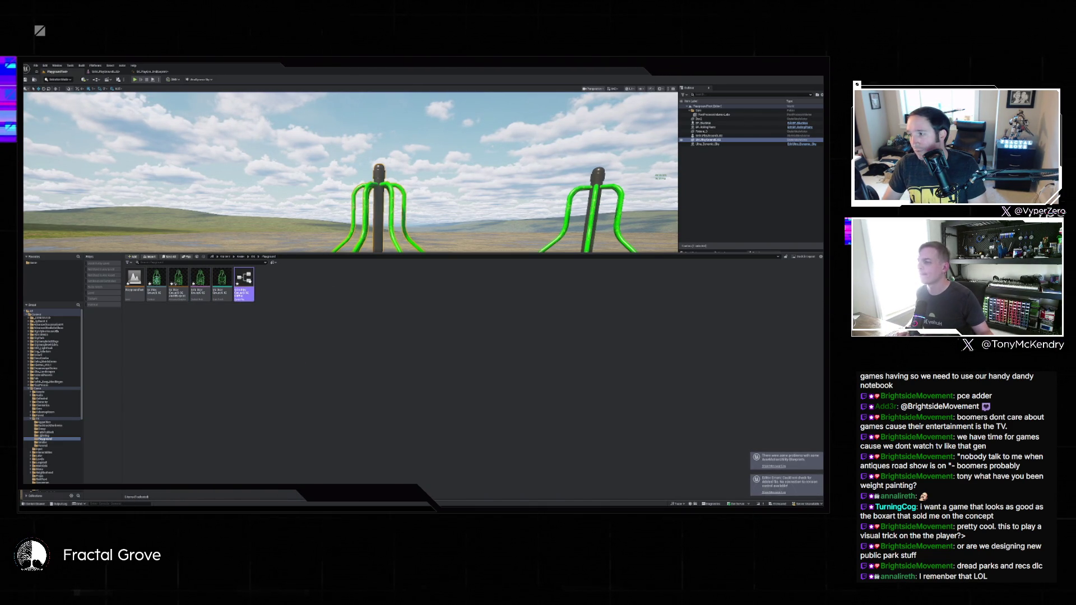
{"action": "double_click", "coordinate": [252, 293]}
{"action": "double_click", "coordinate": [252, 295]}
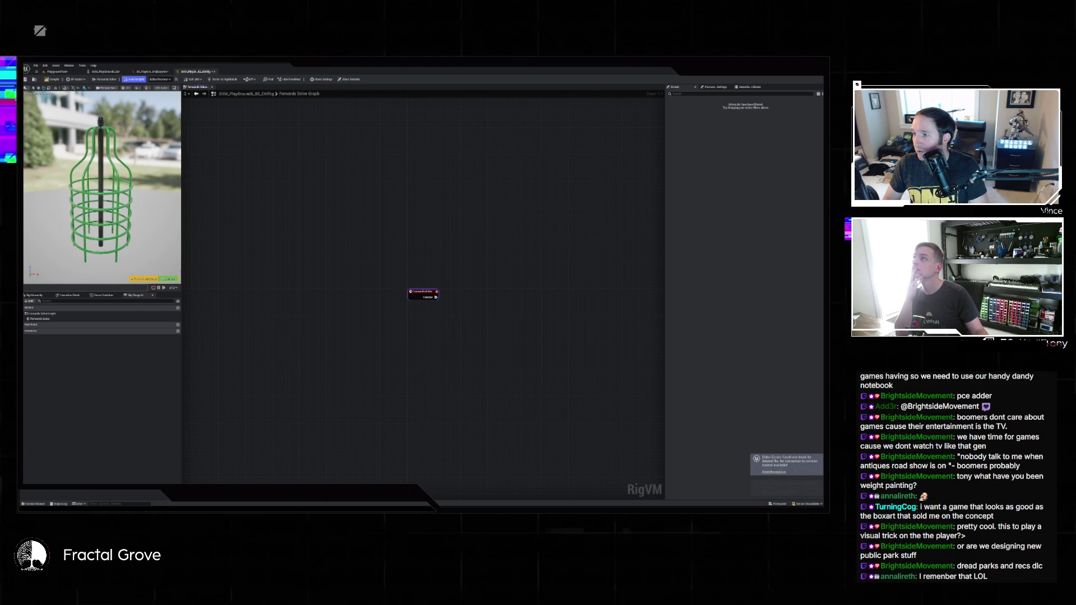
Add a new rig variable named Time and make it a Float
{"action": "left_click", "coordinate": [178, 331]}
{"action": "type", "text": "Time"}
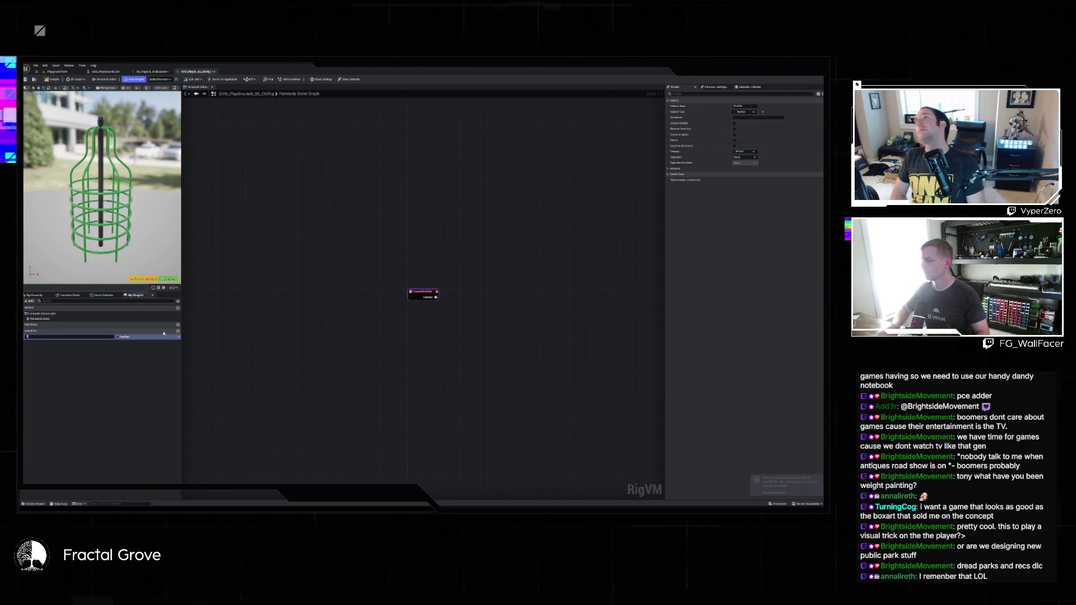
{"action": "key", "text": "Return"}
{"action": "left_click", "coordinate": [122, 337]}
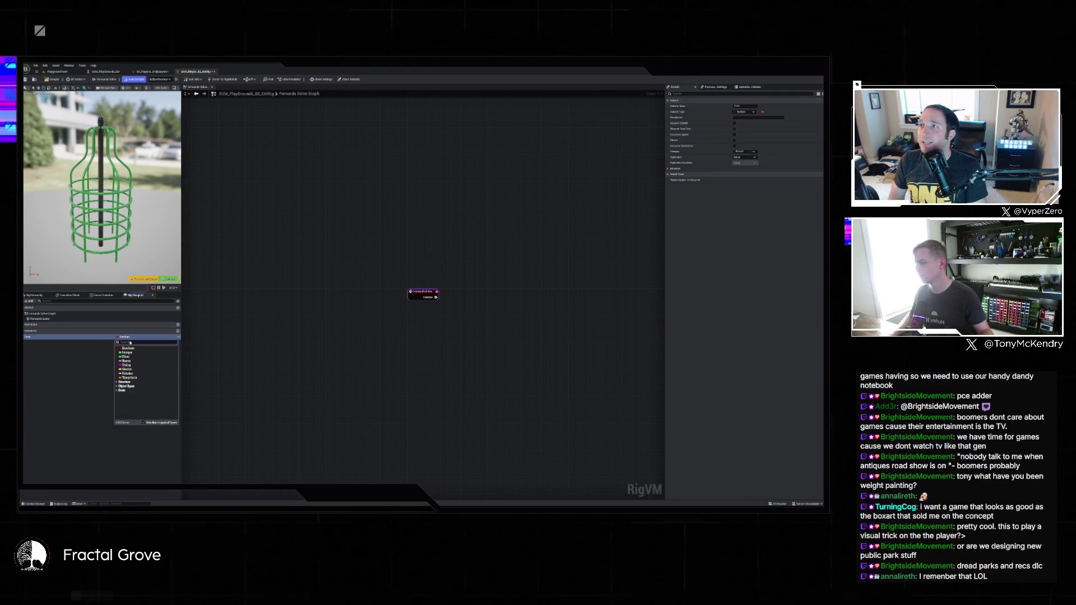
{"action": "left_click", "coordinate": [130, 355]}
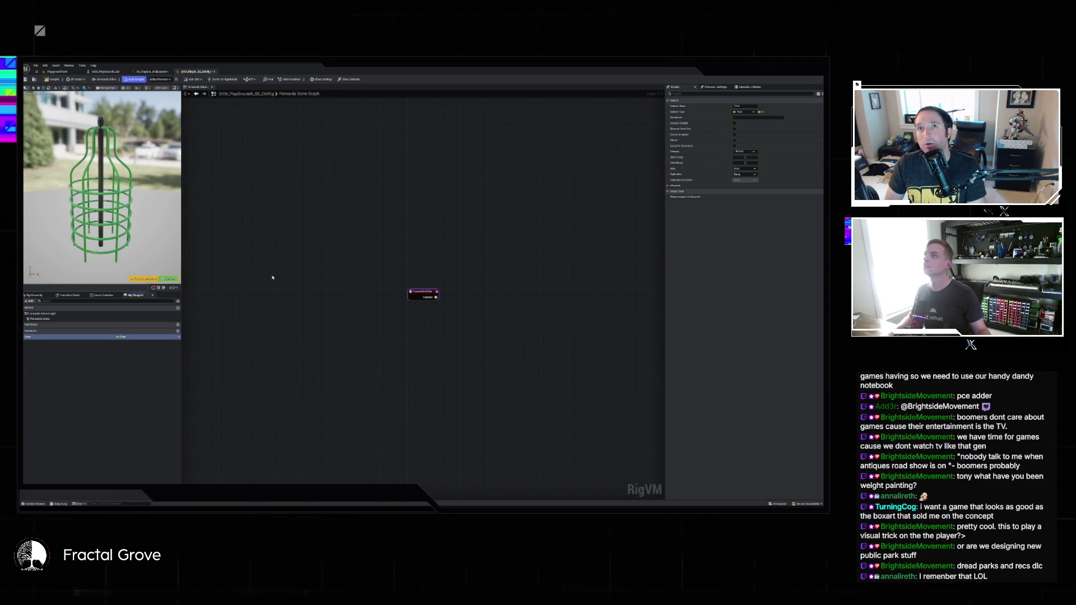
Place Set Time and Get Time nodes and add a connected Accumulate Add node
{"action": "mouse_move", "coordinate": [89, 337]}
{"action": "left_mouse_down"}
{"action": "mouse_move", "coordinate": [413, 323]}
{"action": "mouse_move", "coordinate": [491, 302]}
{"action": "mouse_move", "coordinate": [468, 307]}
{"action": "left_mouse_up"}
{"action": "left_click", "coordinate": [424, 330]}
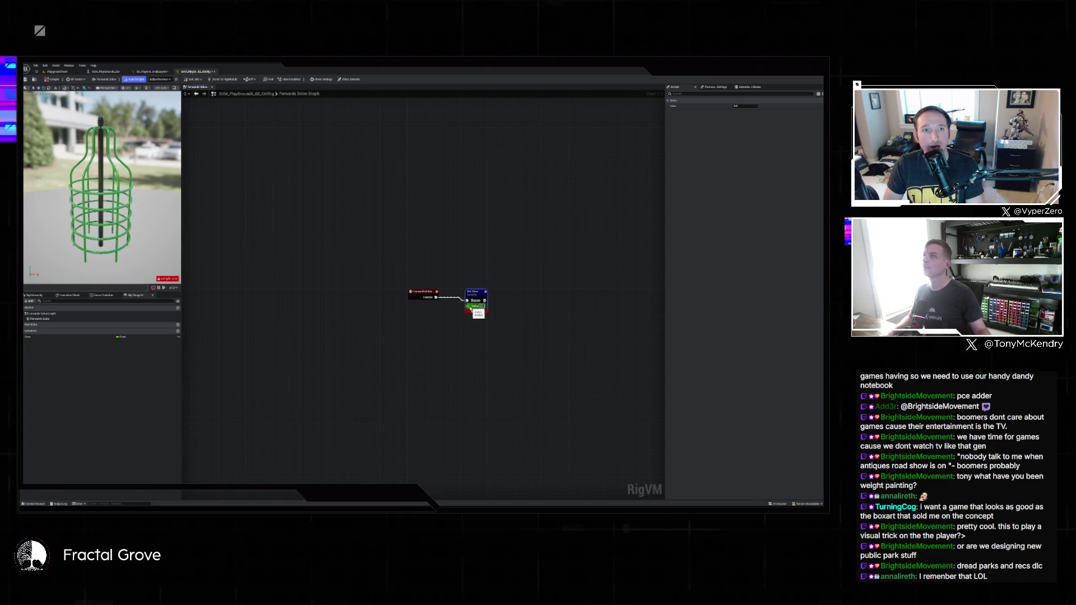
{"action": "mouse_move", "coordinate": [28, 337]}
{"action": "left_mouse_down"}
{"action": "mouse_move", "coordinate": [385, 322]}
{"action": "mouse_move", "coordinate": [421, 338]}
{"action": "left_mouse_up"}
{"action": "type", "text": "accumulate add"}
{"action": "key", "text": "Return"}
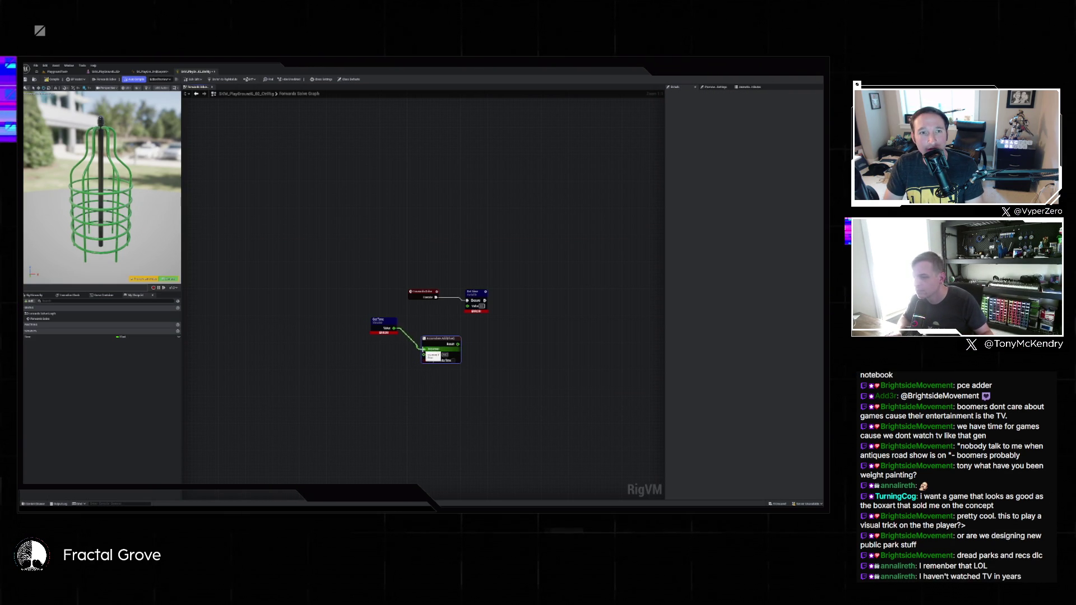
Feed Delta Time into Accumulate Add and wire its Result into Set Time's Value
{"action": "left_click_drag", "start_coordinate": [424, 356], "coordinate": [425, 349]}
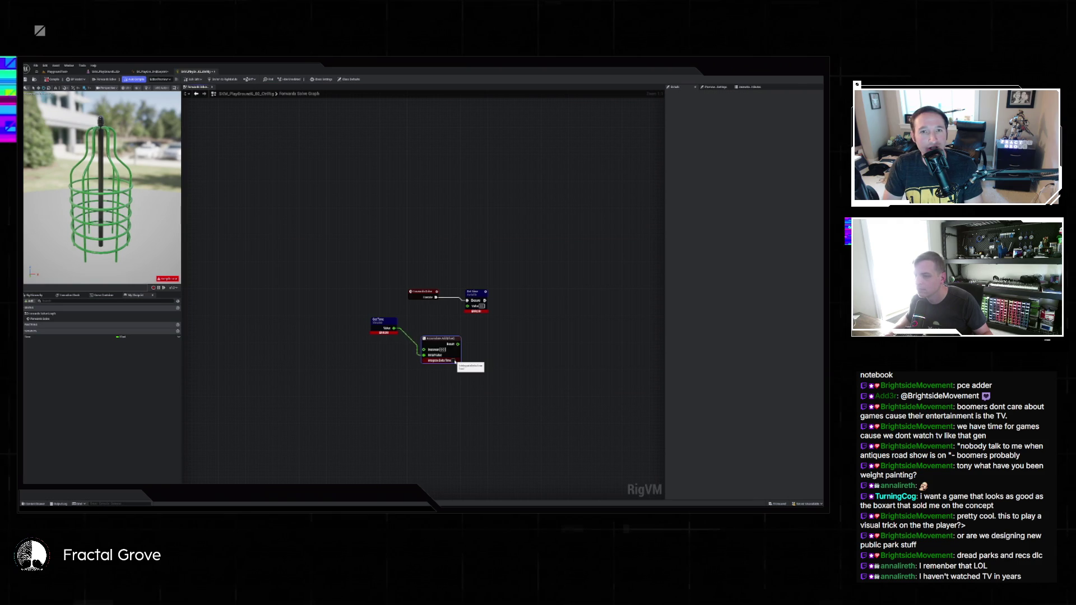
{"action": "left_click_drag", "start_coordinate": [424, 350], "coordinate": [412, 321]}
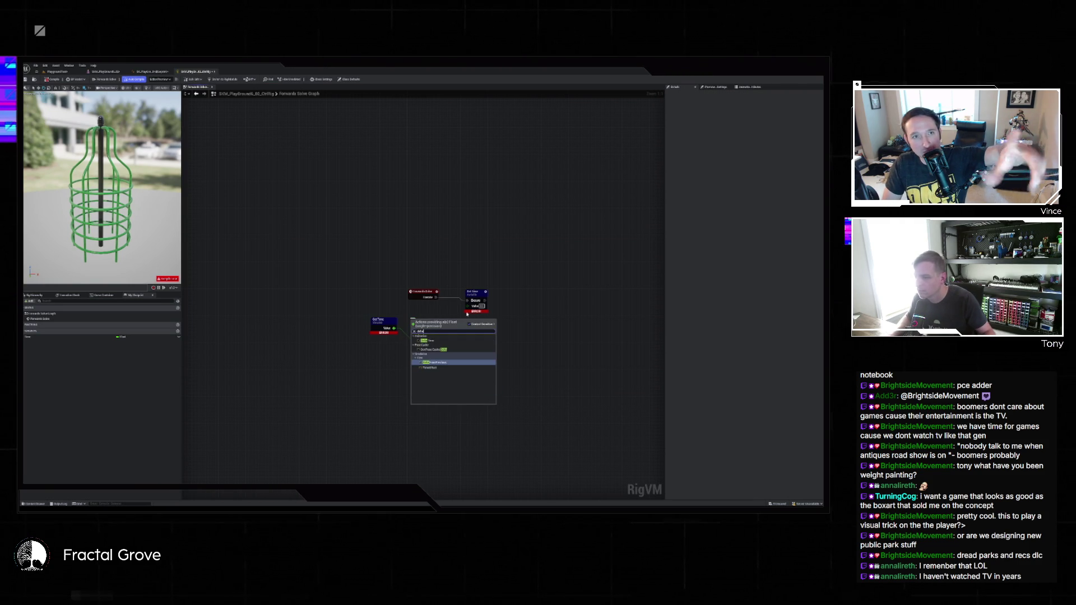
{"action": "key", "text": "Return"}
{"action": "mouse_move", "coordinate": [398, 320]}
{"action": "left_mouse_down"}
{"action": "mouse_move", "coordinate": [389, 337]}
{"action": "mouse_move", "coordinate": [391, 322]}
{"action": "left_mouse_up"}
{"action": "left_click_drag", "start_coordinate": [459, 345], "coordinate": [470, 307]}
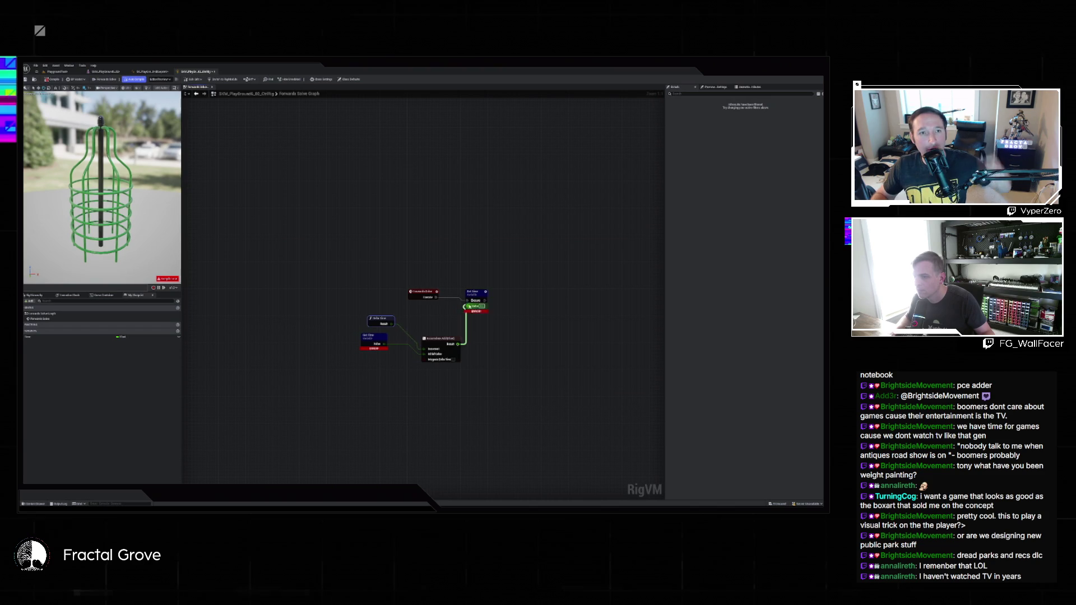
{"action": "mouse_move", "coordinate": [477, 311]}
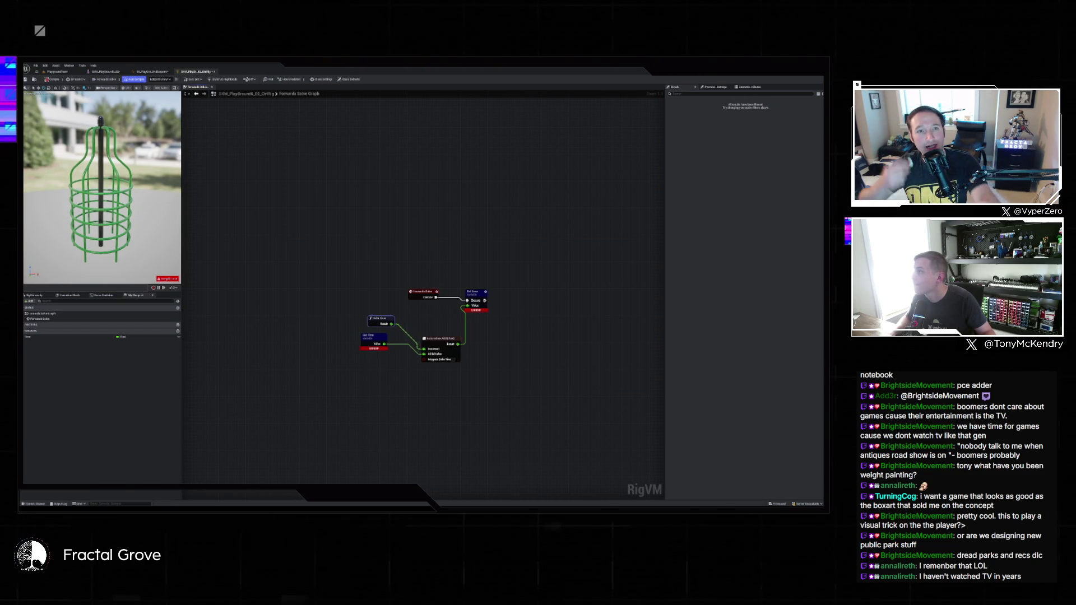
Compile the rig to clear the errors and check the Set Time node's properties
{"action": "left_click", "coordinate": [48, 80]}
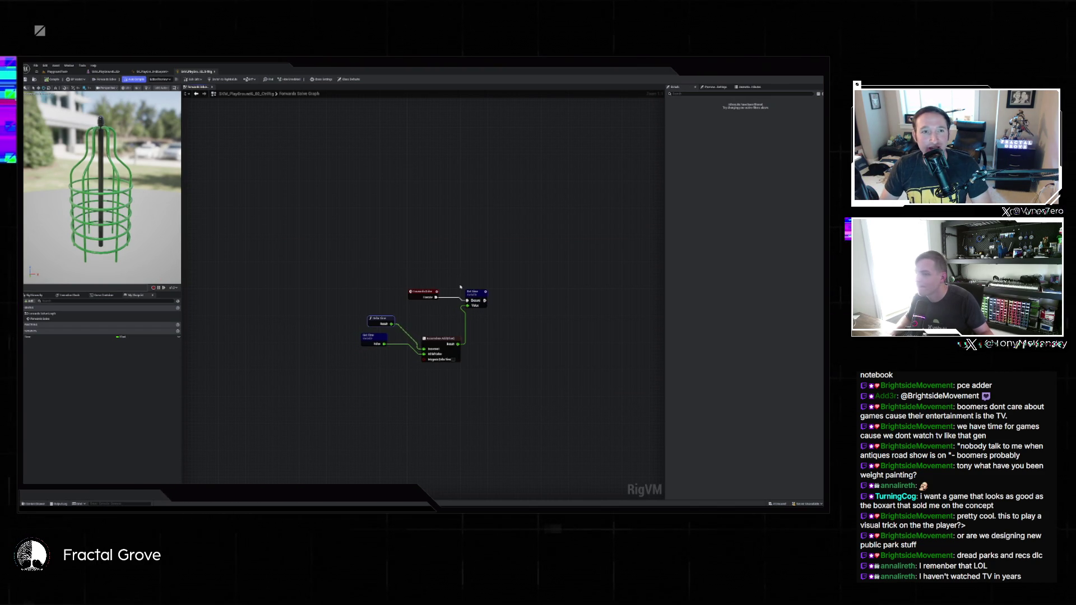
{"action": "left_click", "coordinate": [475, 294]}
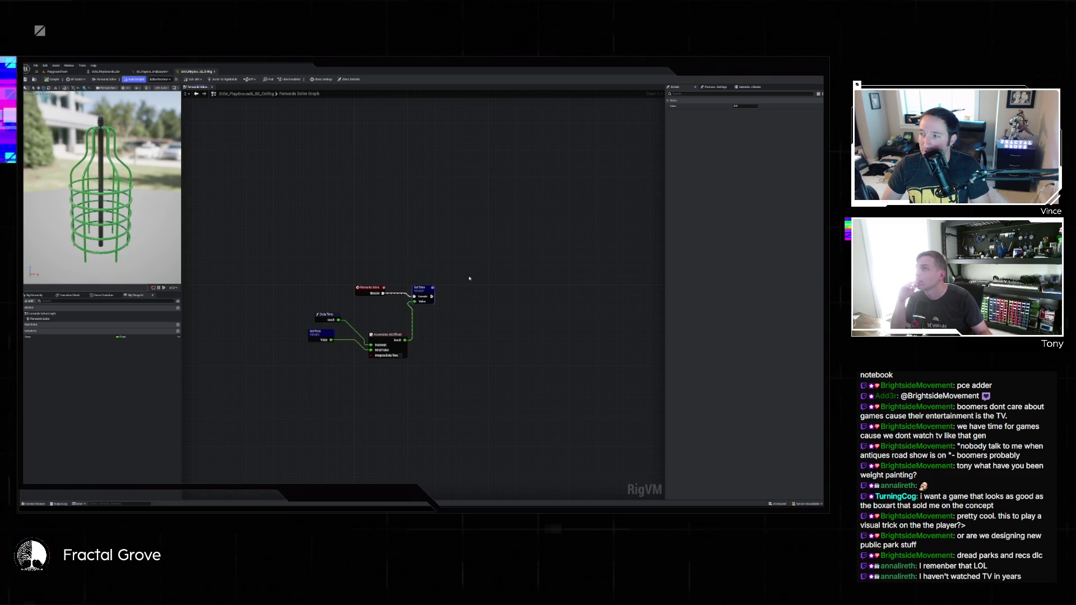
{"action": "right_click", "coordinate": [486, 306]}
Add an item-name lookup node via an 'itemname' search, view its Name list, then return to the level view
{"action": "type", "text": "itemname"}
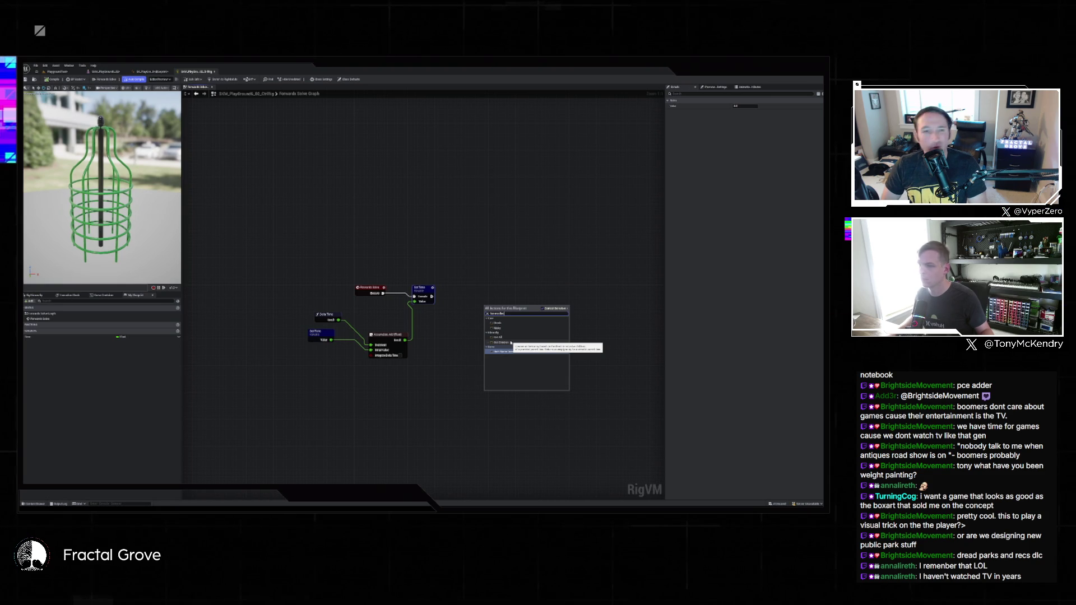
{"action": "left_click", "coordinate": [511, 342]}
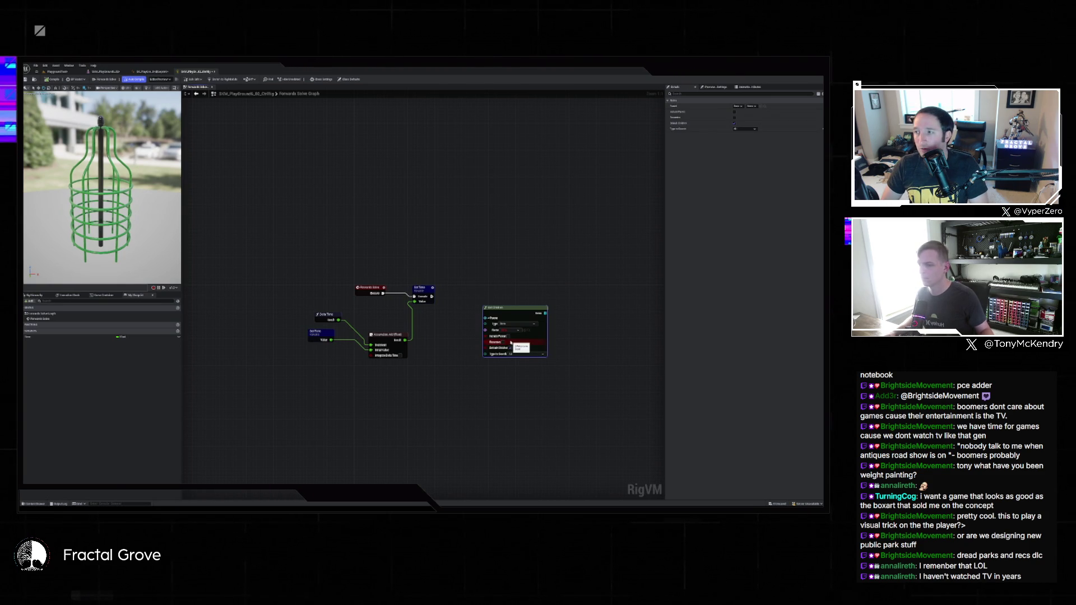
{"action": "left_click", "coordinate": [513, 330]}
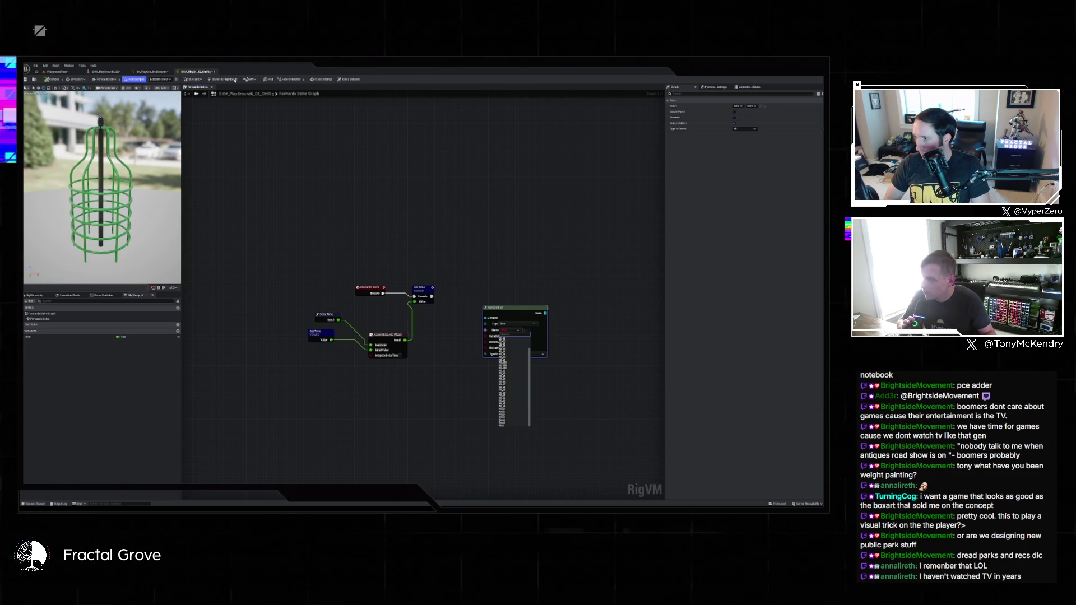
{"action": "left_click", "coordinate": [67, 72]}
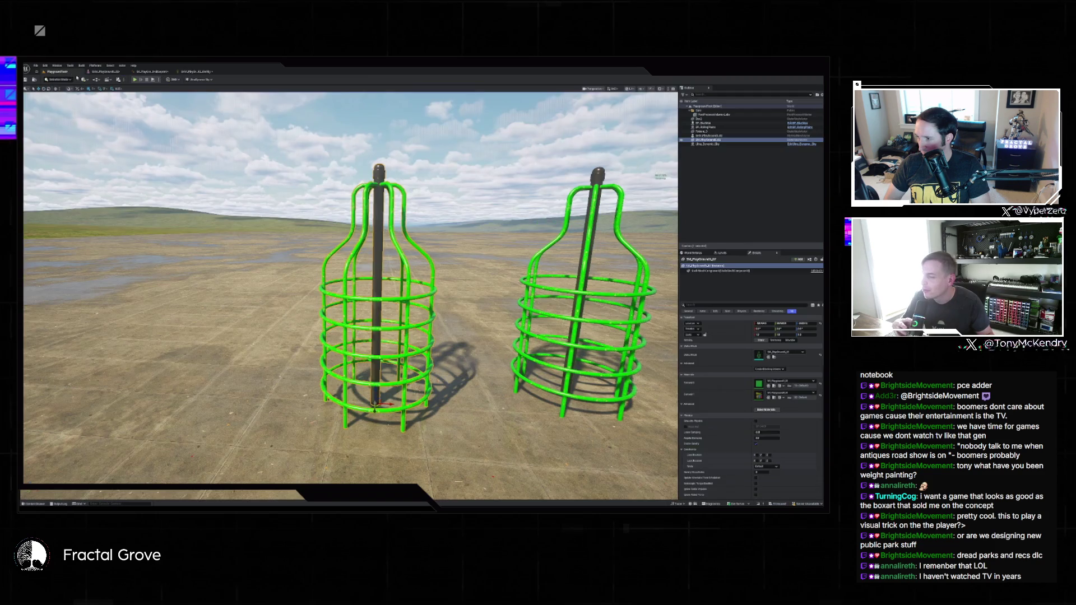
In the cage's skeletal mesh editor, frame and orbit the view around a selected ring bone
{"action": "left_click", "coordinate": [112, 72]}
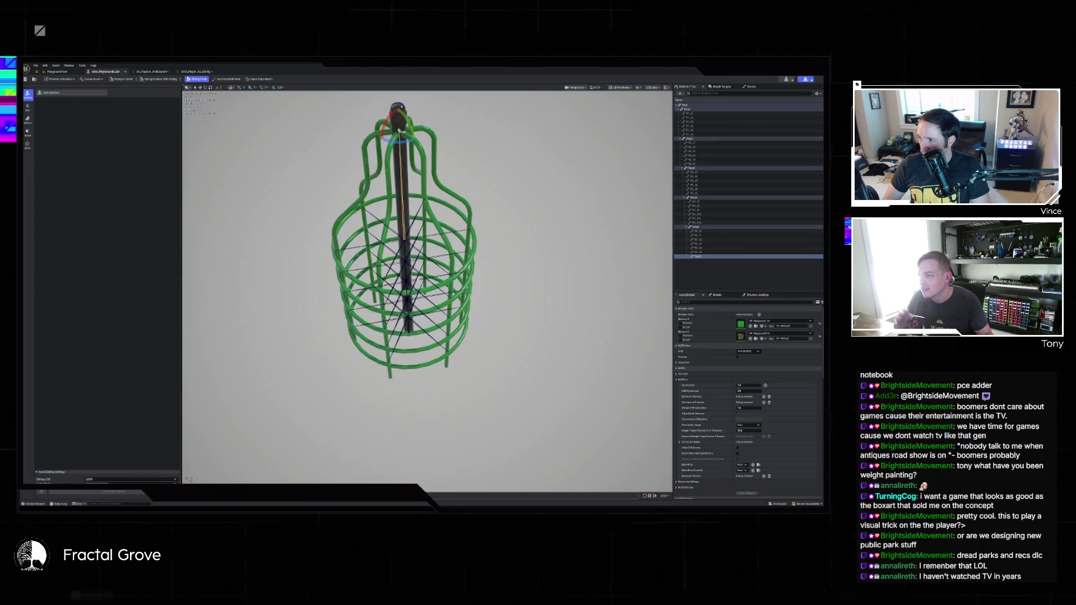
{"action": "left_click", "coordinate": [697, 198]}
{"action": "key", "text": "f"}
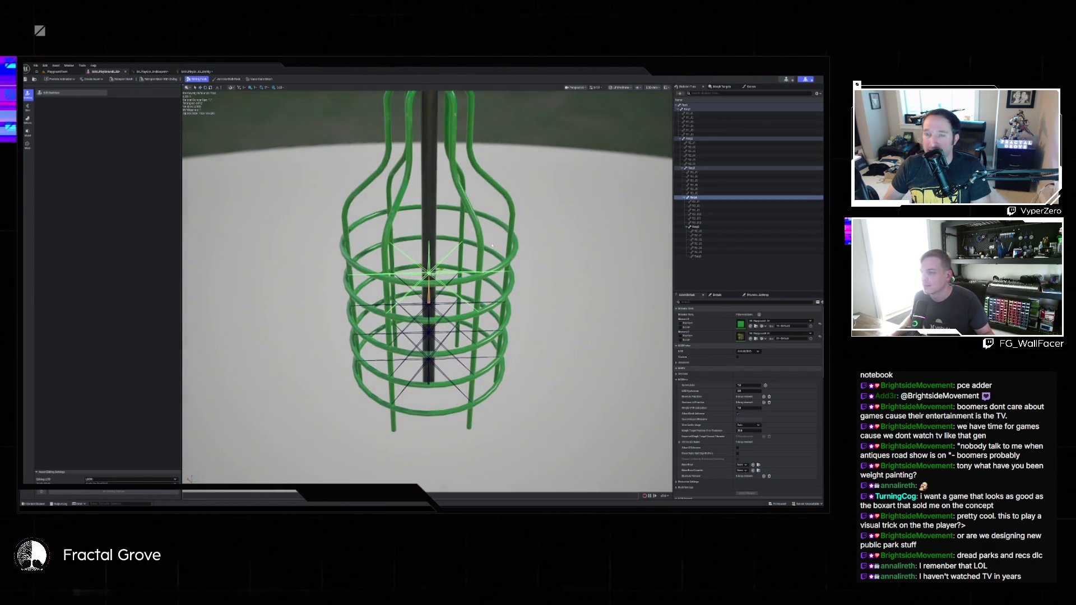
{"action": "mouse_move", "coordinate": [494, 243]}
{"action": "left_mouse_down"}
{"action": "mouse_move", "coordinate": [435, 335]}
{"action": "mouse_move", "coordinate": [427, 264]}
{"action": "mouse_move", "coordinate": [432, 315]}
{"action": "mouse_move", "coordinate": [423, 288]}
{"action": "left_mouse_up"}
Select the third ring's bone, undo the accidental bone move, and return to the Control Rig graph
{"action": "left_click", "coordinate": [429, 308]}
{"action": "key", "text": "ctrl+z"}
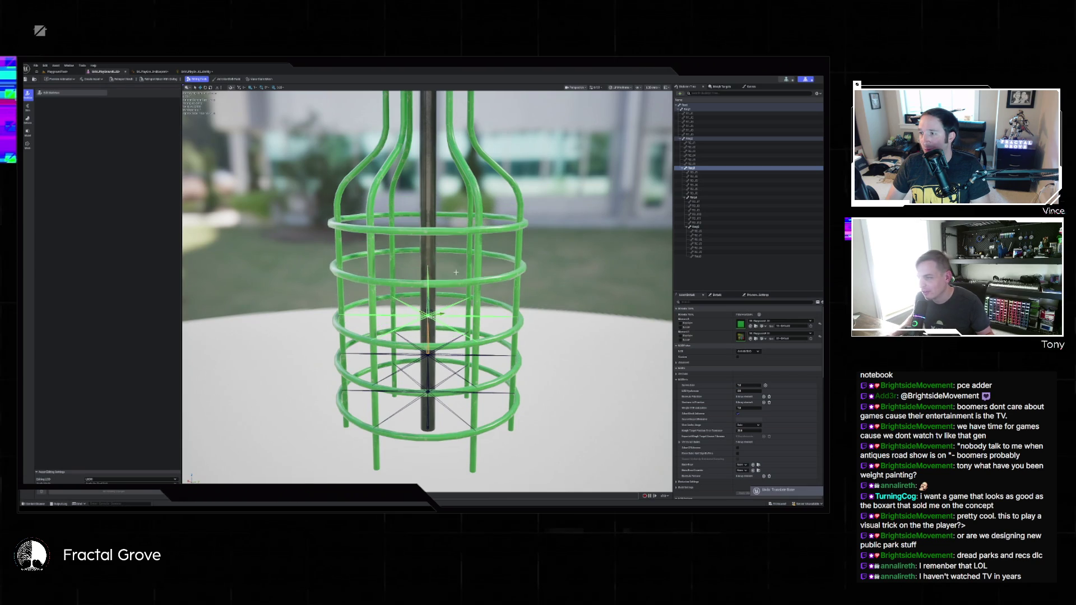
{"action": "scroll", "coordinate": [503, 270], "scroll_direction": "down", "scroll_amount": 5}
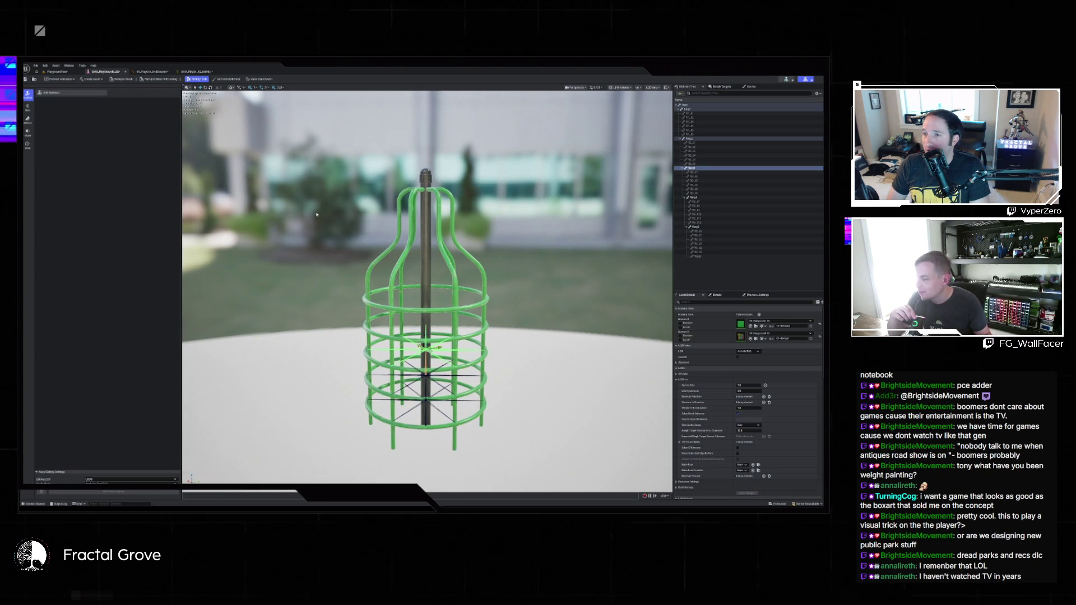
{"action": "left_click", "coordinate": [198, 72]}
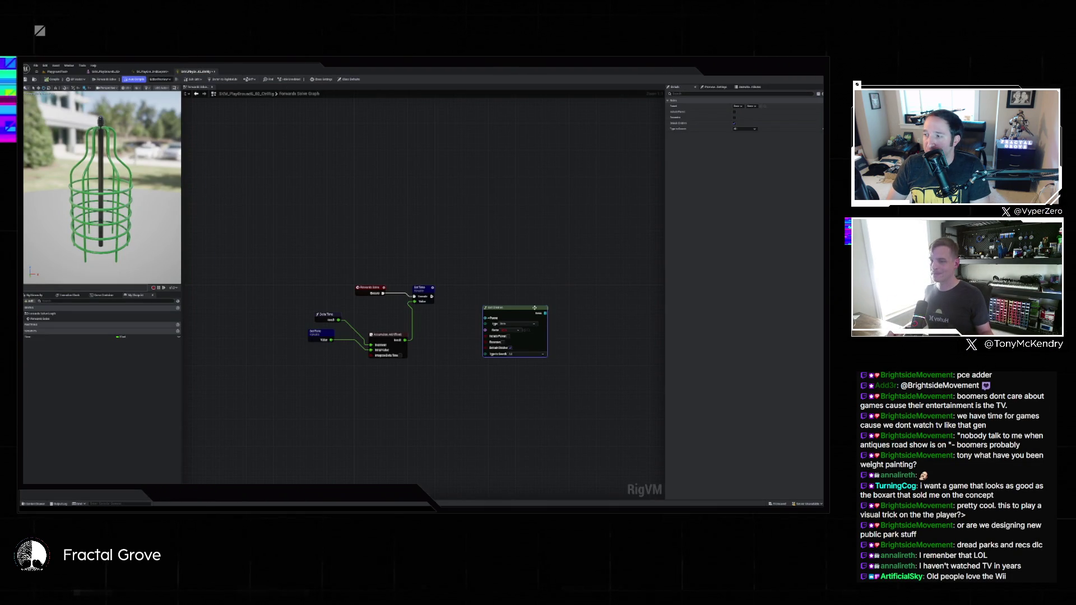
{"action": "left_click", "coordinate": [512, 330]}
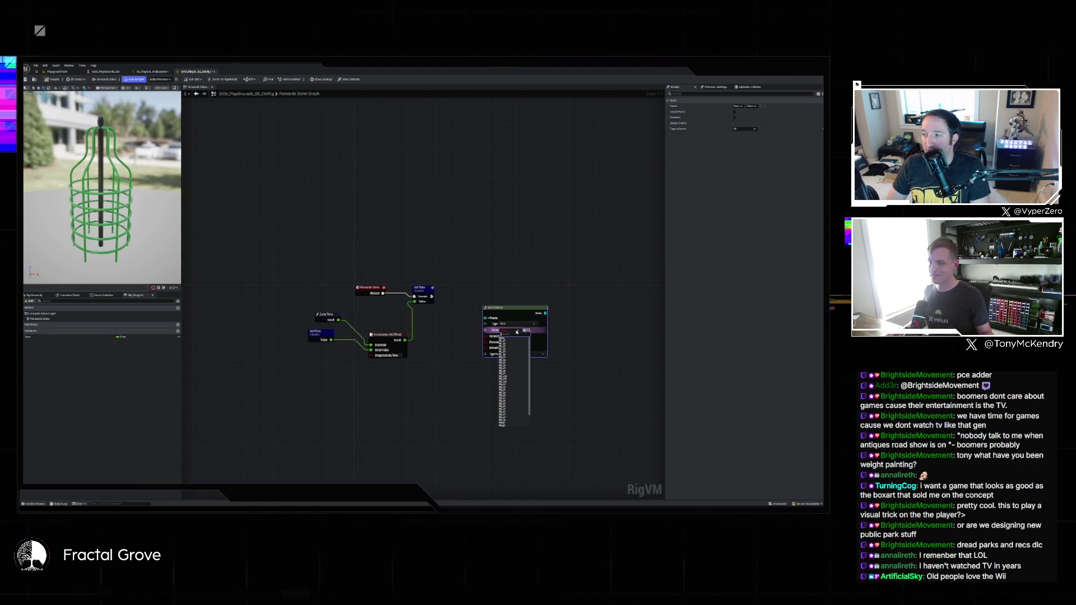
{"action": "left_click", "coordinate": [521, 396]}
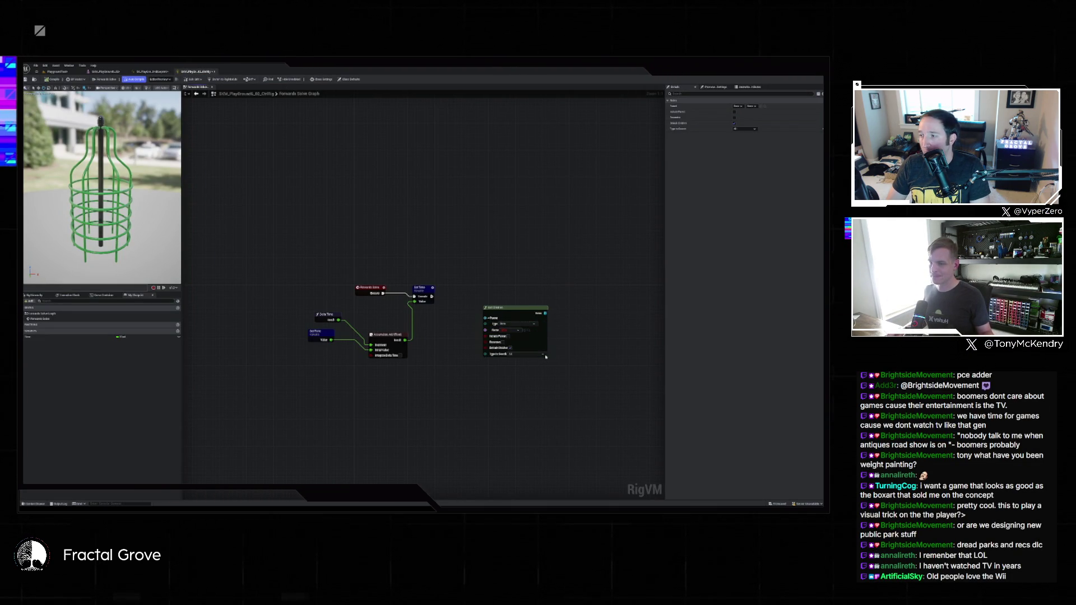
{"action": "key", "text": "Delete"}
{"action": "right_click", "coordinate": [499, 314]}
{"action": "type", "text": "transform"}
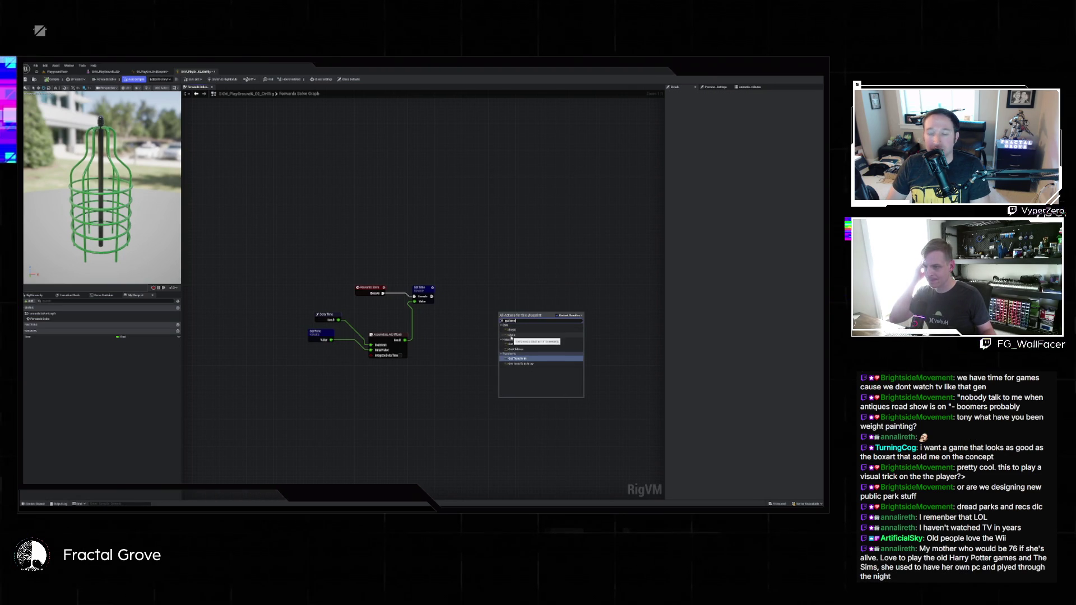
{"action": "left_click", "coordinate": [460, 325]}
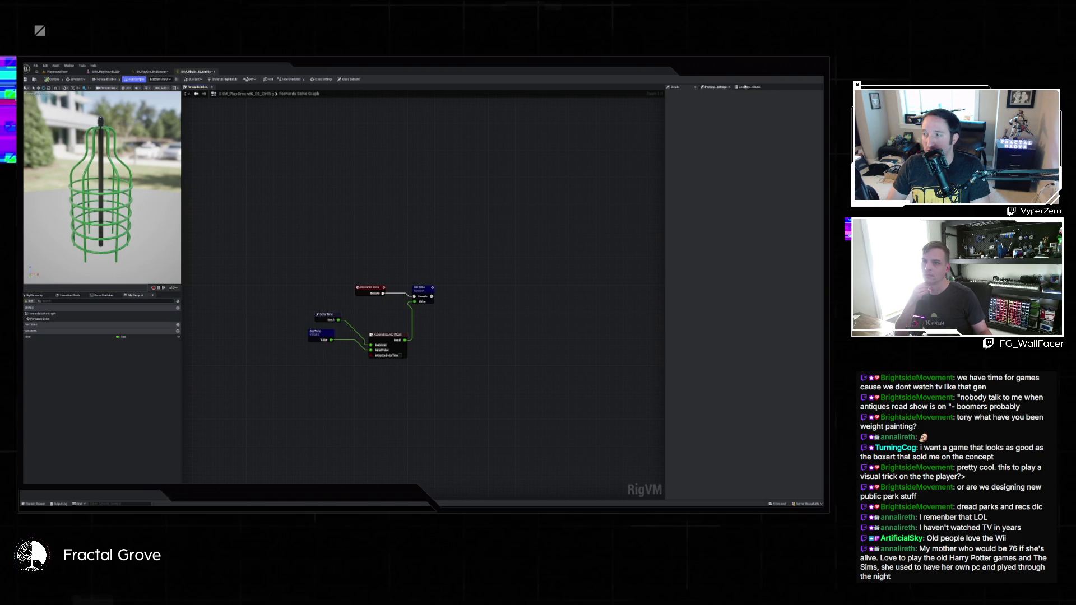
{"action": "right_click", "coordinate": [473, 249]}
{"action": "type", "text": "ani"}
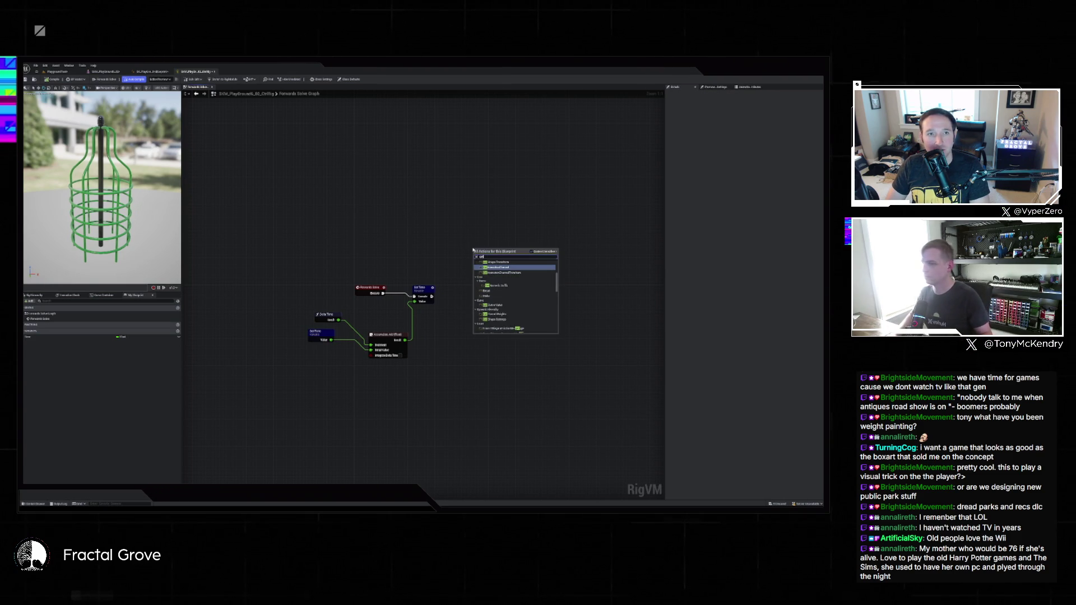
{"action": "scroll", "coordinate": [518, 290], "scroll_direction": "up", "scroll_amount": 5}
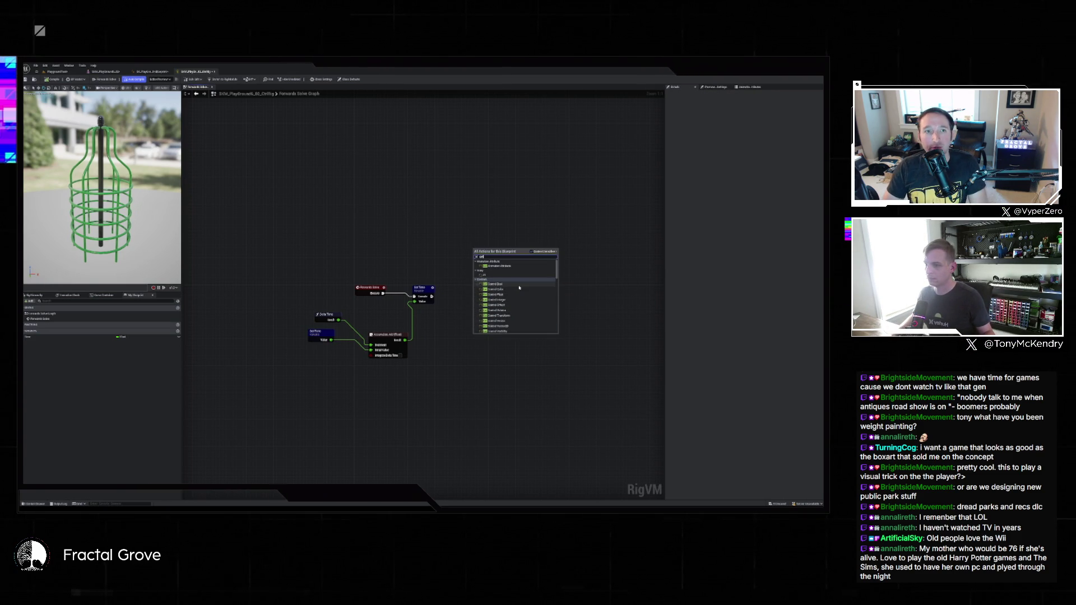
{"action": "scroll", "coordinate": [526, 306], "scroll_direction": "down", "scroll_amount": 3}
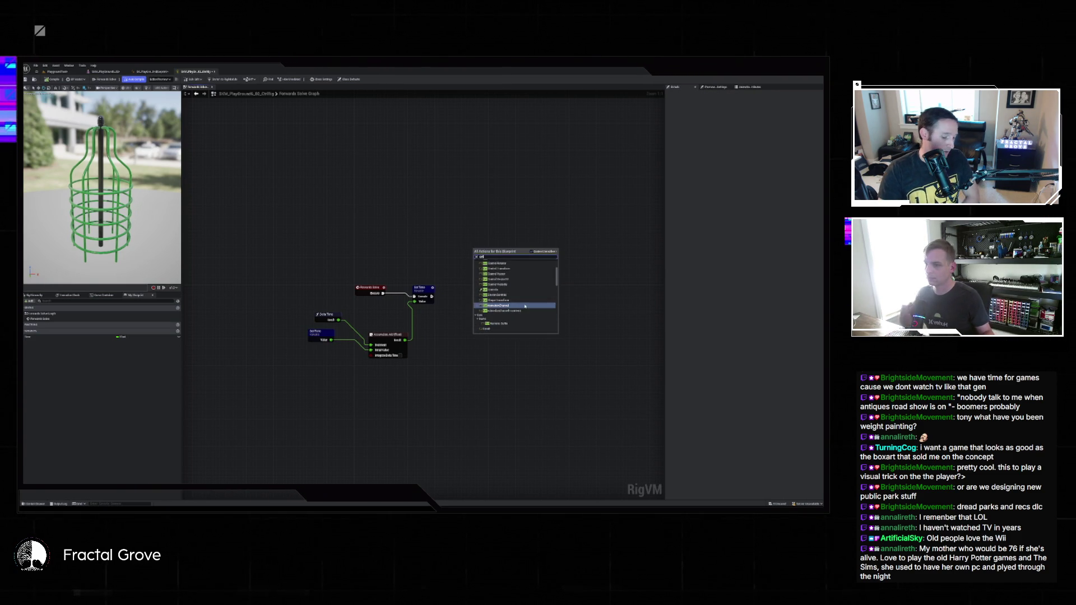
{"action": "scroll", "coordinate": [522, 299], "scroll_direction": "down", "scroll_amount": 5}
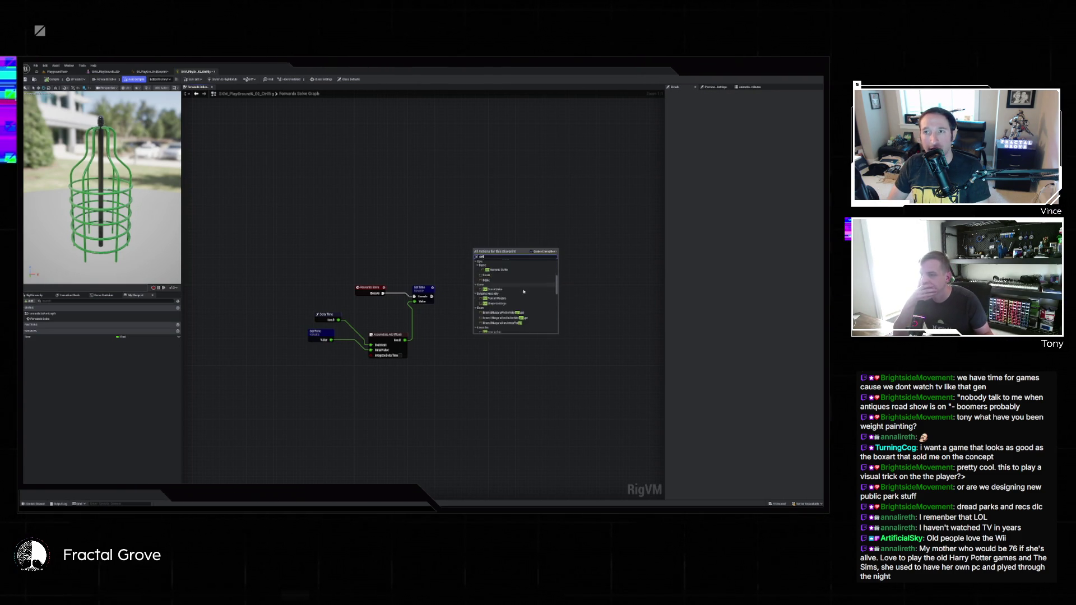
{"action": "scroll", "coordinate": [523, 293], "scroll_direction": "down", "scroll_amount": 3}
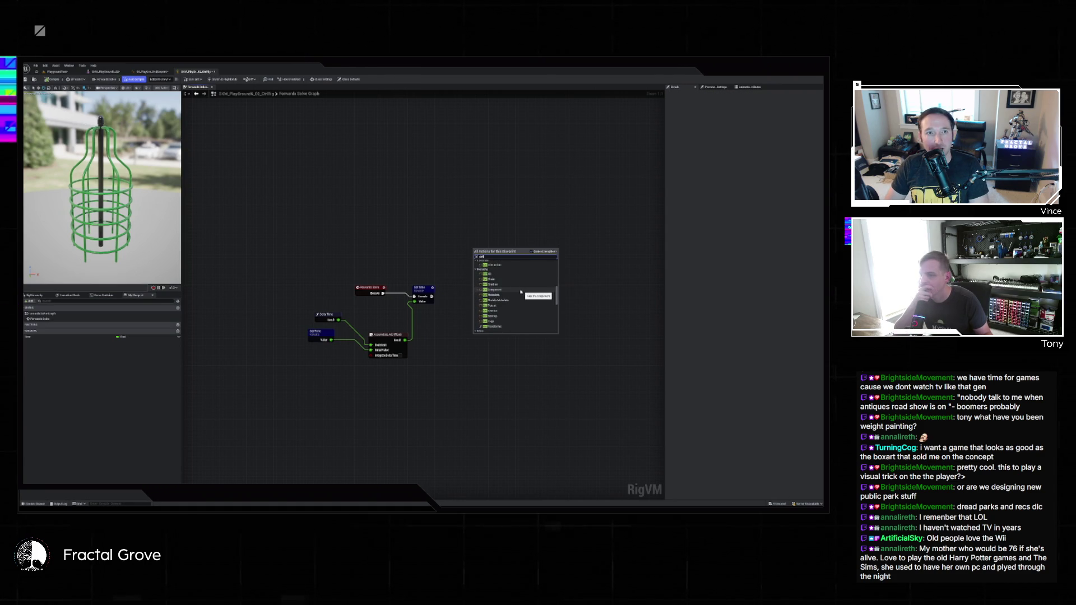
{"action": "left_click", "coordinate": [523, 291]}
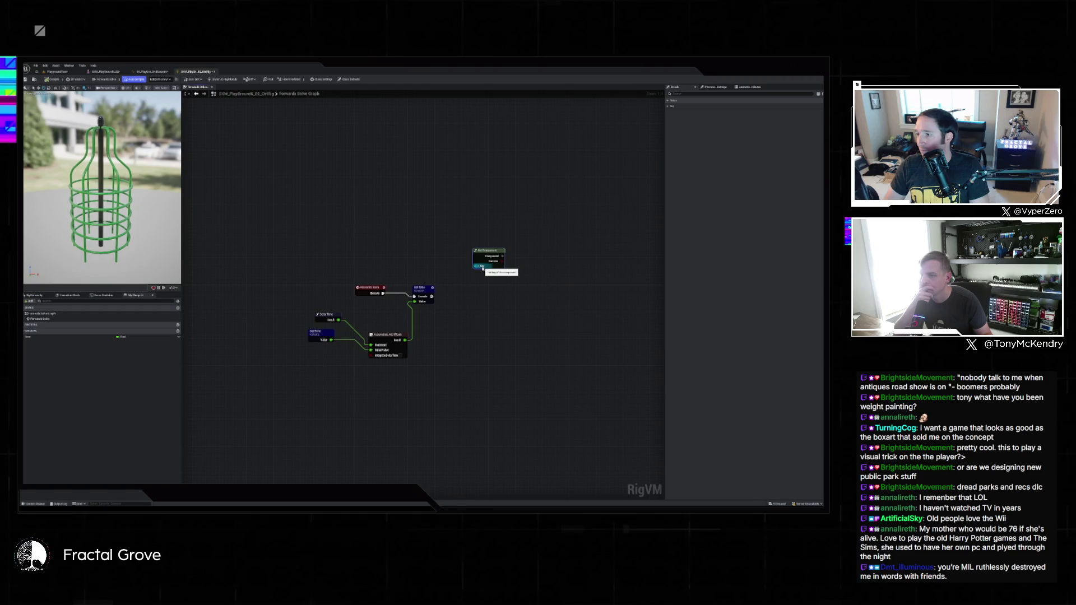
{"action": "key", "text": "Delete"}
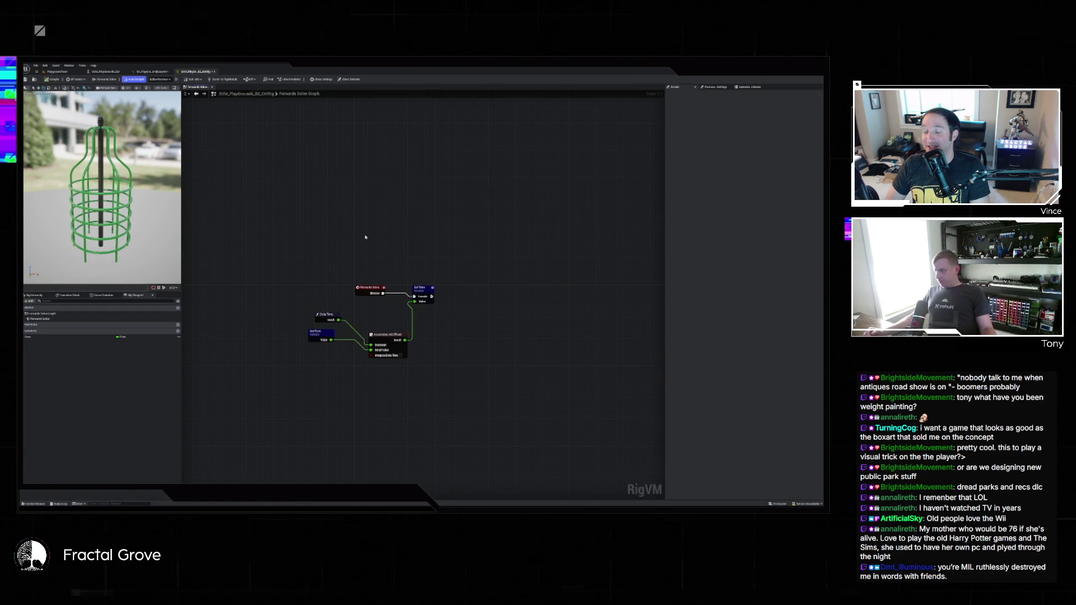
{"action": "right_click", "coordinate": [447, 237]}
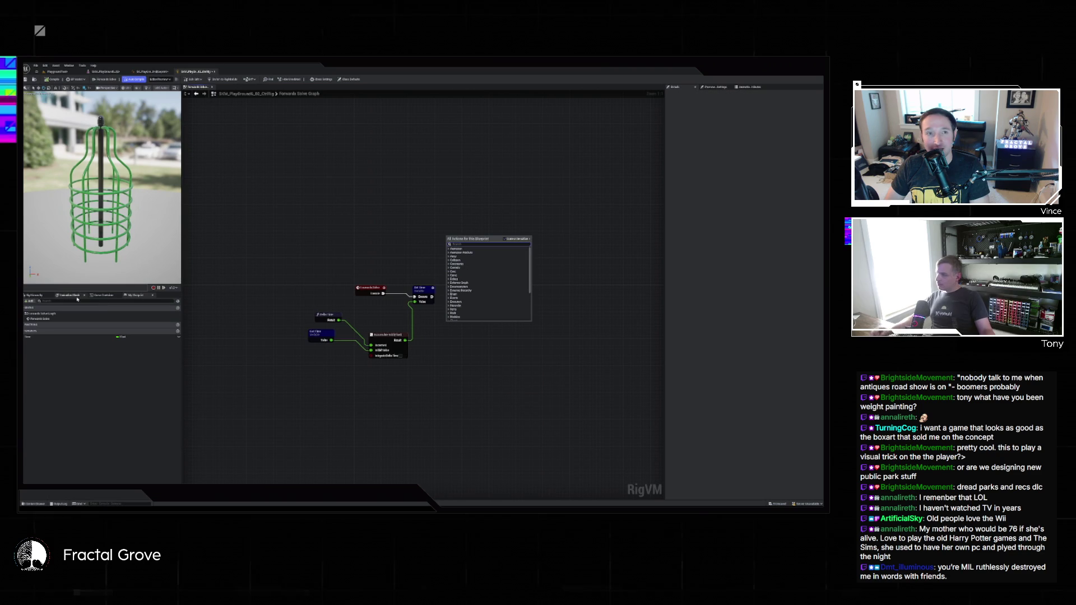
Drag the selected cage bones from the Rig Hierarchy into the graph as Get Bone transform nodes
{"action": "left_click", "coordinate": [35, 295]}
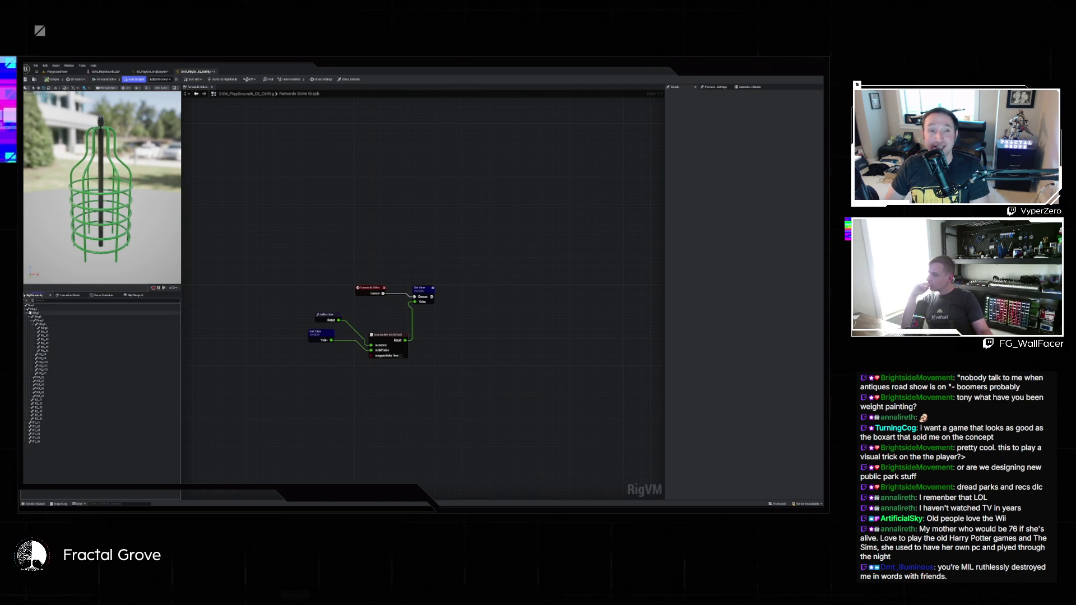
{"action": "left_click", "coordinate": [32, 309]}
{"action": "left_click", "coordinate": [44, 329], "text": "shift"}
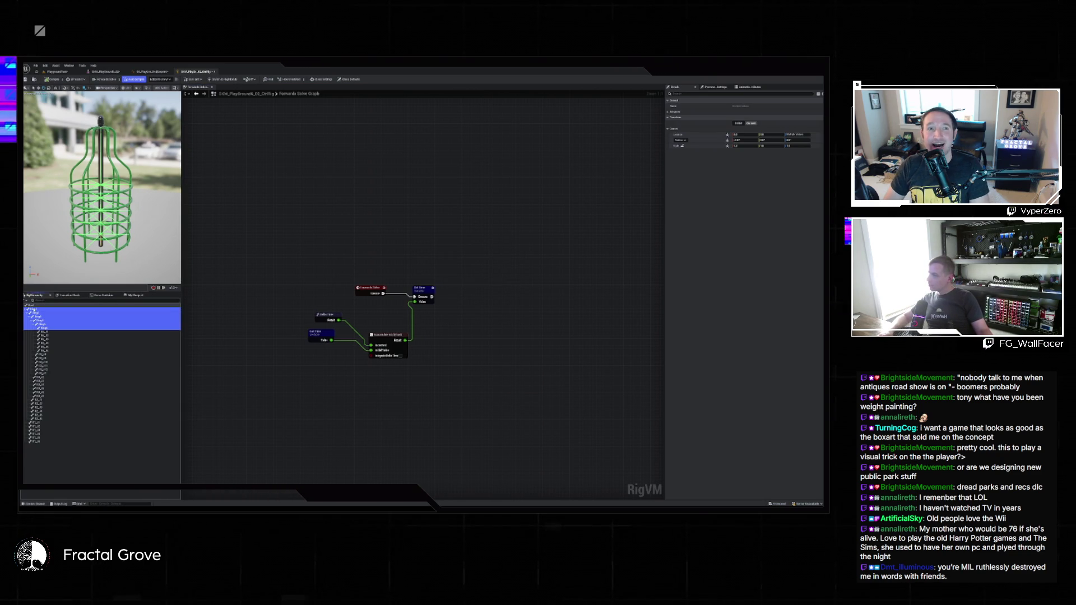
{"action": "left_click_drag", "start_coordinate": [427, 242], "coordinate": [428, 243]}
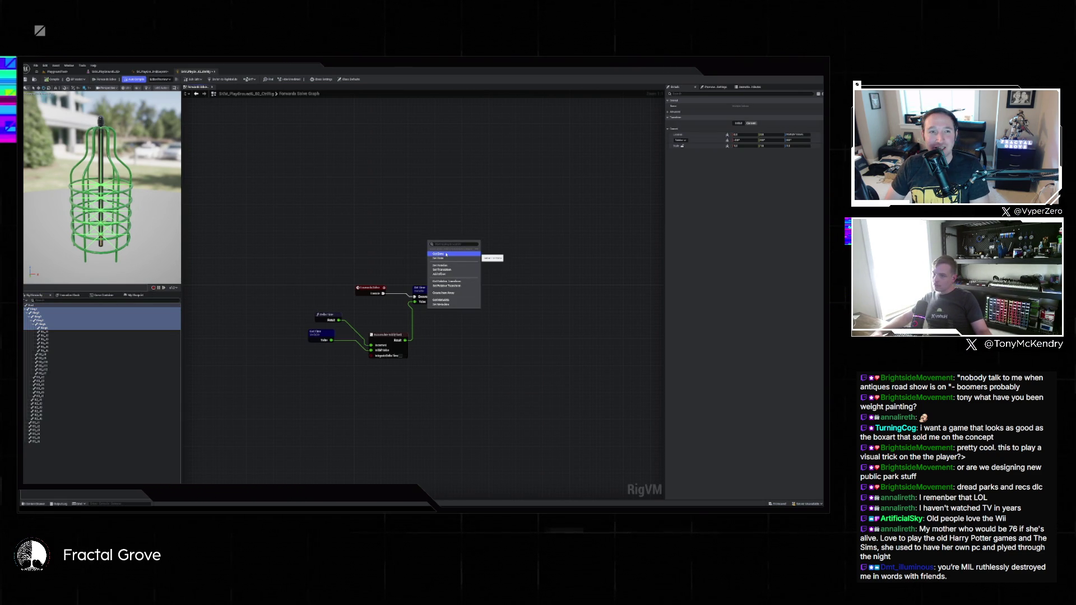
{"action": "left_click", "coordinate": [446, 255]}
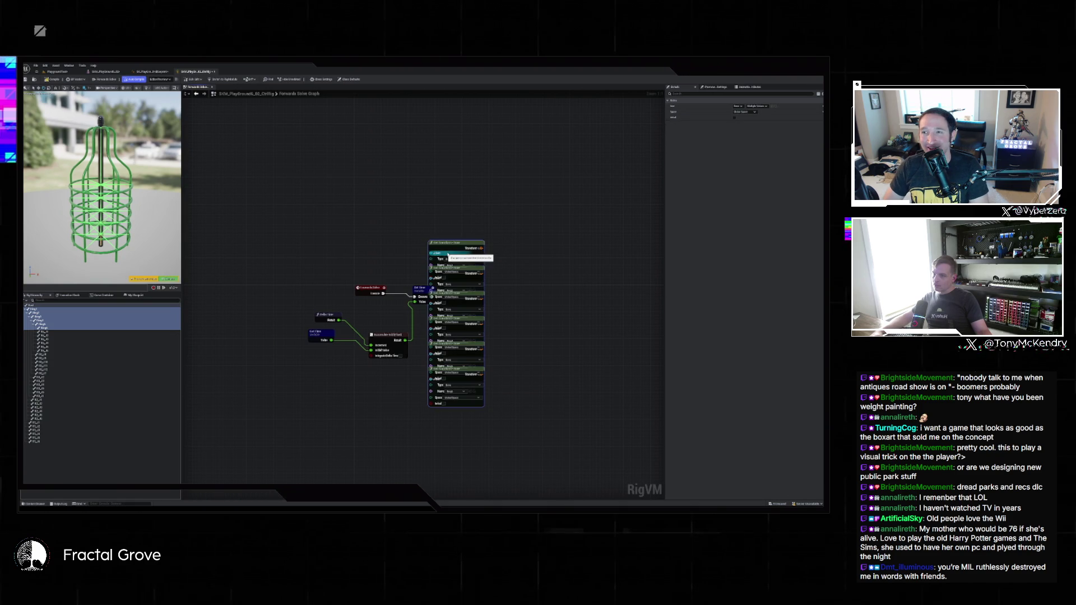
{"action": "mouse_move", "coordinate": [453, 243]}
{"action": "left_mouse_down"}
{"action": "mouse_move", "coordinate": [499, 217]}
{"action": "mouse_move", "coordinate": [448, 193]}
{"action": "mouse_move", "coordinate": [474, 172]}
{"action": "left_mouse_up"}
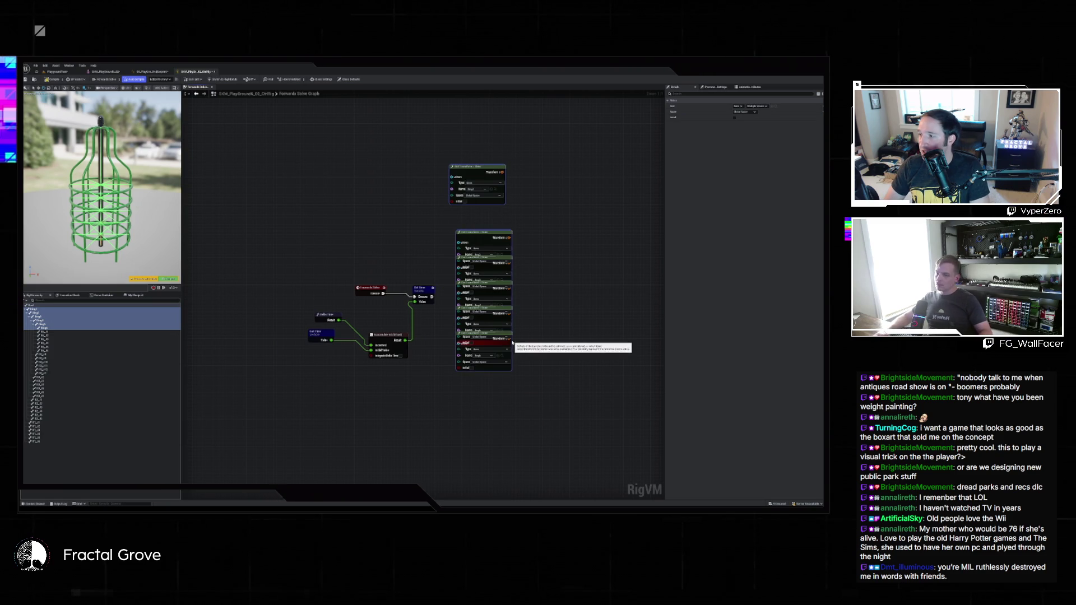
{"action": "key", "text": "Delete"}
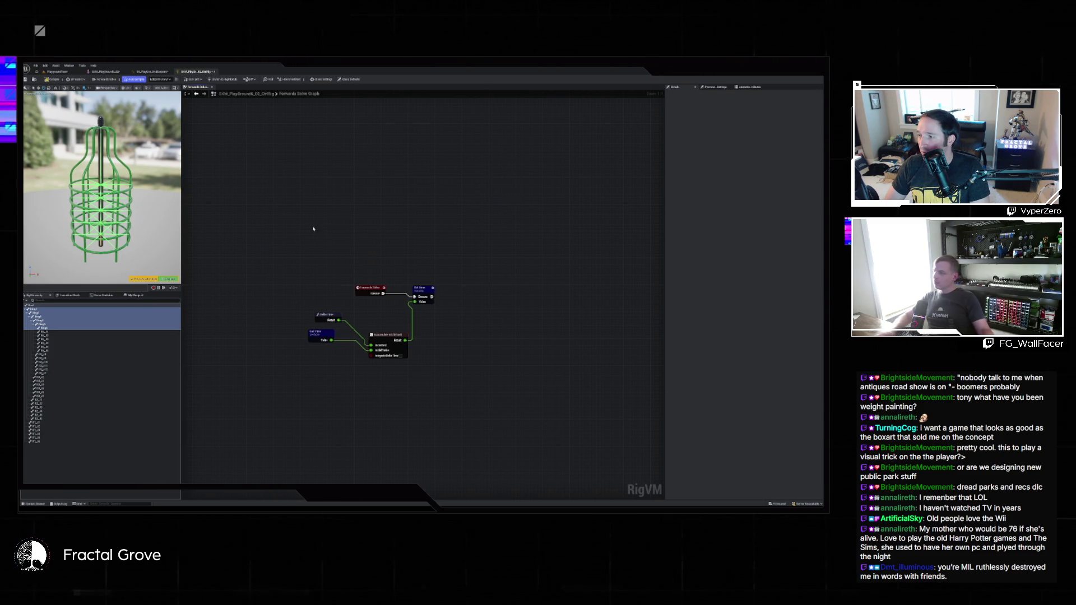
{"action": "key", "text": "ctrl+z"}
Pull the stacked Get Transform nodes apart and align them in a column
{"action": "left_click_drag", "start_coordinate": [485, 234], "coordinate": [478, 211]}
{"action": "left_click_drag", "start_coordinate": [480, 271], "coordinate": [470, 258]}
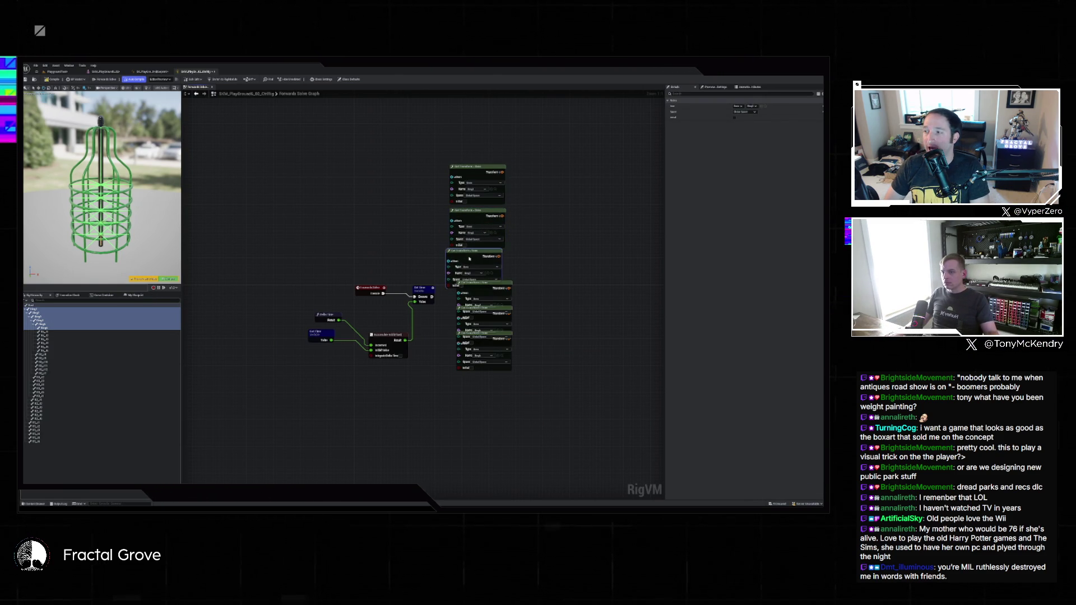
{"action": "left_click_drag", "start_coordinate": [501, 379], "coordinate": [475, 317]}
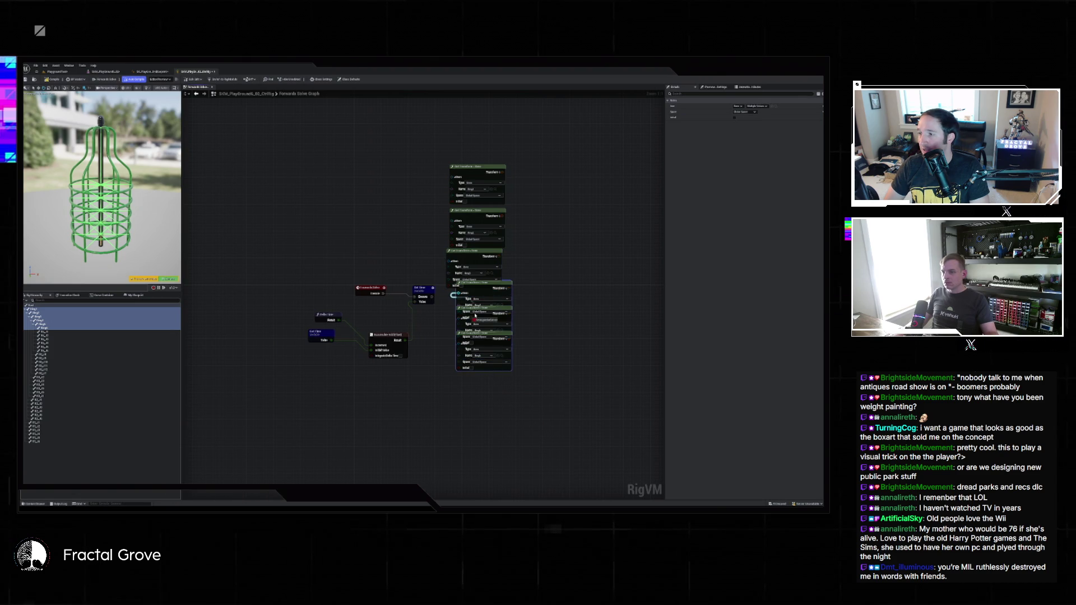
{"action": "left_click_drag", "start_coordinate": [509, 286], "coordinate": [499, 301]}
{"action": "left_click", "coordinate": [489, 399]}
{"action": "mouse_move", "coordinate": [482, 335]}
{"action": "left_mouse_down"}
{"action": "mouse_move", "coordinate": [505, 356]}
{"action": "mouse_move", "coordinate": [499, 402]}
{"action": "left_mouse_up"}
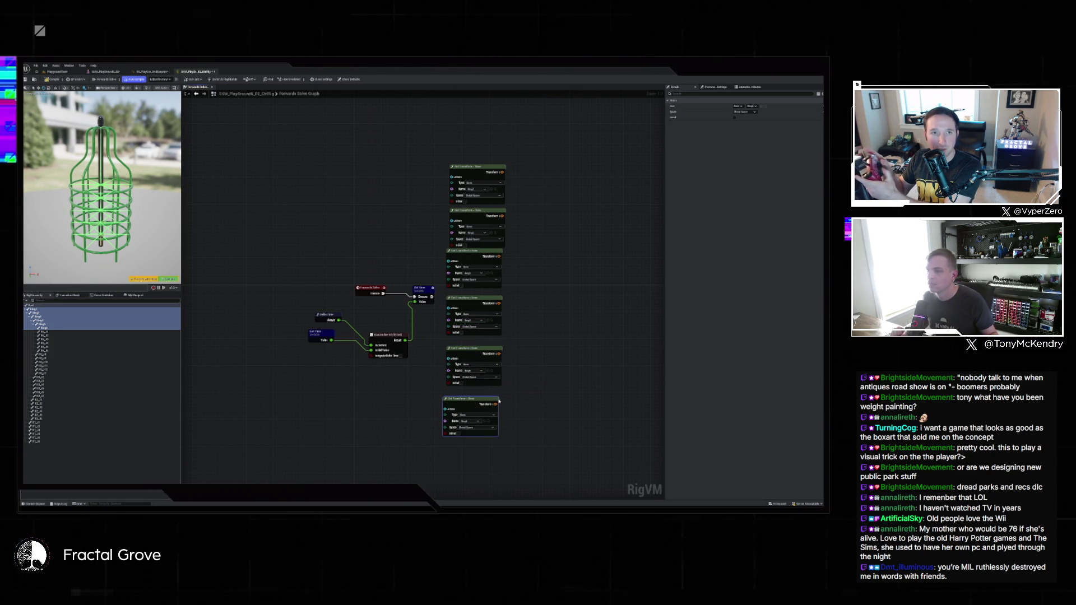
{"action": "left_click_drag", "start_coordinate": [474, 215], "coordinate": [419, 267]}
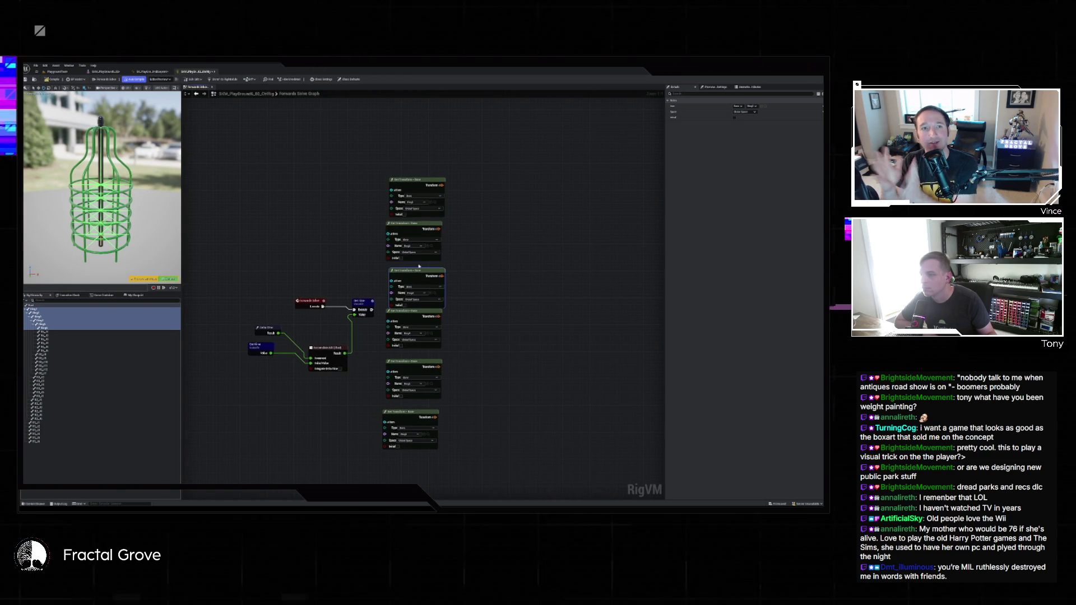
Set each Get Transform node's Space to Local Space
{"action": "left_click", "coordinate": [425, 214]}
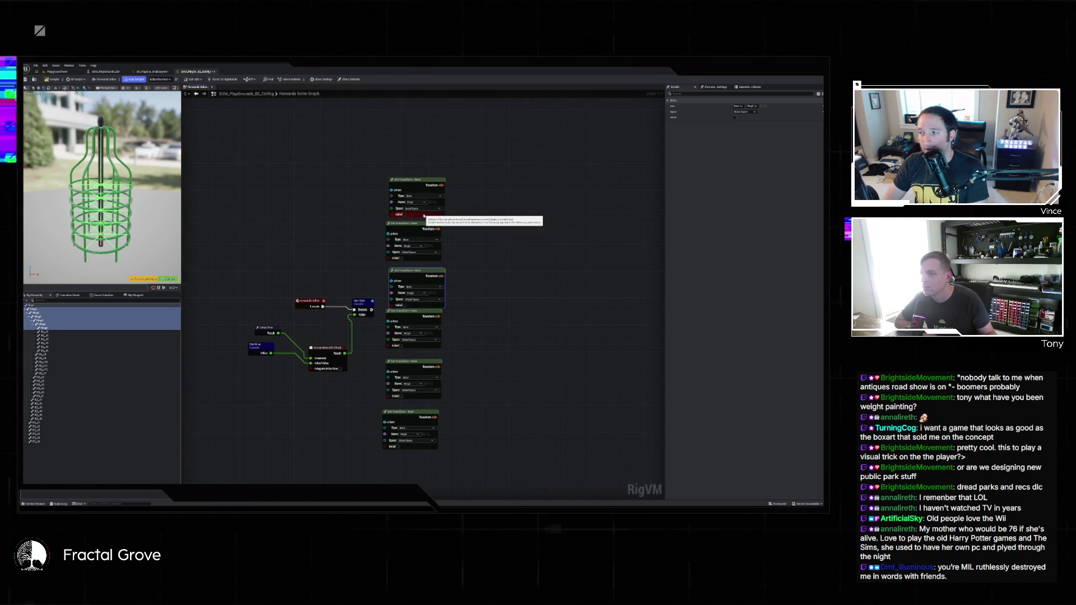
{"action": "left_click", "coordinate": [417, 254]}
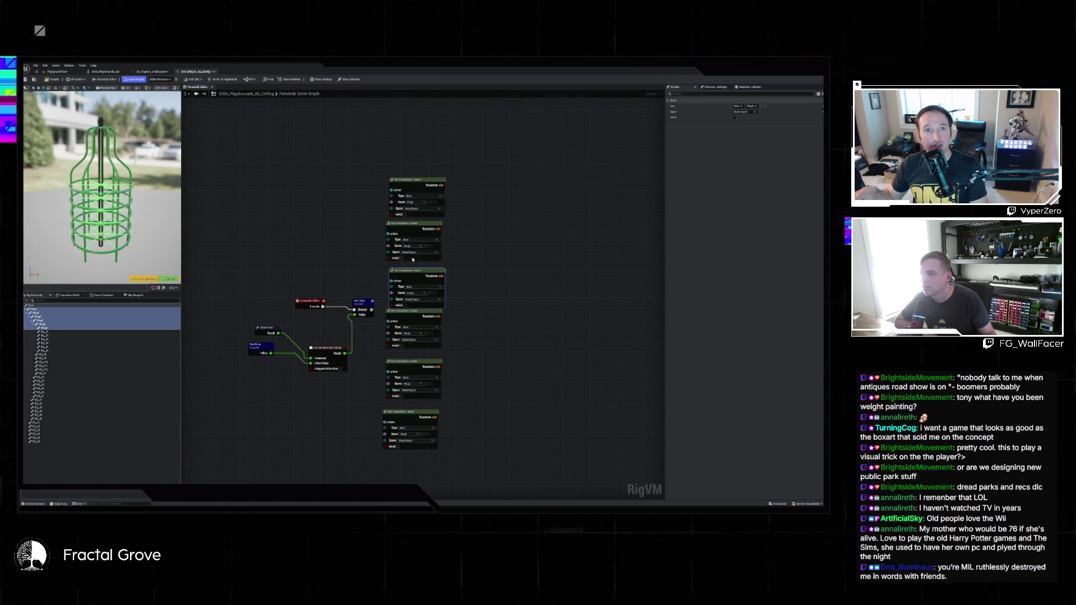
{"action": "left_click", "coordinate": [415, 345]}
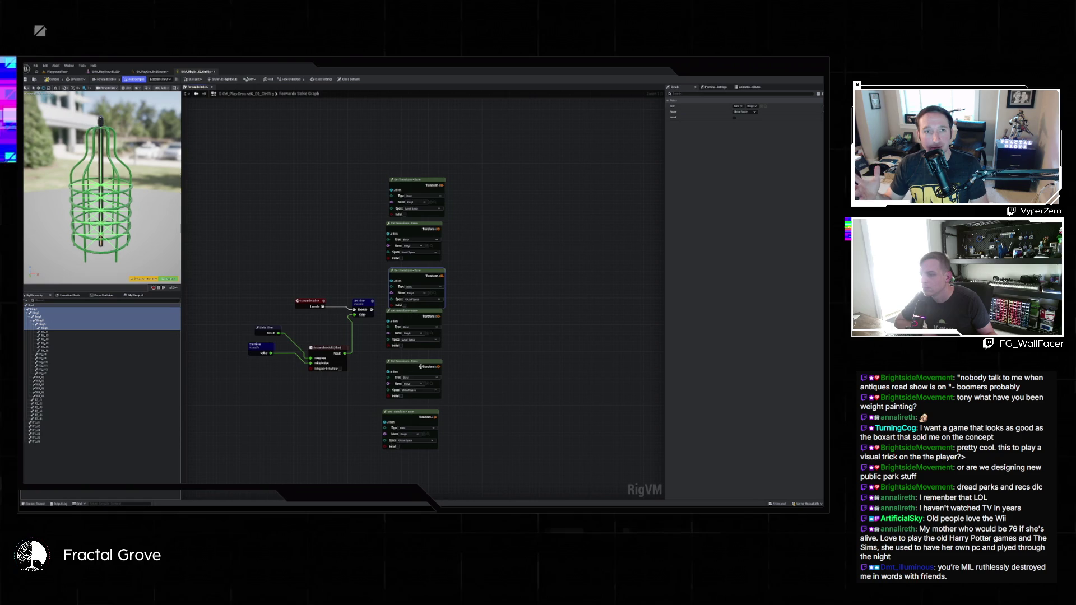
{"action": "left_click", "coordinate": [416, 395]}
{"action": "left_click", "coordinate": [412, 442]}
{"action": "left_click", "coordinate": [411, 445]}
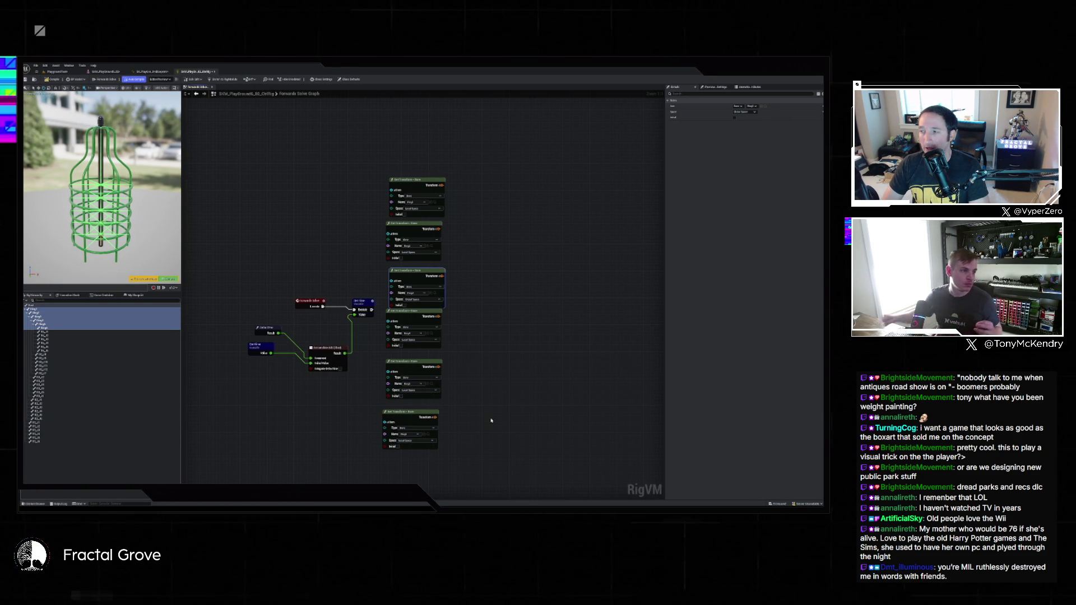
Move the three lower transform nodes and two right-side ones to the graph's upper left
{"action": "left_click", "coordinate": [459, 429]}
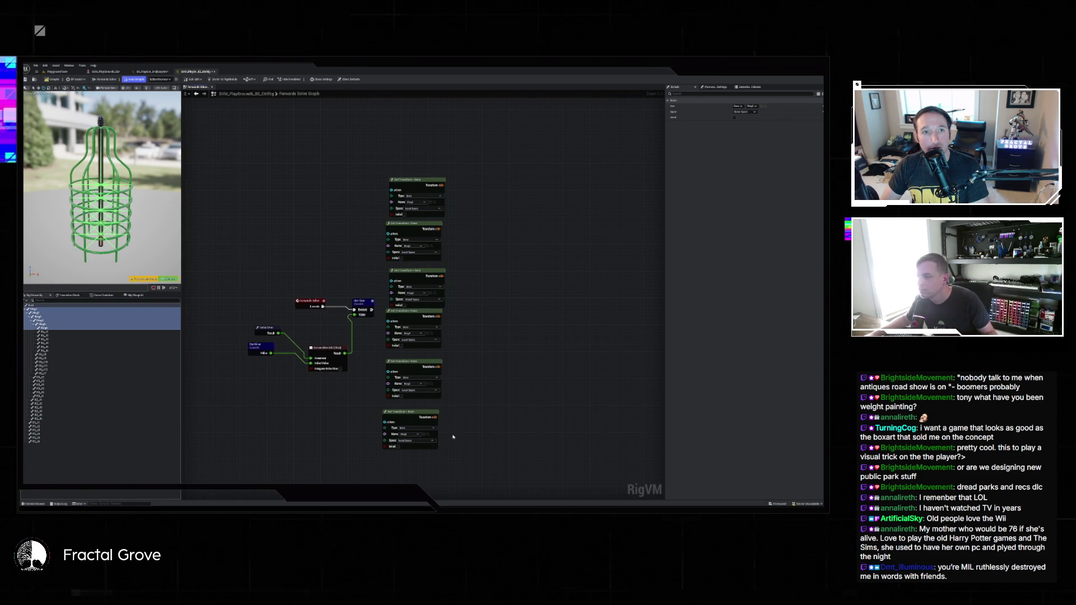
{"action": "mouse_move", "coordinate": [435, 464]}
{"action": "left_mouse_down"}
{"action": "mouse_move", "coordinate": [415, 314]}
{"action": "mouse_move", "coordinate": [500, 315]}
{"action": "left_mouse_up"}
{"action": "mouse_move", "coordinate": [413, 309]}
{"action": "left_mouse_down"}
{"action": "mouse_move", "coordinate": [298, 161]}
{"action": "mouse_move", "coordinate": [260, 87]}
{"action": "left_mouse_up"}
{"action": "mouse_move", "coordinate": [471, 263]}
{"action": "left_mouse_down"}
{"action": "mouse_move", "coordinate": [386, 175]}
{"action": "mouse_move", "coordinate": [392, 149]}
{"action": "mouse_move", "coordinate": [376, 123]}
{"action": "left_mouse_up"}
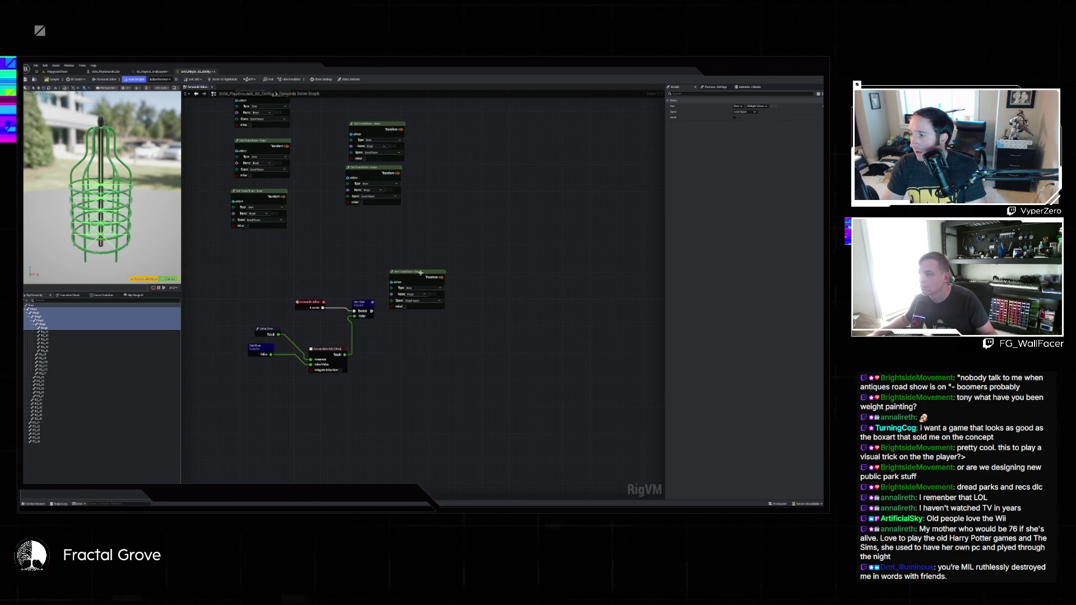
Add a small value node fed by a Get Time variable getter
{"action": "left_click_drag", "start_coordinate": [422, 272], "coordinate": [454, 314]}
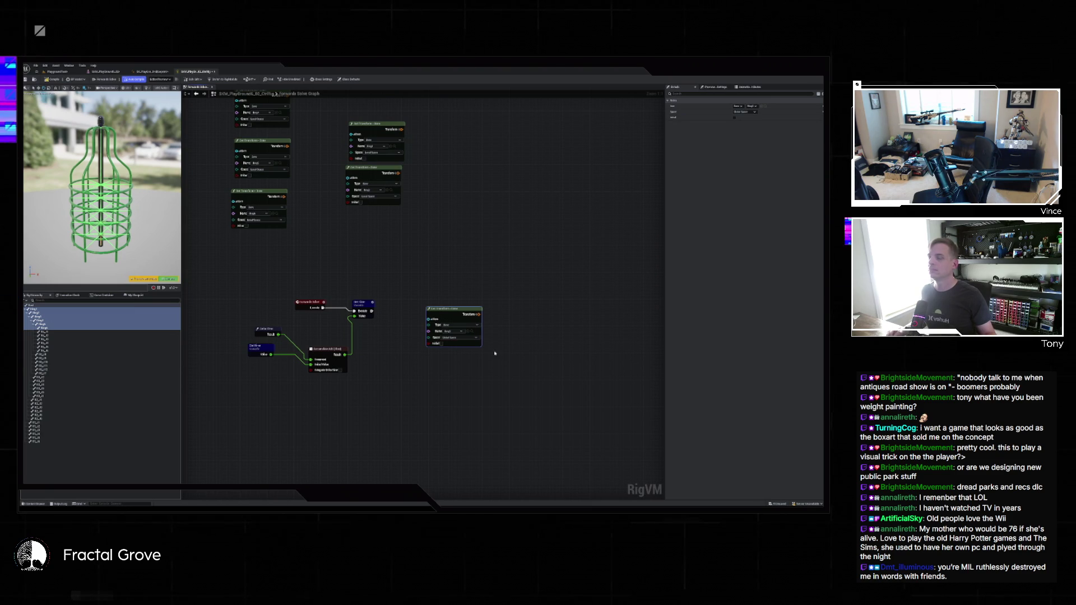
{"action": "right_click", "coordinate": [500, 328]}
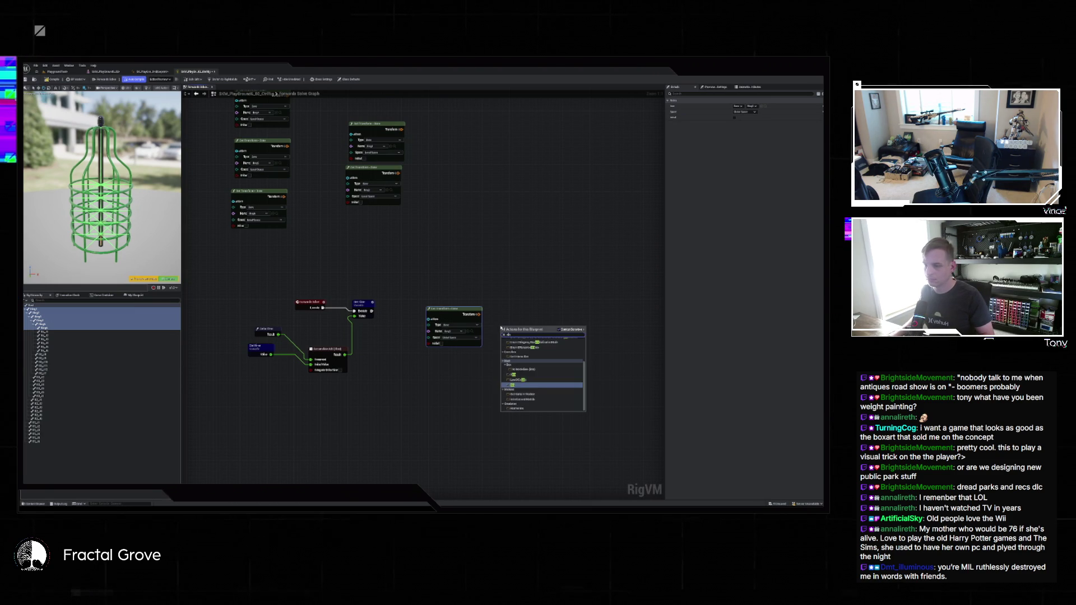
{"action": "key", "text": "Return"}
{"action": "mouse_move", "coordinate": [501, 327]}
{"action": "left_mouse_down"}
{"action": "mouse_move", "coordinate": [506, 311]}
{"action": "mouse_move", "coordinate": [457, 271]}
{"action": "mouse_move", "coordinate": [427, 287]}
{"action": "left_mouse_up"}
{"action": "type", "text": "time"}
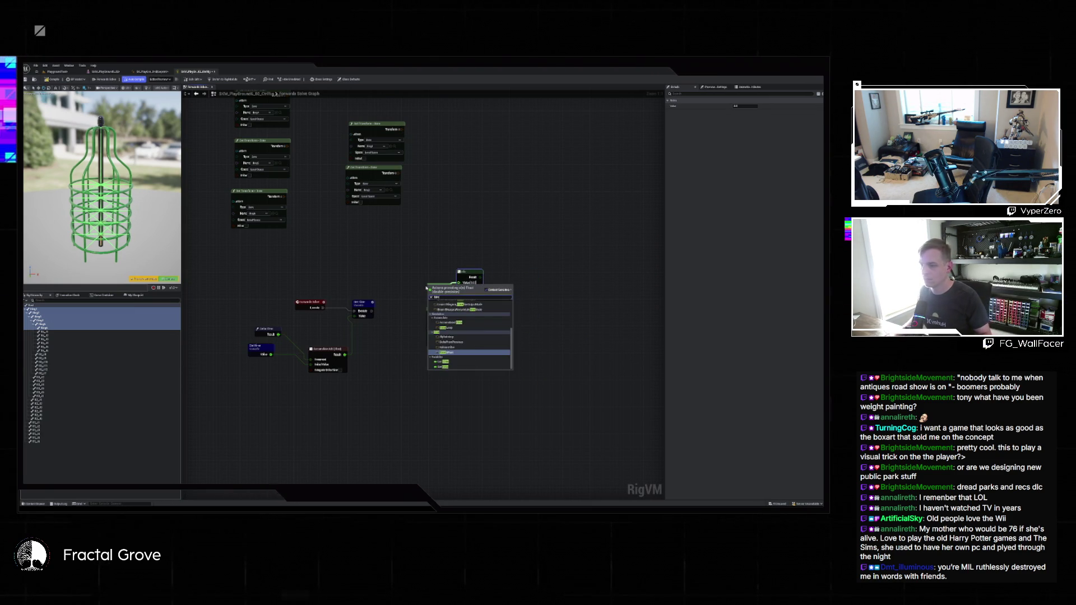
{"action": "left_click", "coordinate": [448, 362]}
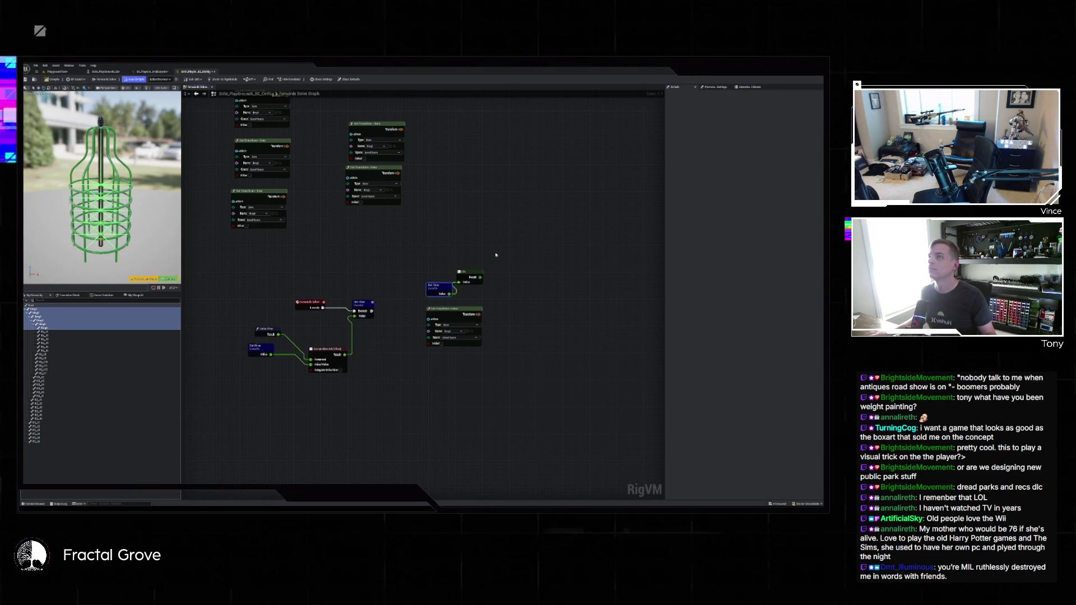
Wire Get Time into a new Accumulate Add (Float) node and nudge it slightly right
{"action": "left_click", "coordinate": [440, 288]}
{"action": "left_click_drag", "start_coordinate": [449, 294], "coordinate": [451, 256]}
{"action": "left_click", "coordinate": [486, 269]}
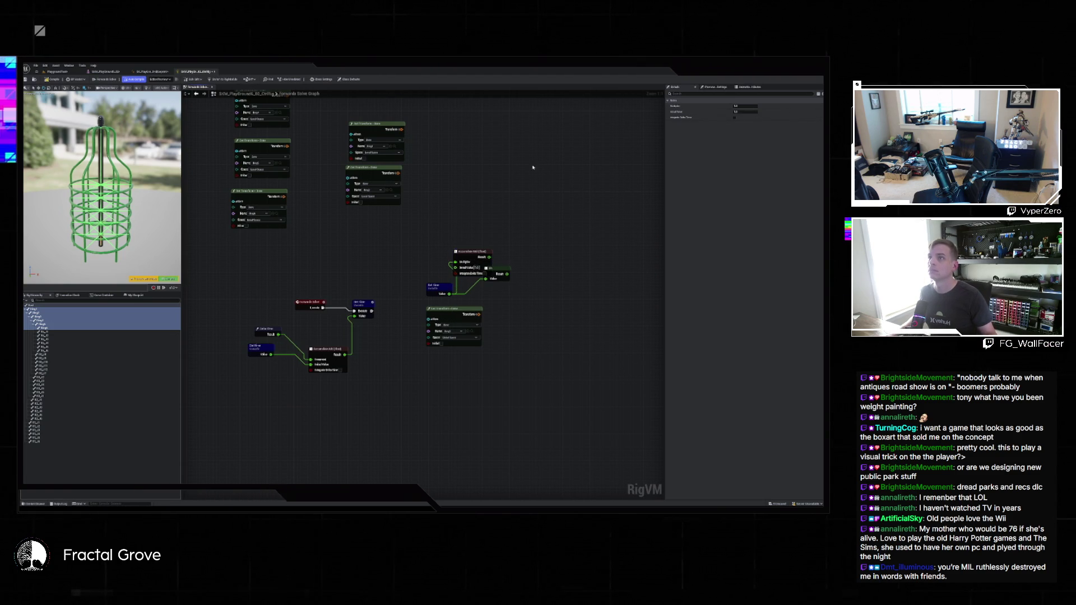
{"action": "left_click_drag", "start_coordinate": [493, 251], "coordinate": [494, 210]}
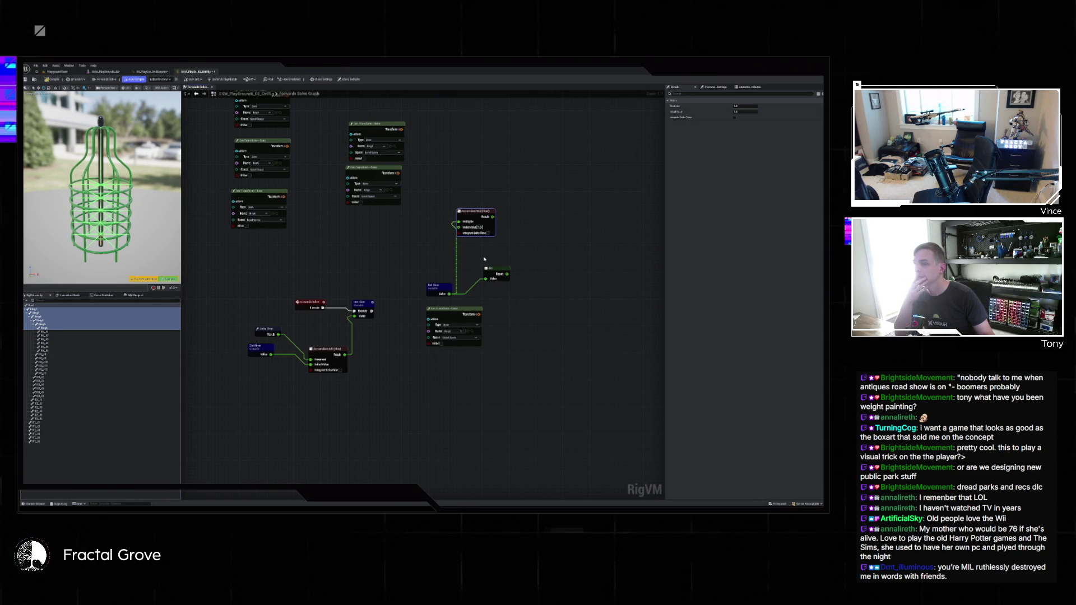
{"action": "left_click_drag", "start_coordinate": [479, 226], "coordinate": [486, 226]}
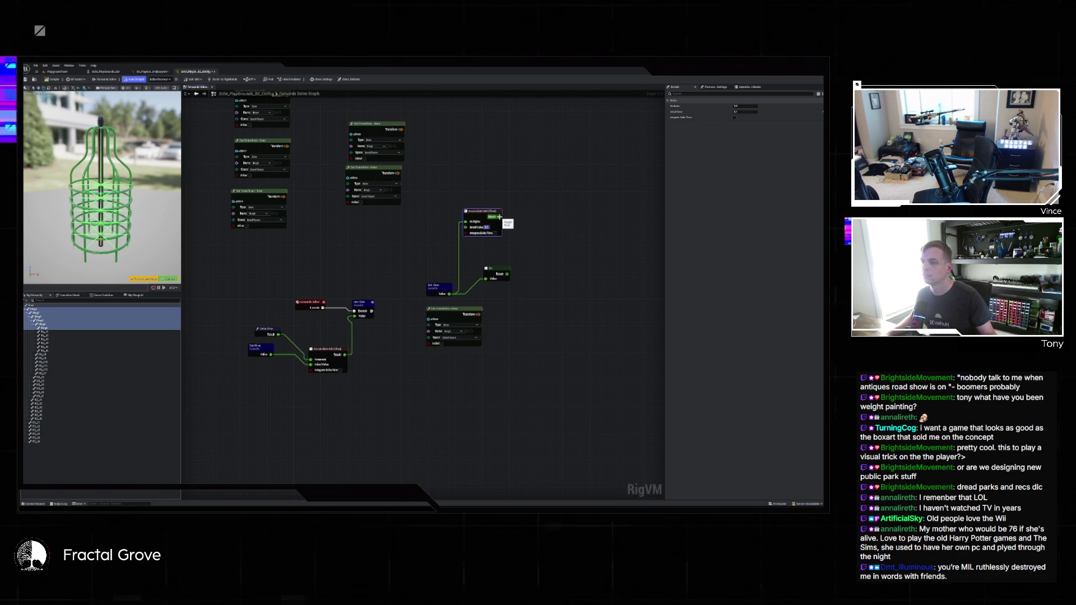
{"action": "right_click", "coordinate": [511, 243]}
{"action": "type", "text": "value"}
{"action": "key", "text": "Return"}
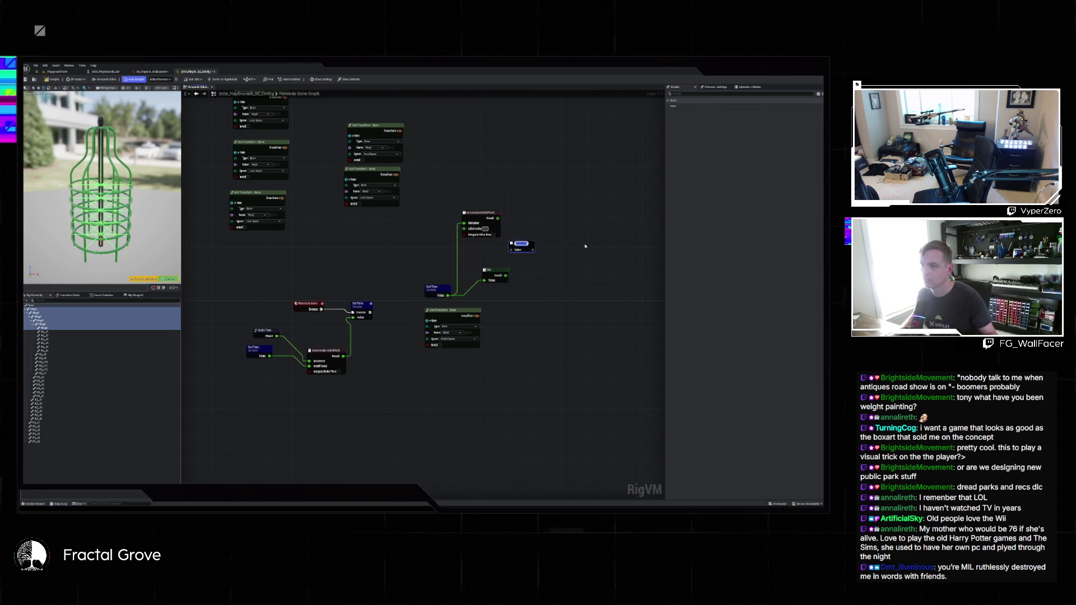
{"action": "mouse_move", "coordinate": [516, 245]}
{"action": "left_mouse_down"}
{"action": "mouse_move", "coordinate": [559, 246]}
{"action": "mouse_move", "coordinate": [543, 256]}
{"action": "left_mouse_up"}
{"action": "left_click", "coordinate": [552, 258]}
{"action": "type", "text": "make"}
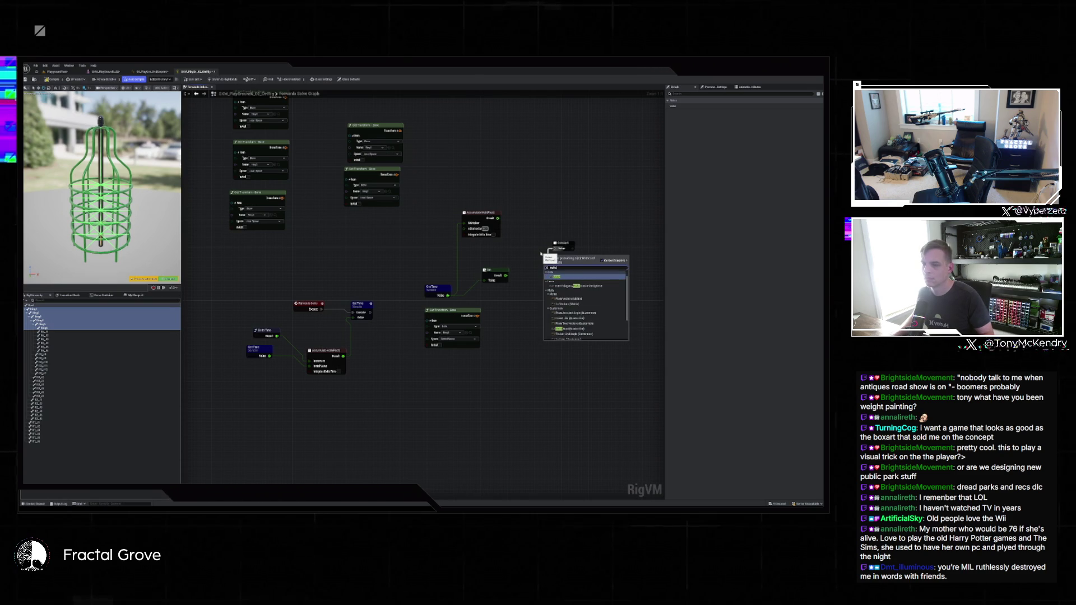
{"action": "left_click", "coordinate": [556, 275]}
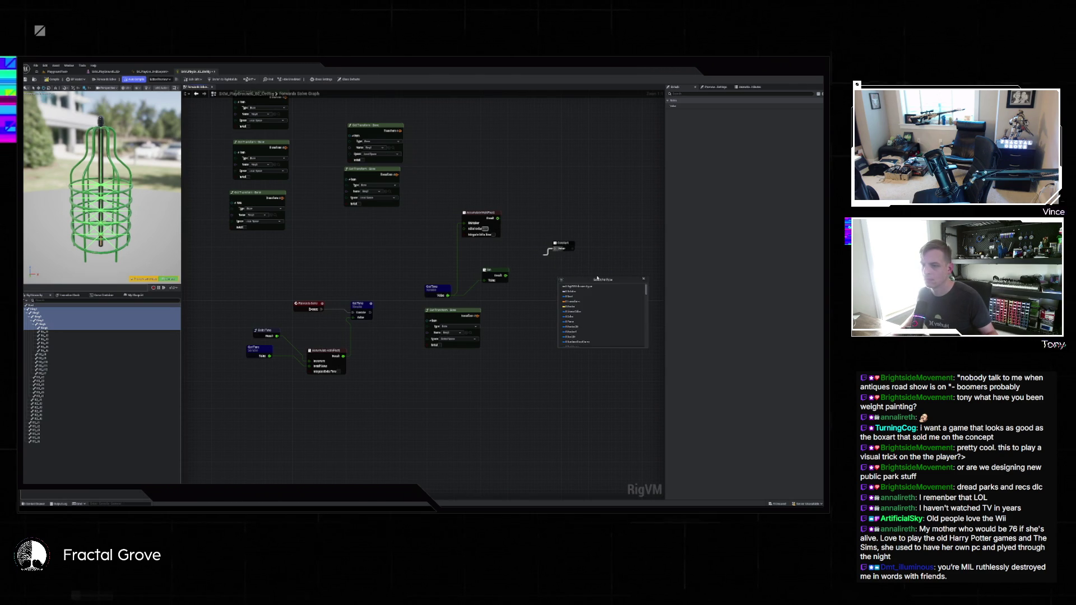
{"action": "scroll", "coordinate": [598, 296], "scroll_direction": "down", "scroll_amount": 3}
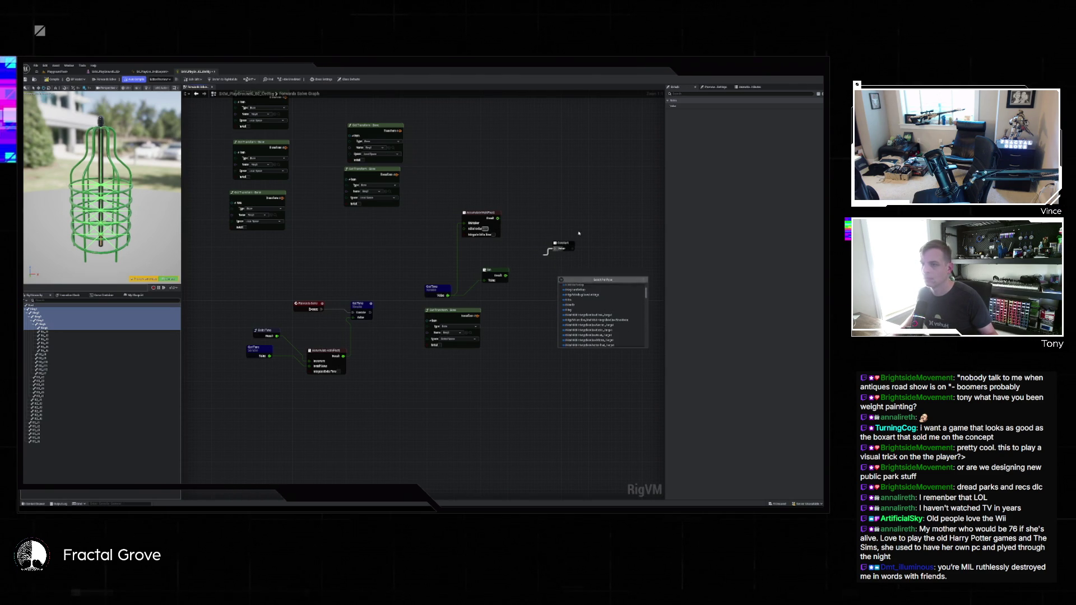
{"action": "left_click", "coordinate": [645, 280]}
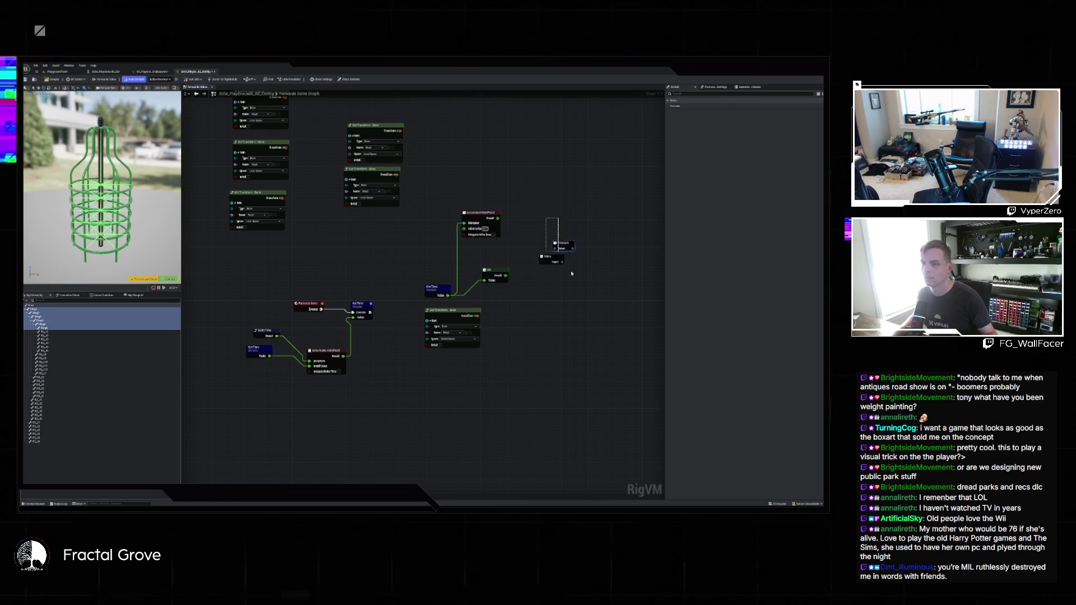
{"action": "right_click", "coordinate": [554, 263]}
{"action": "type", "text": "mul"}
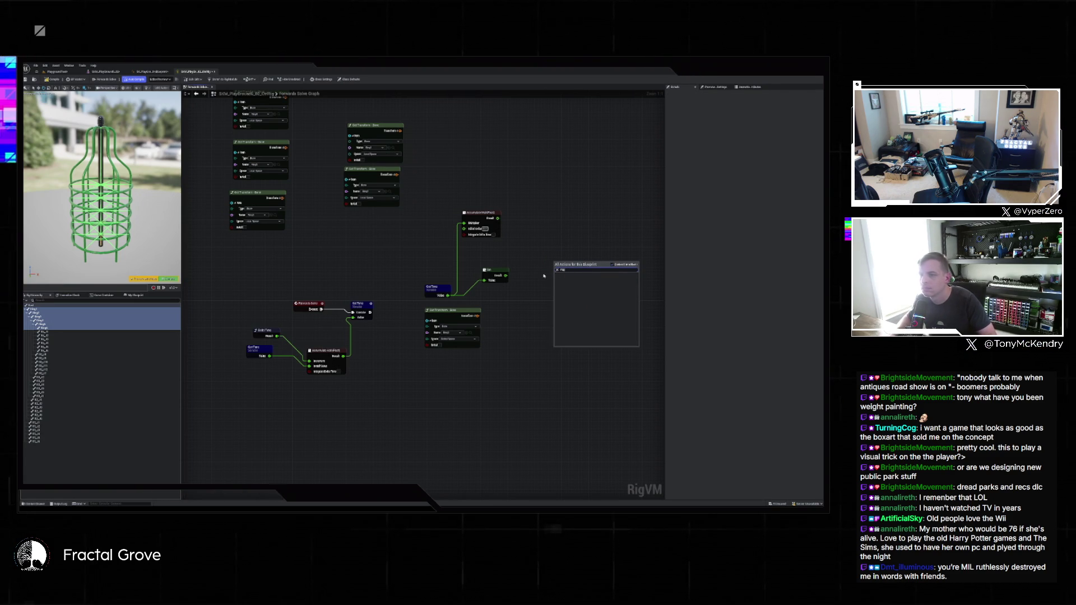
{"action": "left_click", "coordinate": [580, 275]}
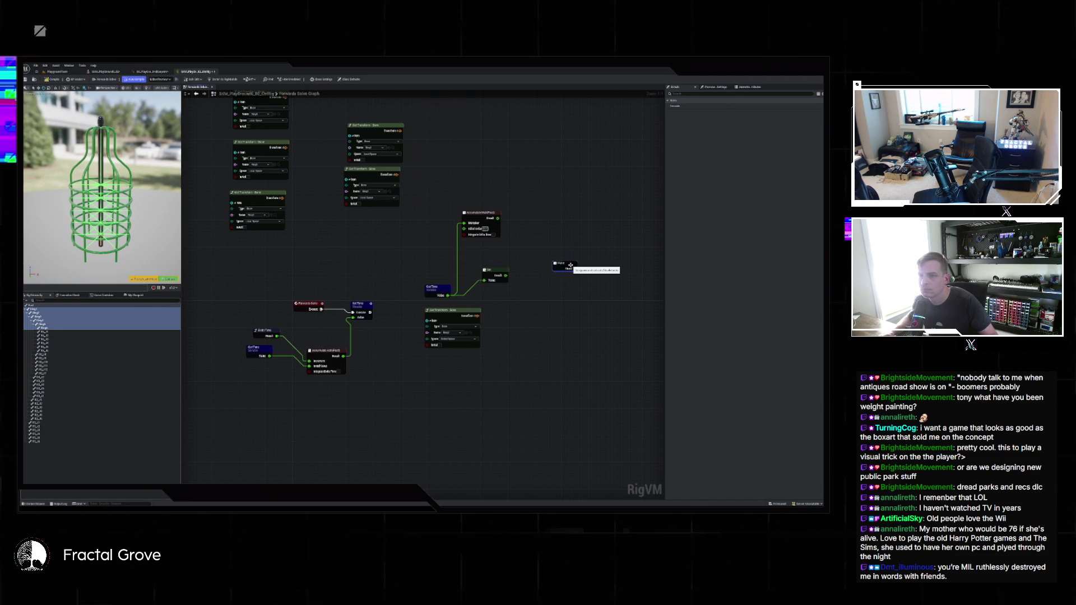
{"action": "left_click_drag", "start_coordinate": [575, 269], "coordinate": [604, 266]}
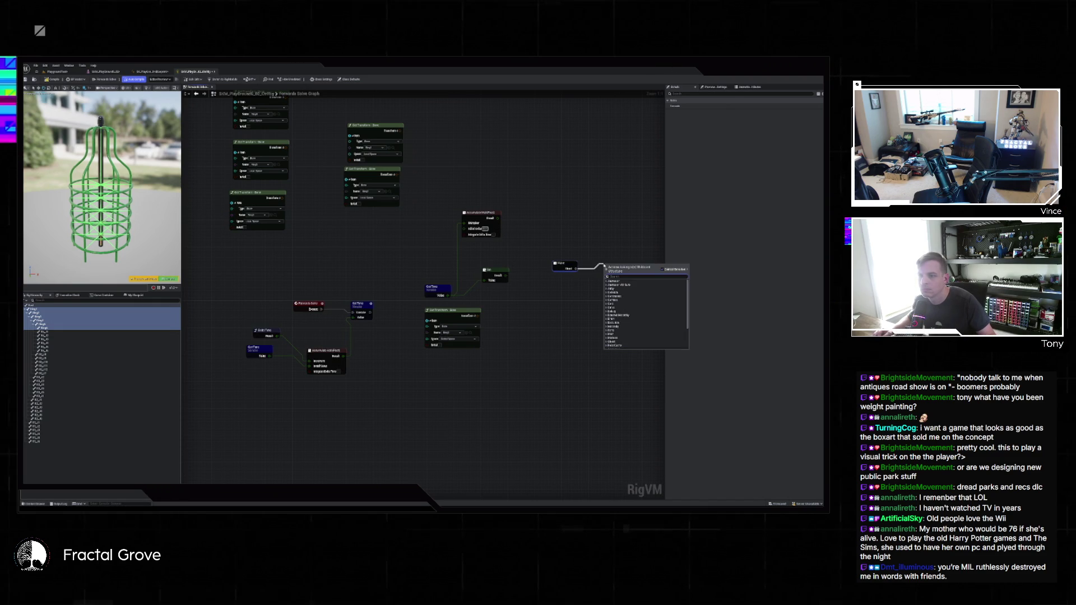
{"action": "type", "text": "acc"}
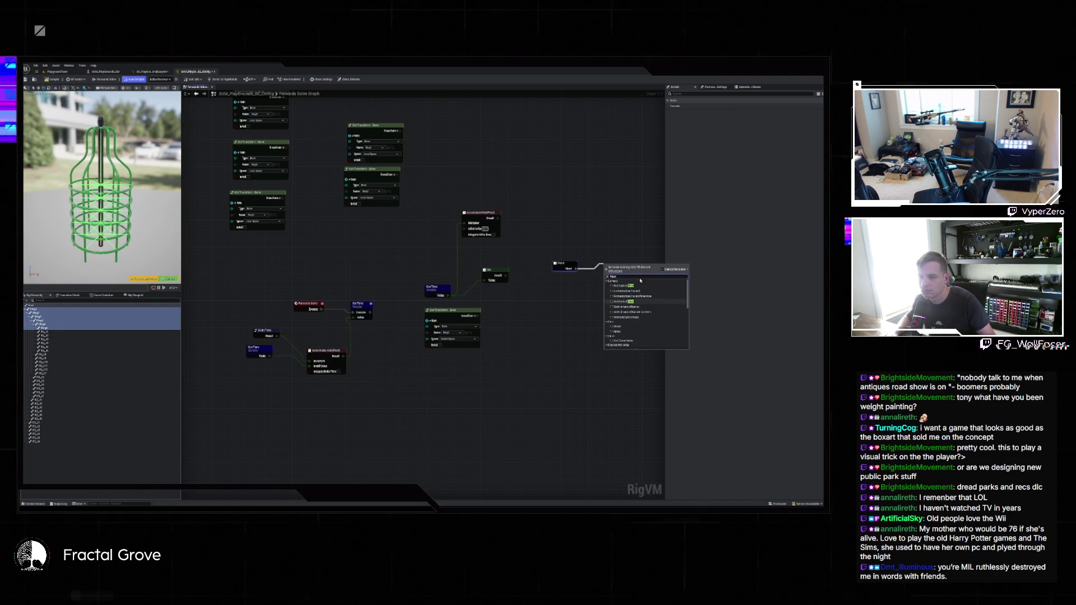
{"action": "left_click", "coordinate": [581, 225]}
{"action": "right_click", "coordinate": [581, 225]}
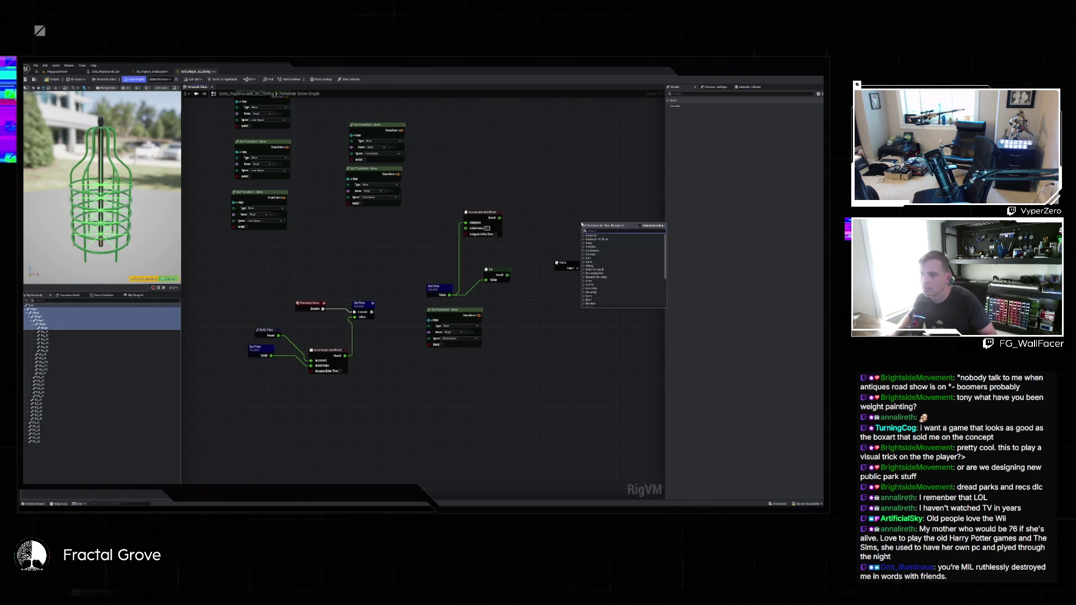
{"action": "scroll", "coordinate": [616, 260], "scroll_direction": "up", "scroll_amount": 10}
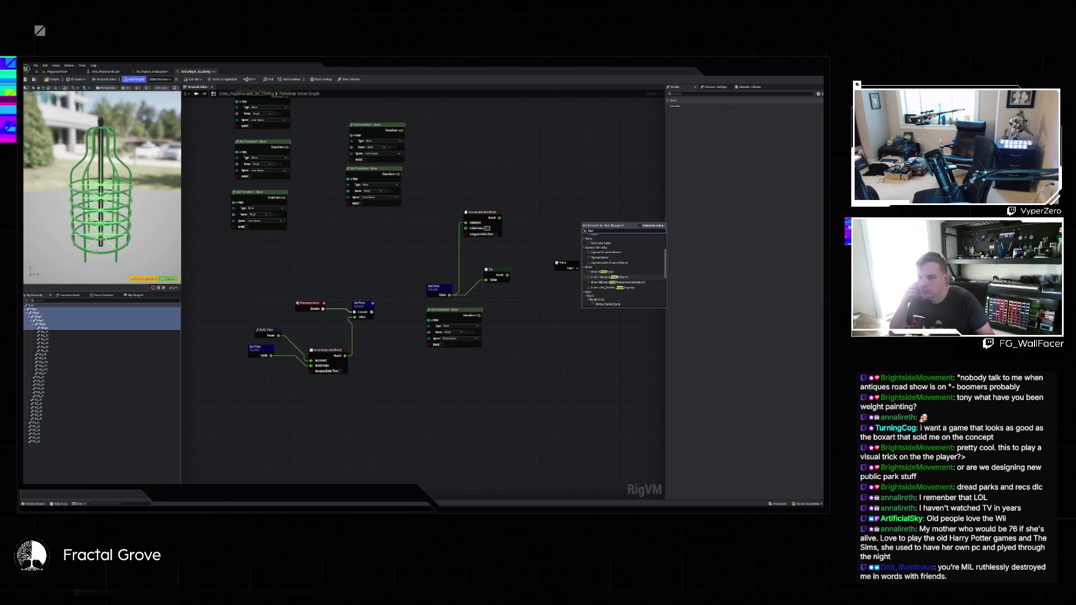
{"action": "key", "text": "Escape"}
{"action": "key", "text": "Delete"}
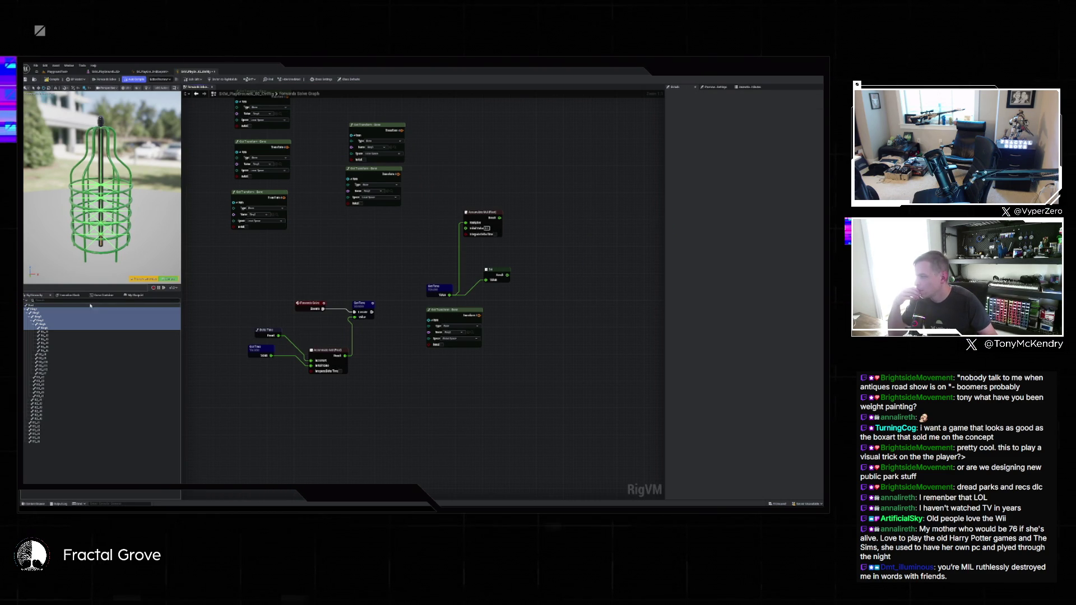
{"action": "left_click", "coordinate": [125, 297]}
Add a Multiplier float variable, place its getter in the graph, and compile
{"action": "left_click", "coordinate": [177, 331]}
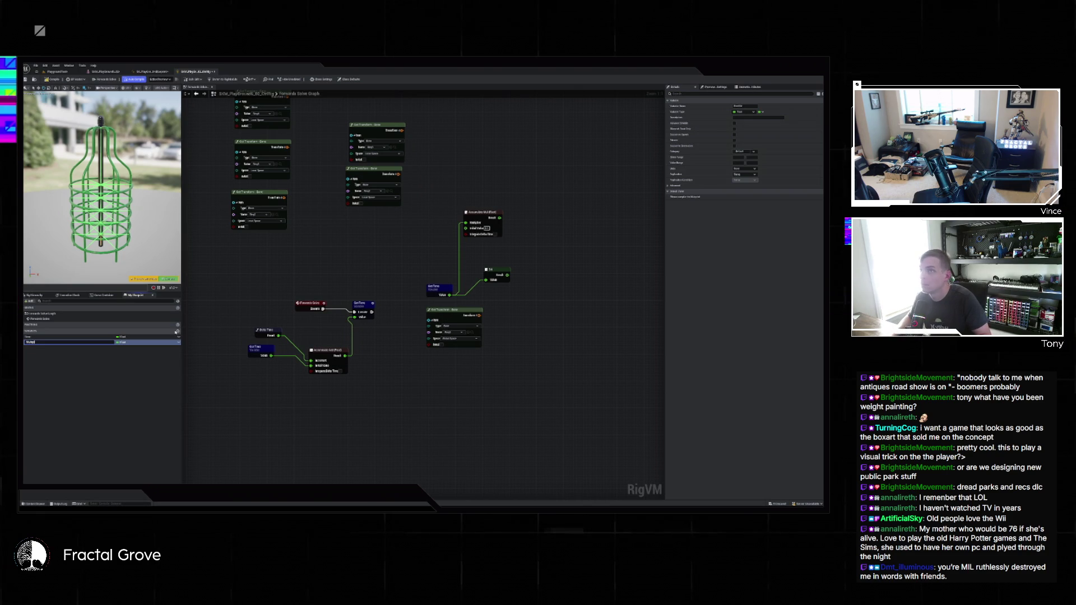
{"action": "left_click_drag", "start_coordinate": [58, 343], "coordinate": [514, 343]}
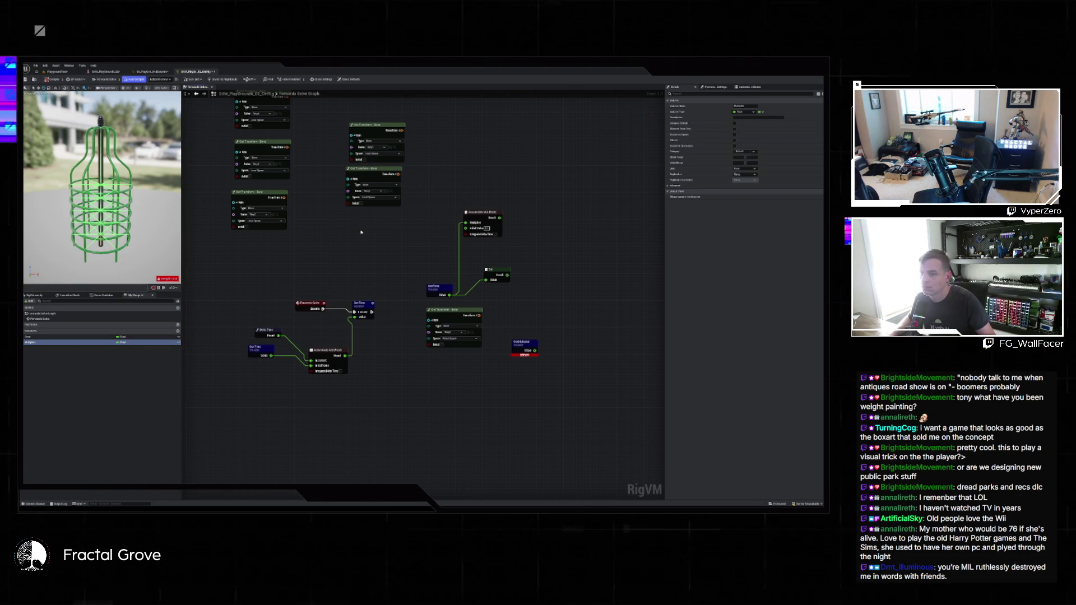
{"action": "left_click", "coordinate": [46, 79]}
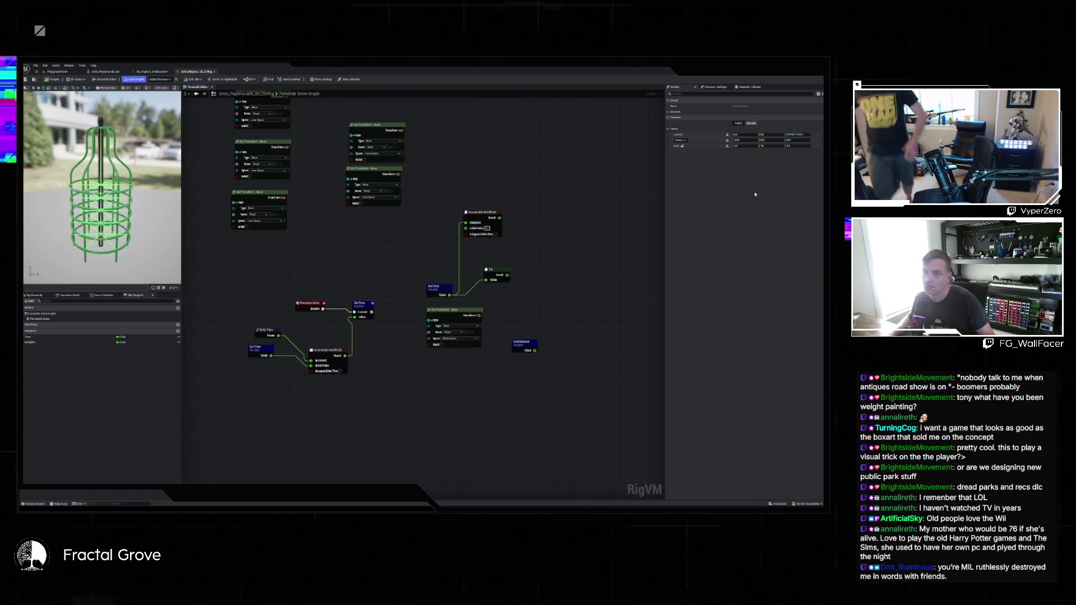
{"action": "left_click", "coordinate": [540, 343]}
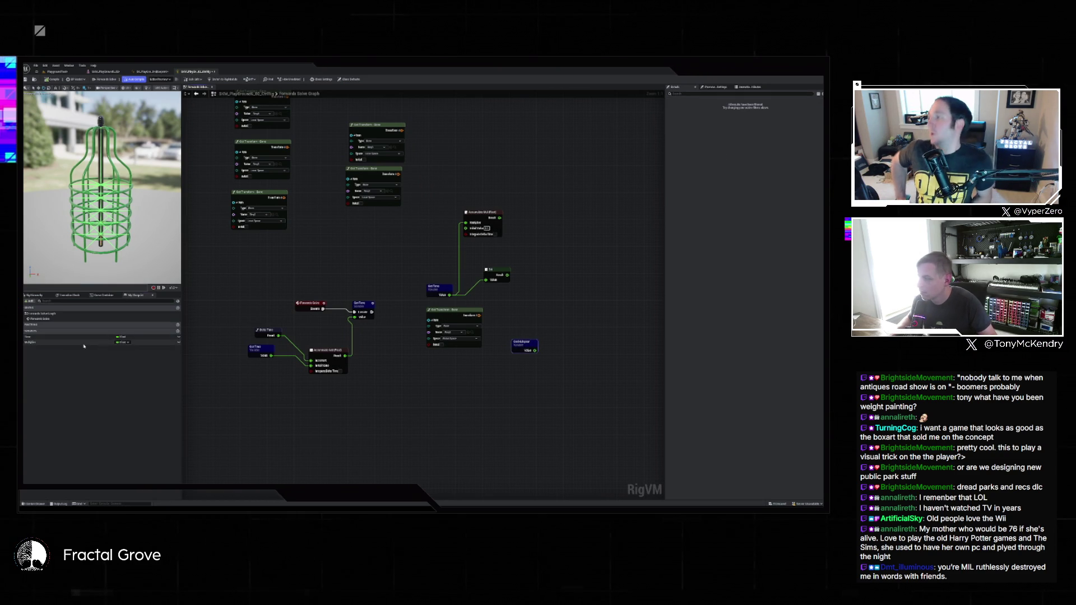
{"action": "left_click", "coordinate": [31, 342]}
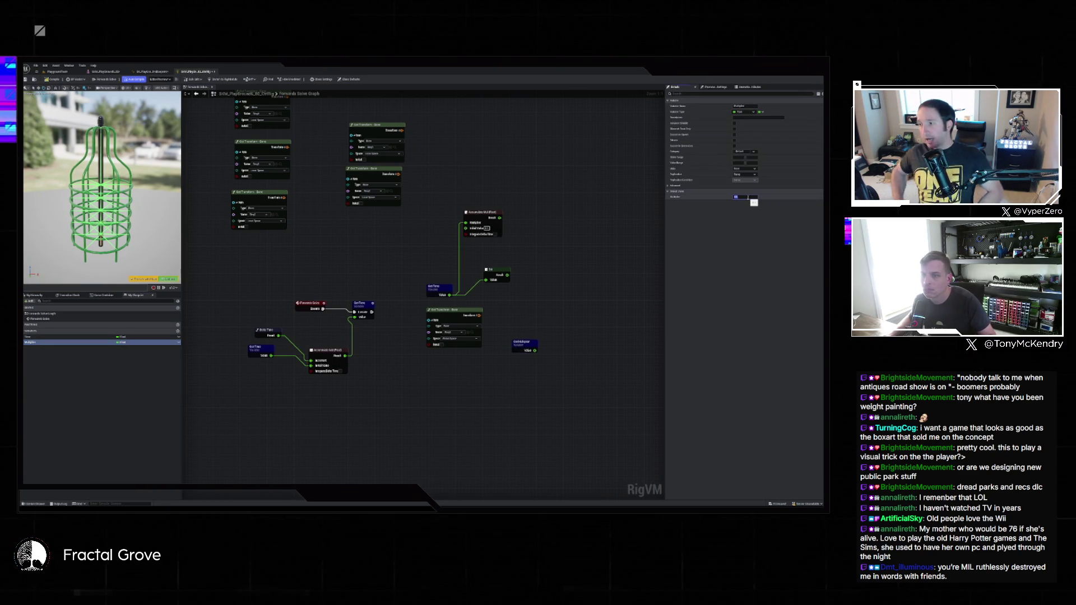
Wire Multiplier into the Accumulate node's Multiplier input and add an Accumulate Add from it
{"action": "left_click_drag", "start_coordinate": [535, 350], "coordinate": [466, 223]}
{"action": "left_click_drag", "start_coordinate": [518, 342], "coordinate": [381, 242]}
{"action": "right_click", "coordinate": [420, 229]}
{"action": "key", "text": "Escape"}
{"action": "mouse_move", "coordinate": [392, 248]}
{"action": "left_mouse_down"}
{"action": "mouse_move", "coordinate": [424, 245]}
{"action": "mouse_move", "coordinate": [417, 229]}
{"action": "left_mouse_up"}
{"action": "type", "text": "accumulate add"}
{"action": "key", "text": "Return"}
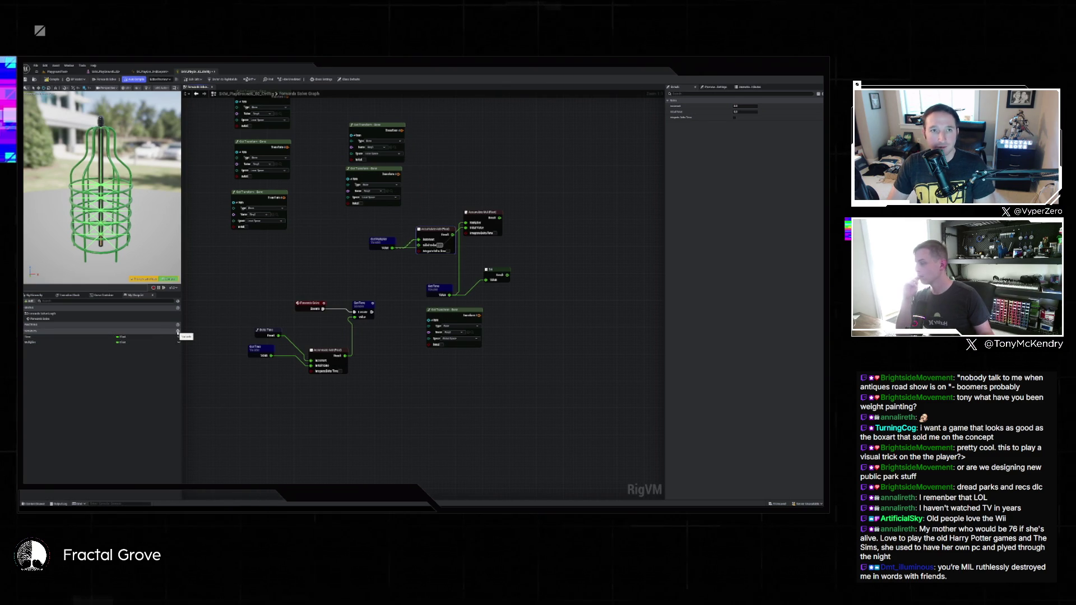
Add another variable, rename the Multiplier variable to Speed, and recompile the rig
{"action": "left_click", "coordinate": [178, 332]}
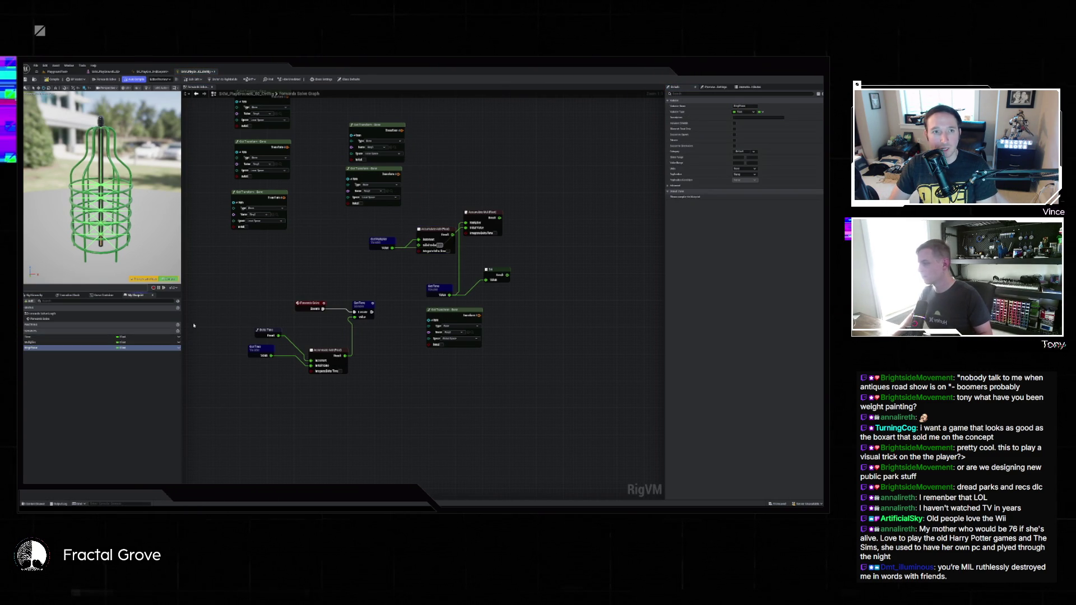
{"action": "left_click", "coordinate": [35, 342]}
{"action": "left_click", "coordinate": [38, 343]}
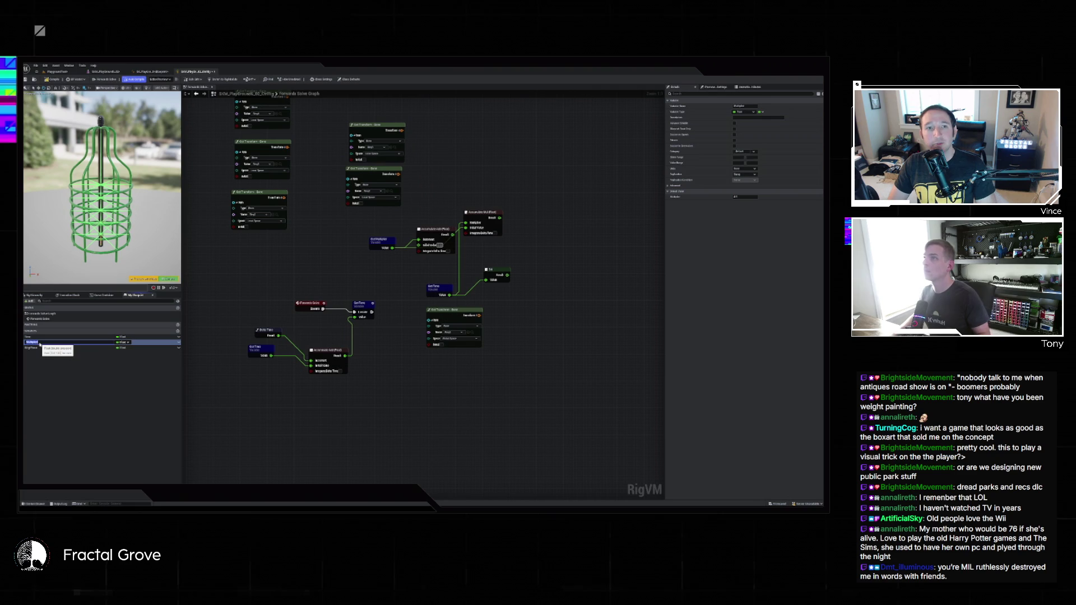
{"action": "type", "text": "Speed"}
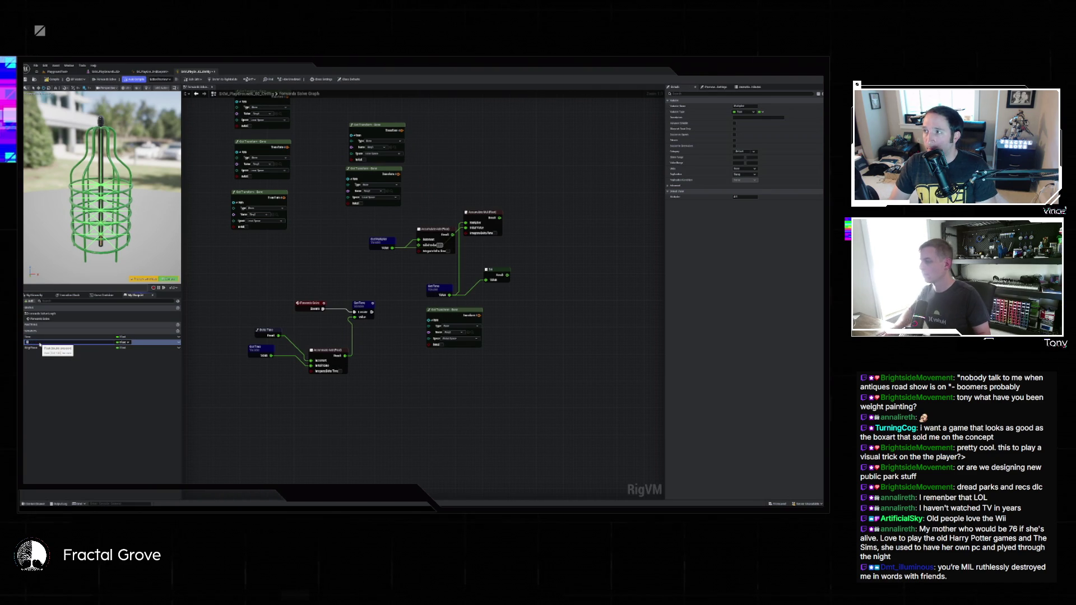
{"action": "key", "text": "Return"}
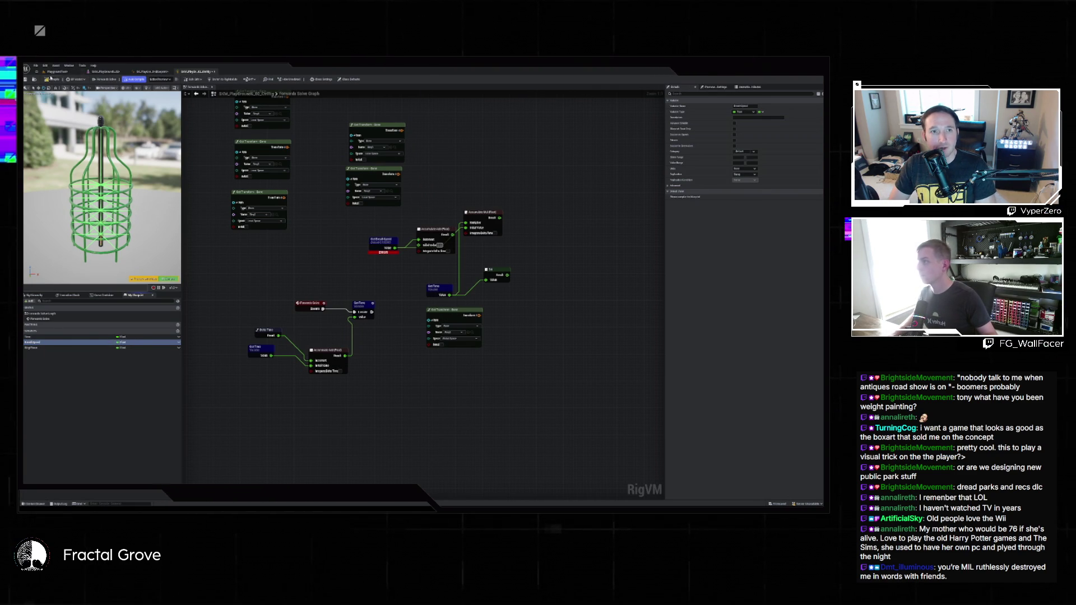
{"action": "left_click", "coordinate": [52, 80]}
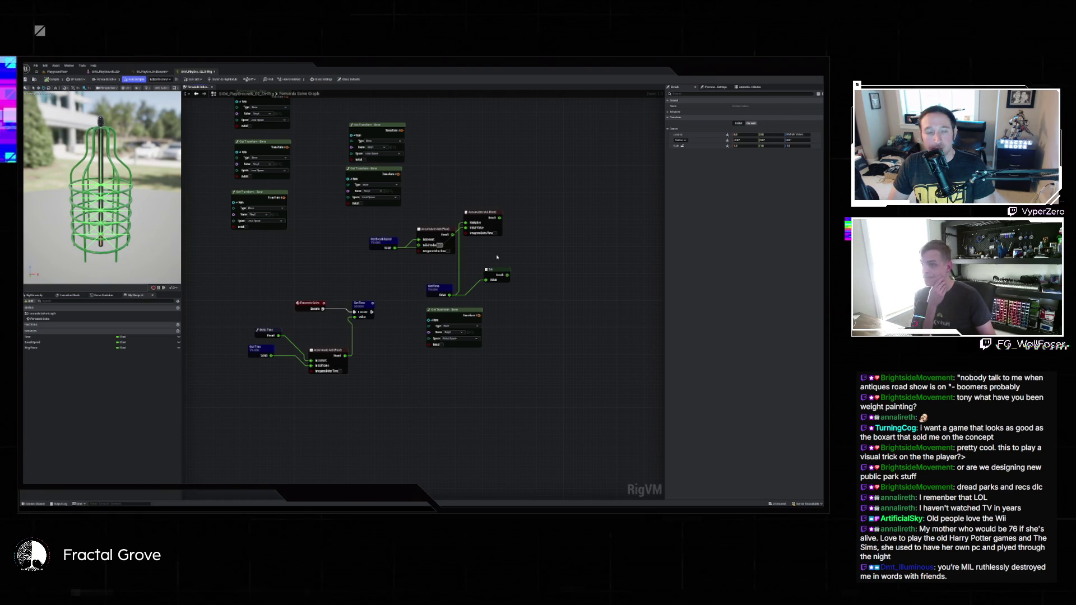
Bring RingPhase into the graph, wire Get Time and AccumulateMul's Result onward, and rearrange the nodes
{"action": "left_click_drag", "start_coordinate": [480, 212], "coordinate": [513, 208]}
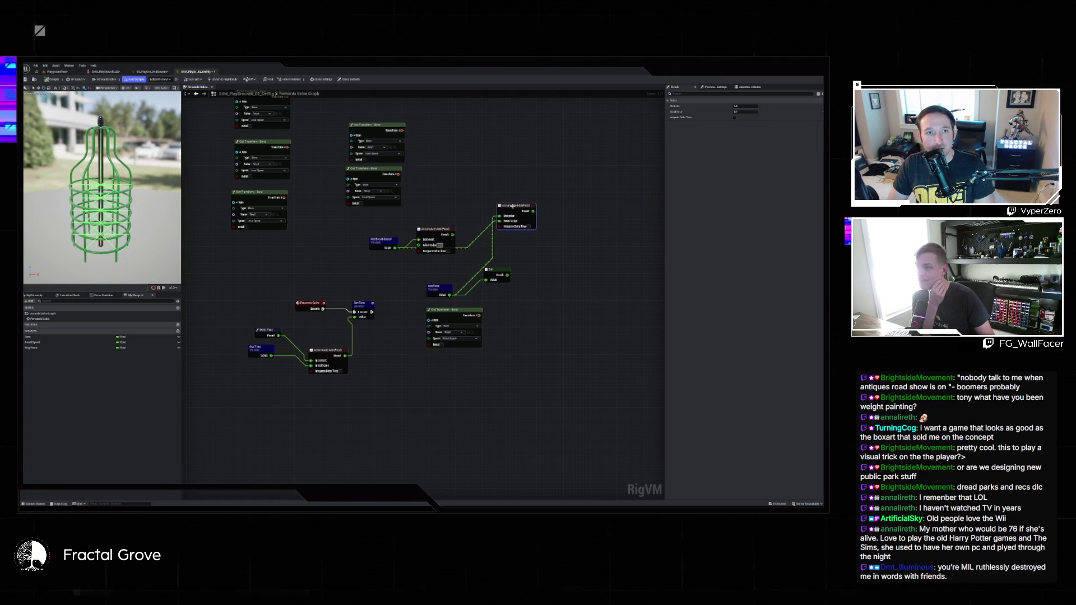
{"action": "left_click_drag", "start_coordinate": [436, 230], "coordinate": [445, 216]}
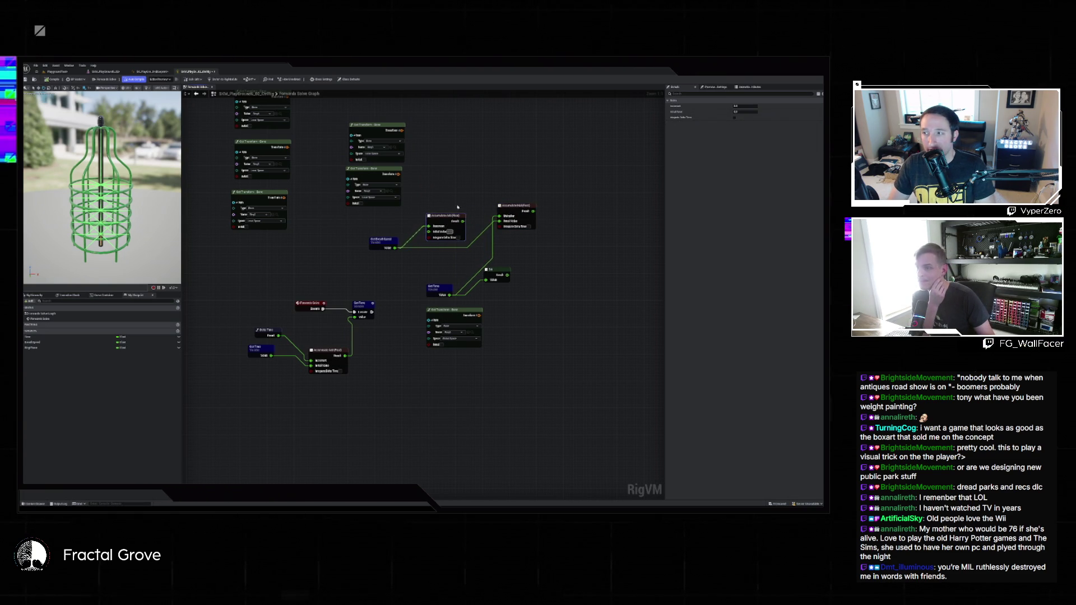
{"action": "mouse_move", "coordinate": [34, 347]}
{"action": "left_mouse_down"}
{"action": "mouse_move", "coordinate": [427, 262]}
{"action": "mouse_move", "coordinate": [430, 231]}
{"action": "left_mouse_up"}
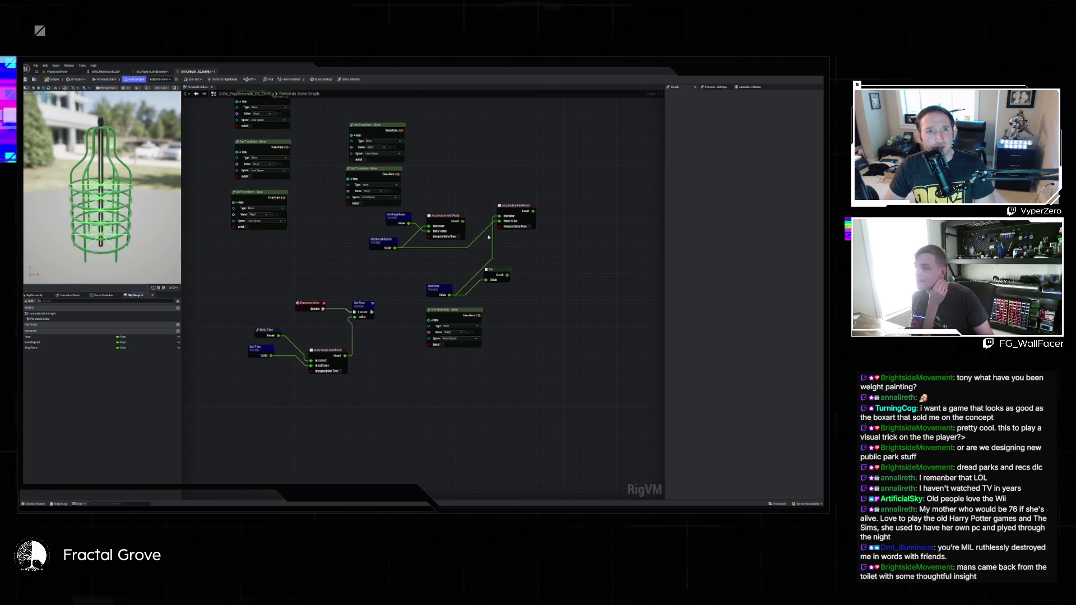
{"action": "left_click_drag", "start_coordinate": [451, 294], "coordinate": [501, 222]}
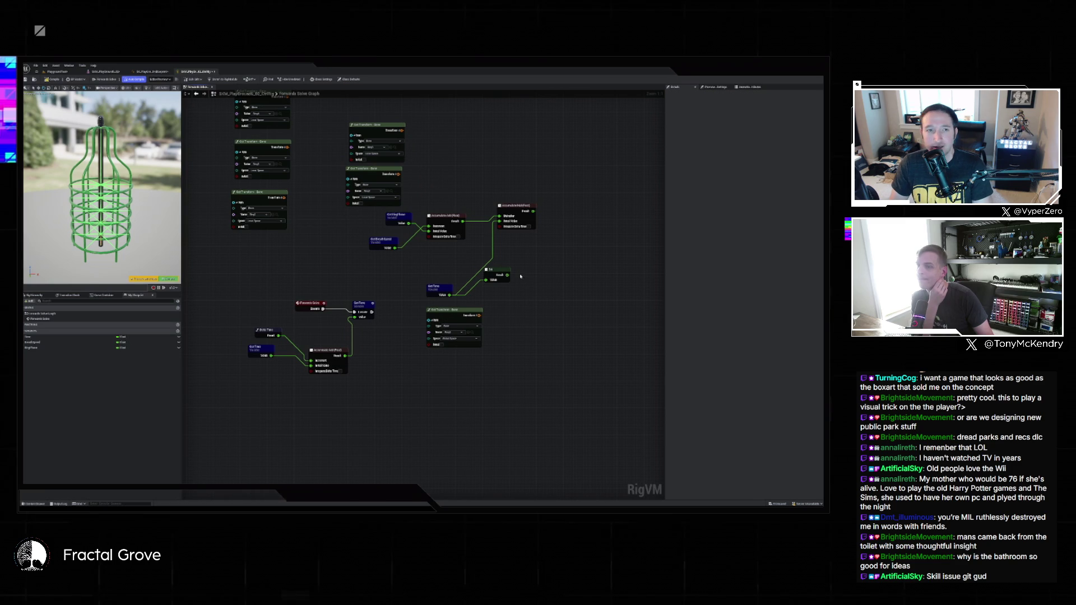
{"action": "mouse_move", "coordinate": [533, 211]}
{"action": "left_mouse_down"}
{"action": "mouse_move", "coordinate": [487, 279]}
{"action": "mouse_move", "coordinate": [561, 236]}
{"action": "mouse_move", "coordinate": [568, 214]}
{"action": "left_mouse_up"}
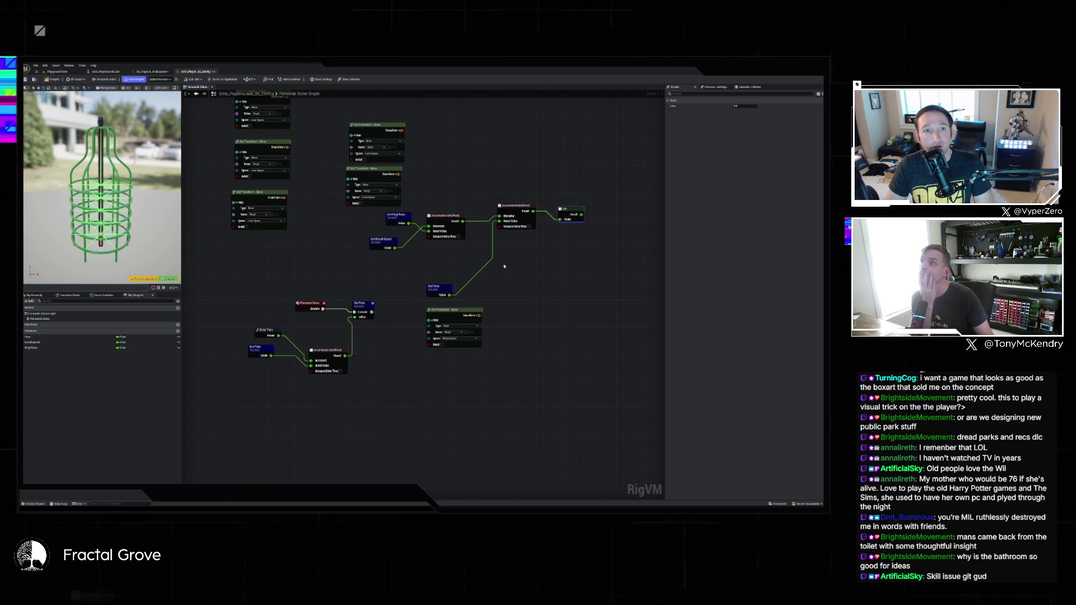
{"action": "left_click_drag", "start_coordinate": [401, 214], "coordinate": [389, 261]}
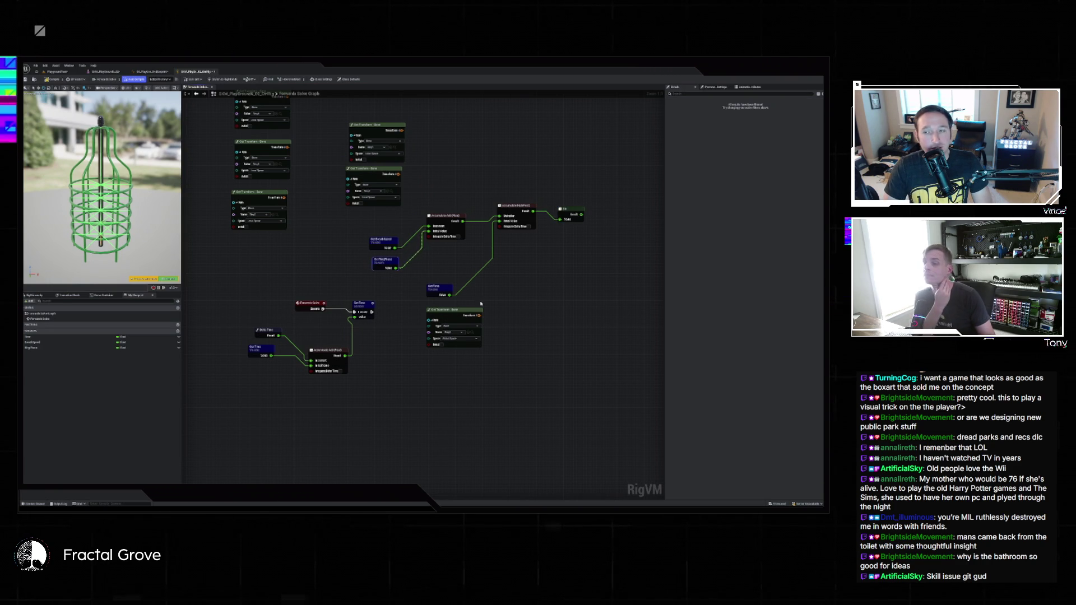
{"action": "mouse_move", "coordinate": [453, 313]}
{"action": "left_mouse_down"}
{"action": "mouse_move", "coordinate": [547, 292]}
{"action": "mouse_move", "coordinate": [582, 264]}
{"action": "mouse_move", "coordinate": [503, 279]}
{"action": "mouse_move", "coordinate": [543, 256]}
{"action": "left_mouse_up"}
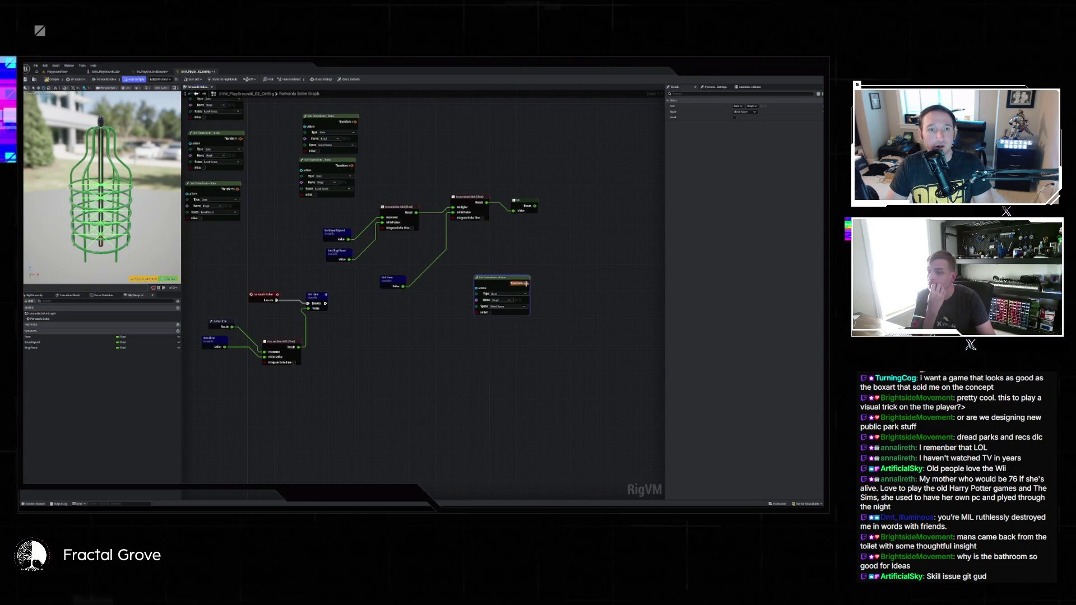
Expand the Get Transform output pins, then try a Local Space Set Transform bone node and delete it
{"action": "left_click", "coordinate": [524, 285]}
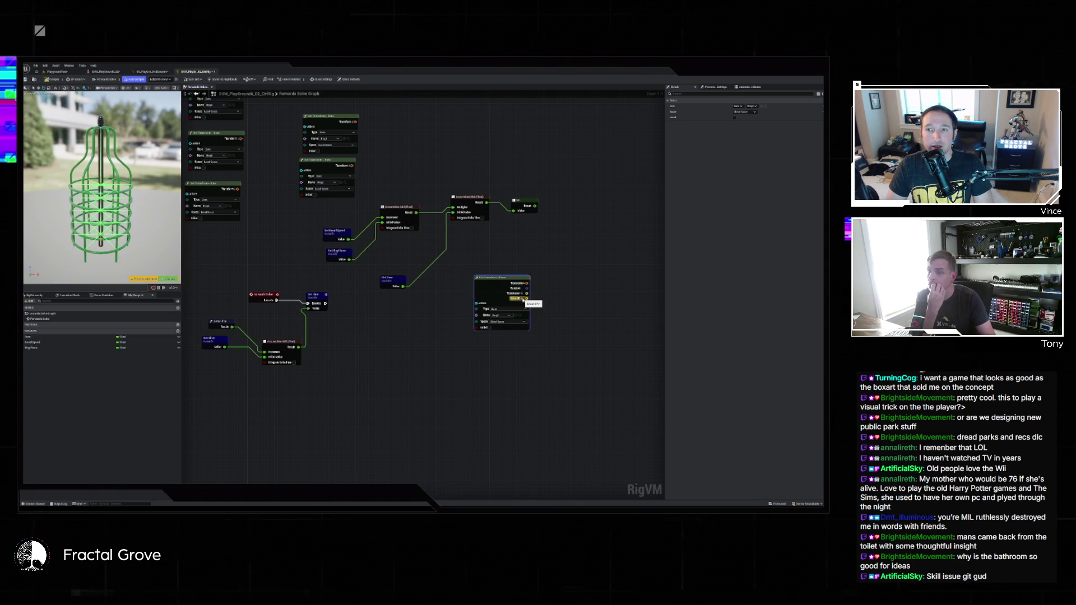
{"action": "left_click", "coordinate": [522, 299]}
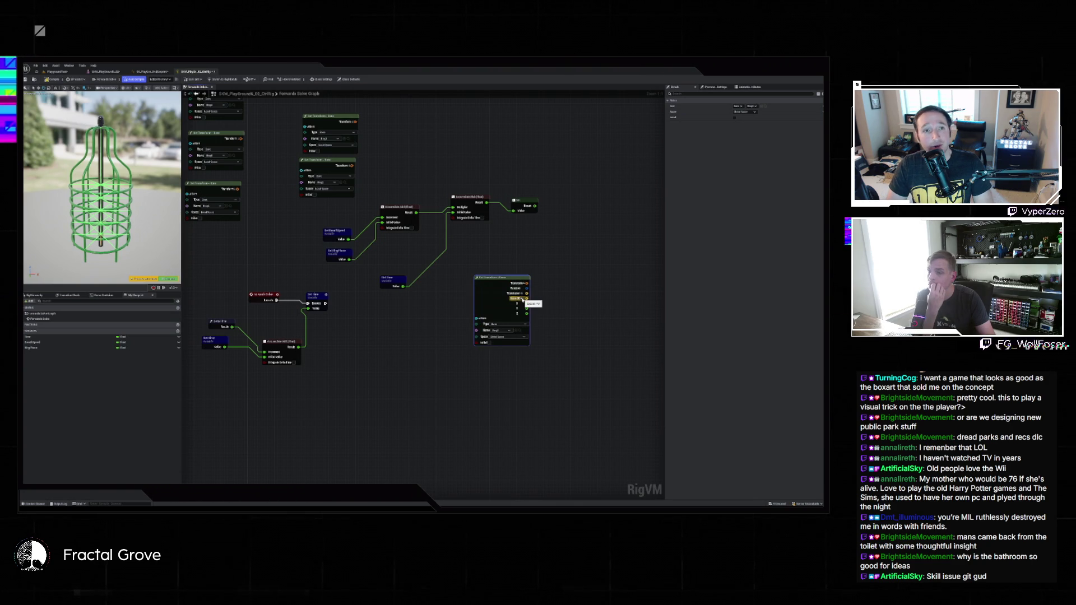
{"action": "left_click", "coordinate": [522, 299]}
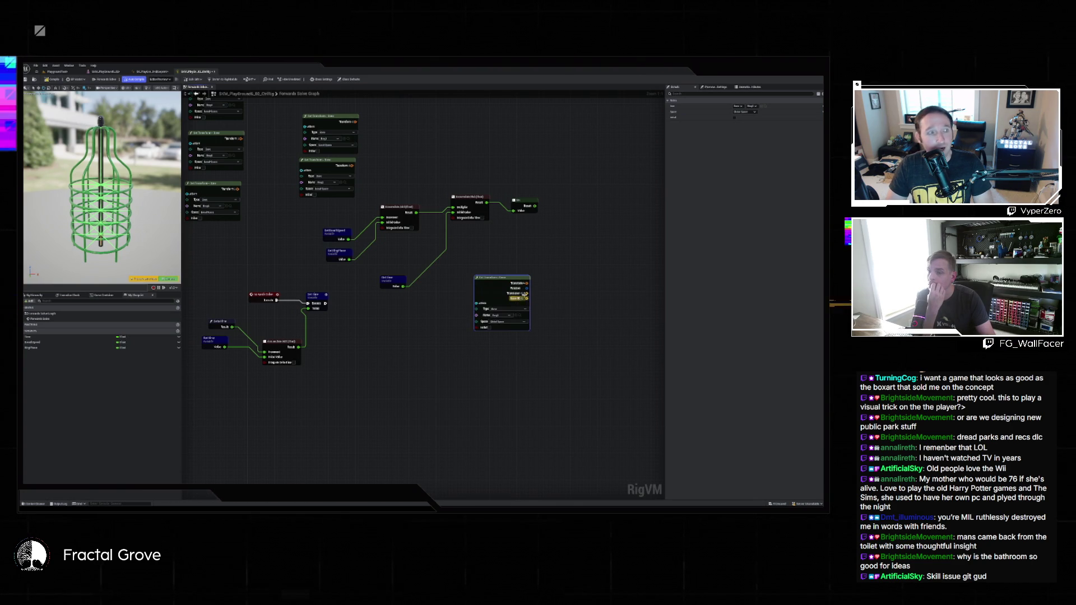
{"action": "right_click", "coordinate": [535, 257]}
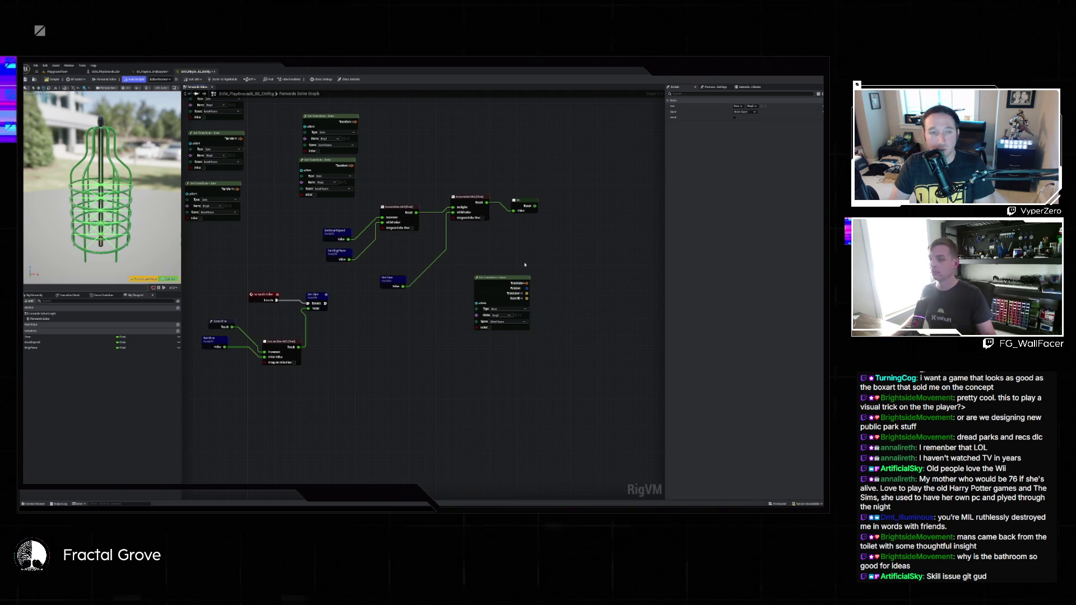
{"action": "type", "text": "int"}
{"action": "key", "text": "BackSpace"}
{"action": "key", "text": "BackSpace"}
{"action": "key", "text": "BackSpace"}
{"action": "type", "text": "set transform"}
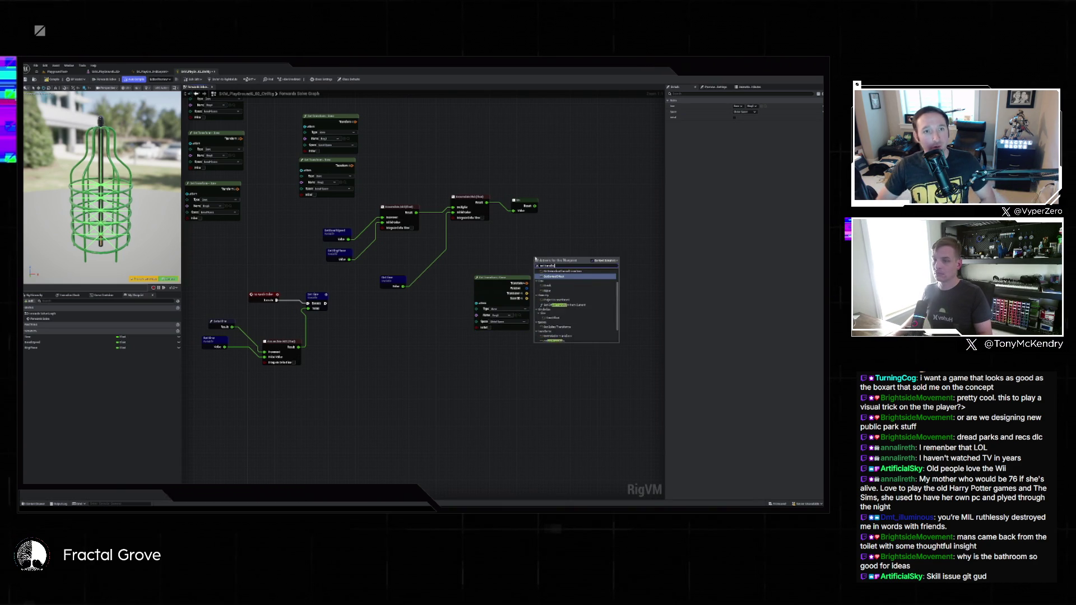
{"action": "type", "text": " bone"}
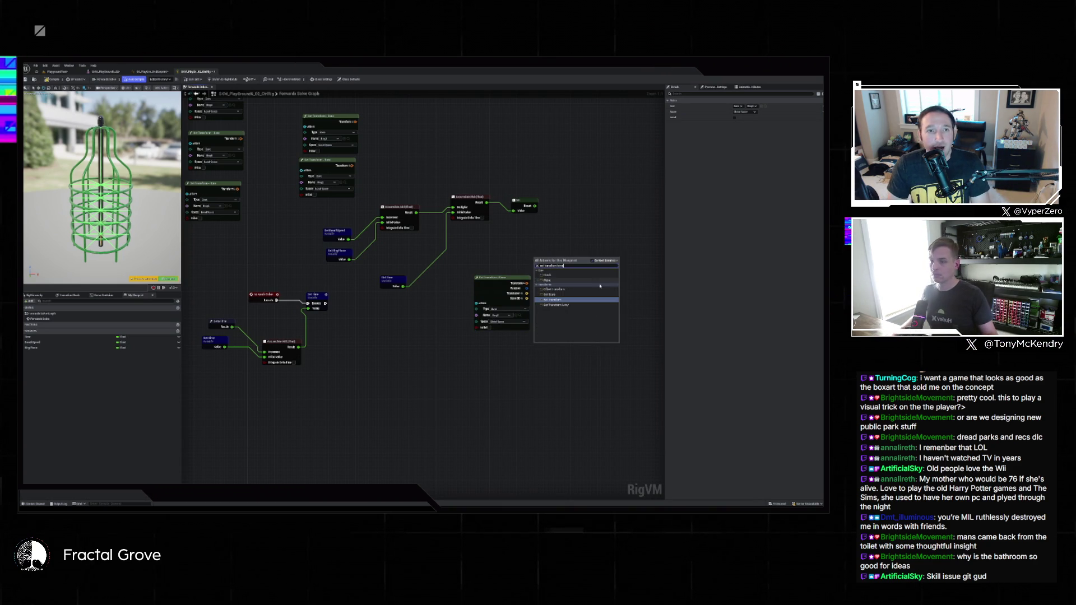
{"action": "left_click", "coordinate": [562, 300]}
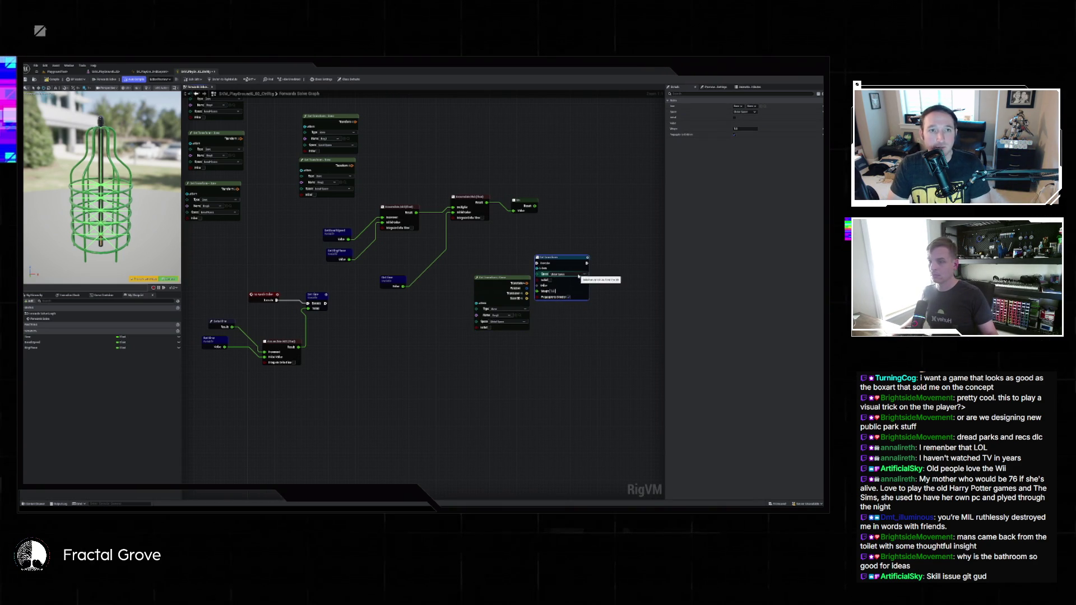
{"action": "left_click", "coordinate": [572, 275]}
{"action": "left_click", "coordinate": [571, 279]}
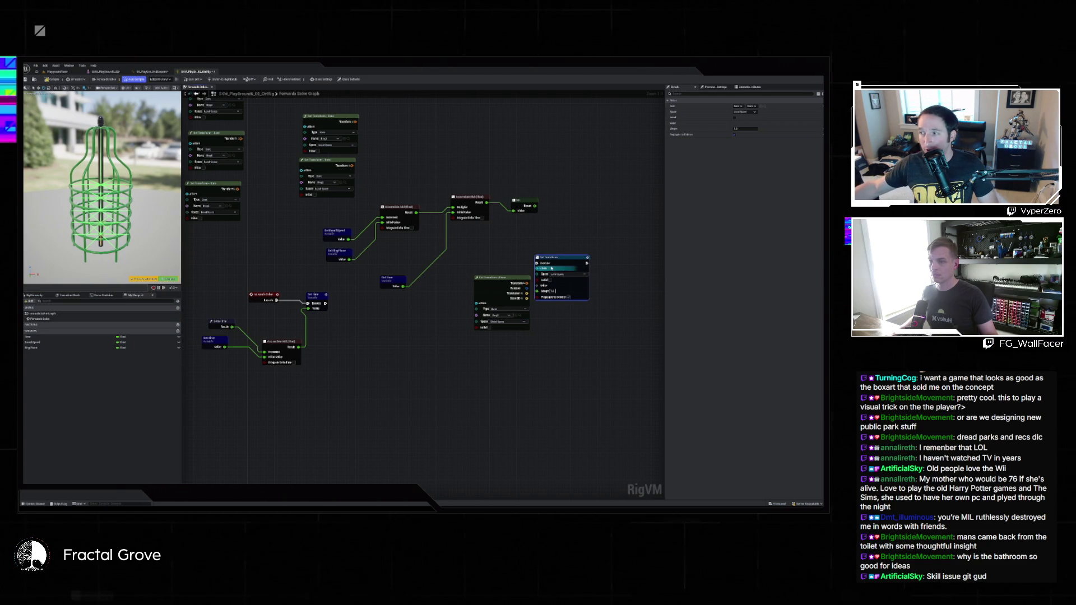
{"action": "key", "text": "Delete"}
Add a Set Transform node via 'settrans', choose its bone, and set Space to Local Space
{"action": "right_click", "coordinate": [577, 253]}
{"action": "type", "text": "settrans"}
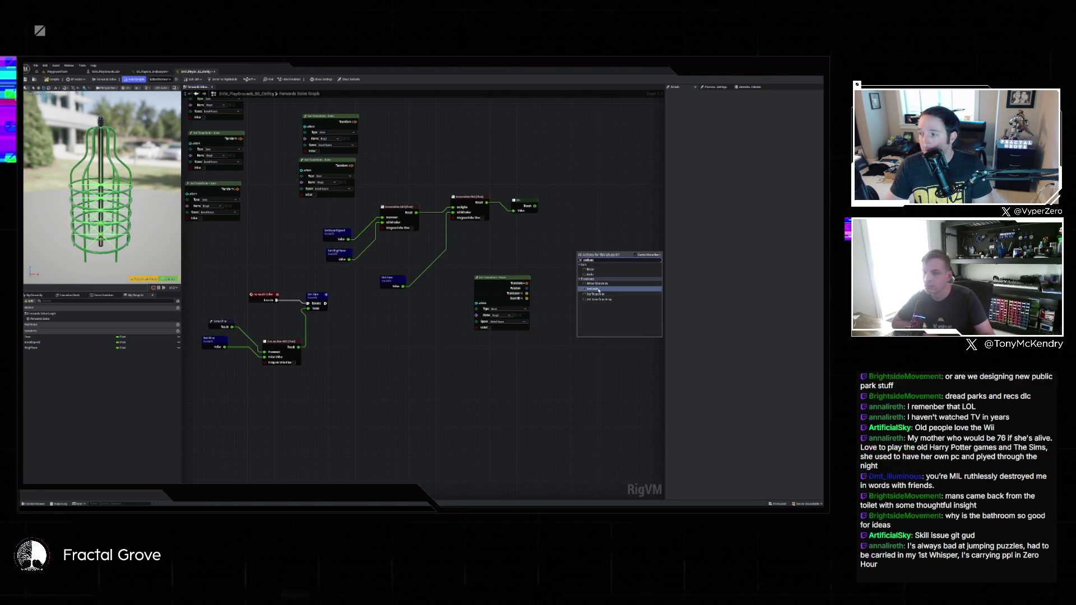
{"action": "key", "text": "Return"}
{"action": "left_click", "coordinate": [604, 275]}
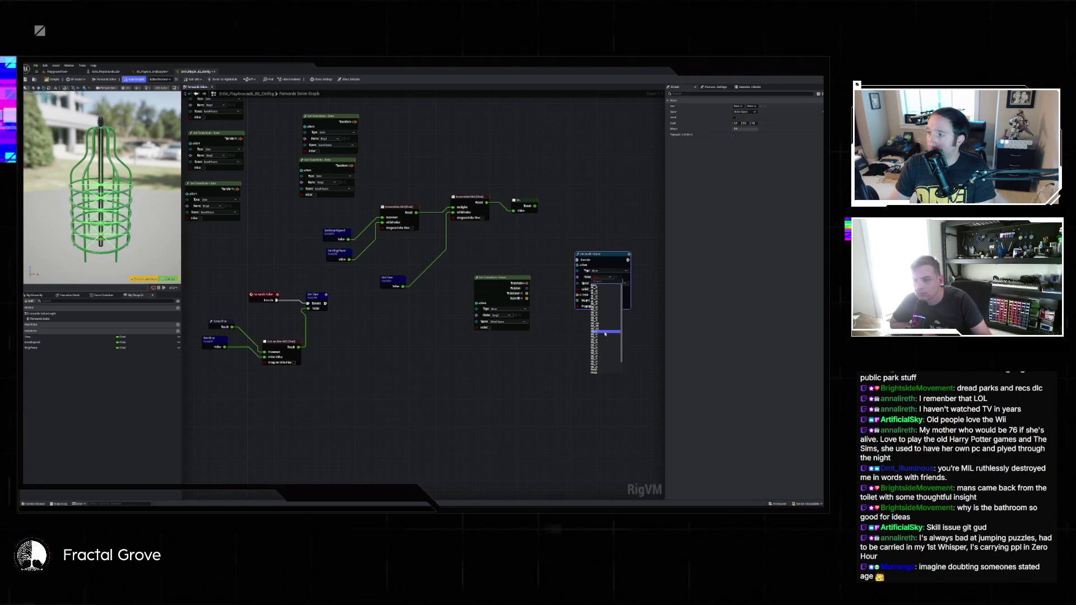
{"action": "left_click", "coordinate": [598, 365]}
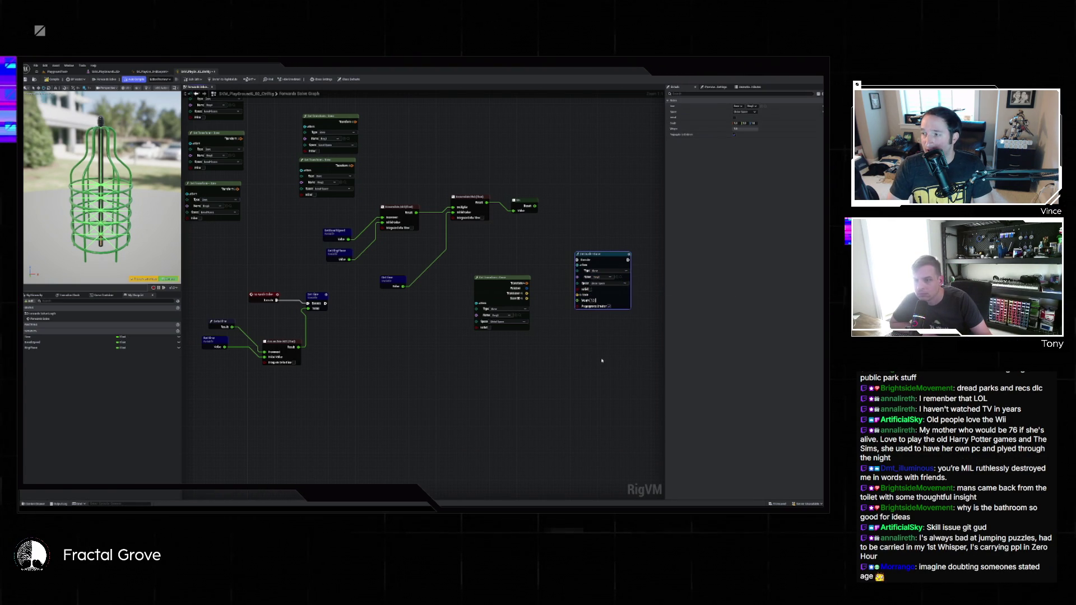
{"action": "left_click", "coordinate": [617, 284]}
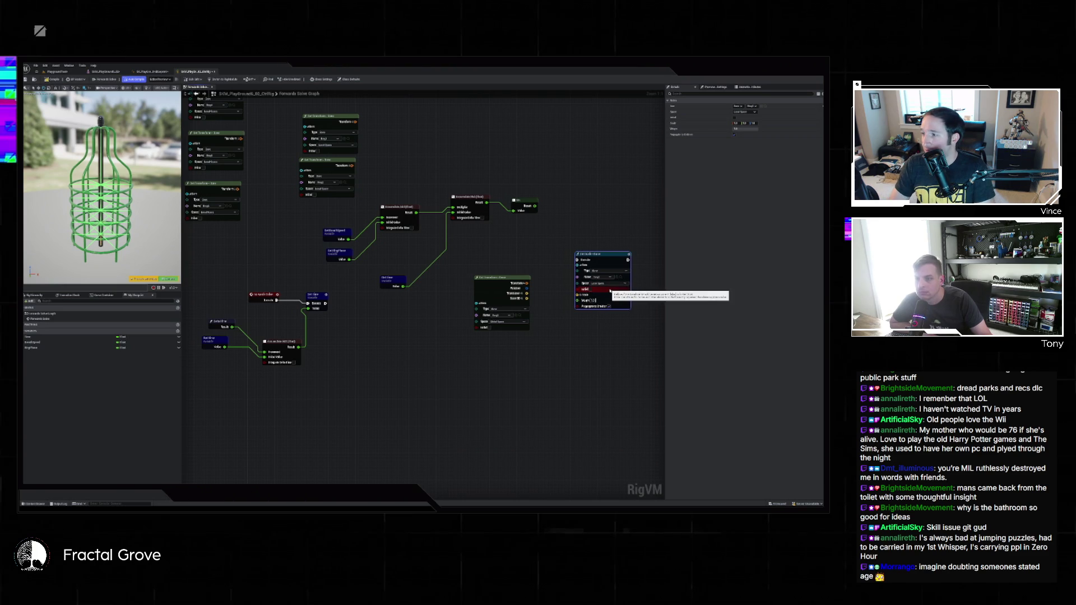
{"action": "left_click", "coordinate": [611, 299]}
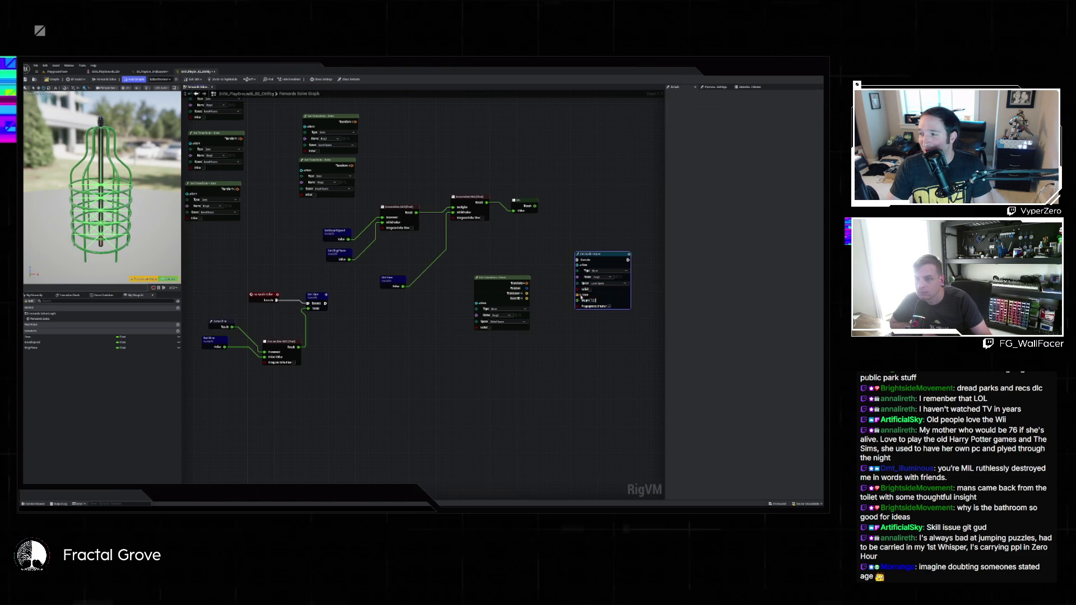
Expand its Transform pin, wire in the sine Result and execution flow, and move Get Transform lower
{"action": "right_click", "coordinate": [582, 298]}
{"action": "left_click", "coordinate": [581, 299]}
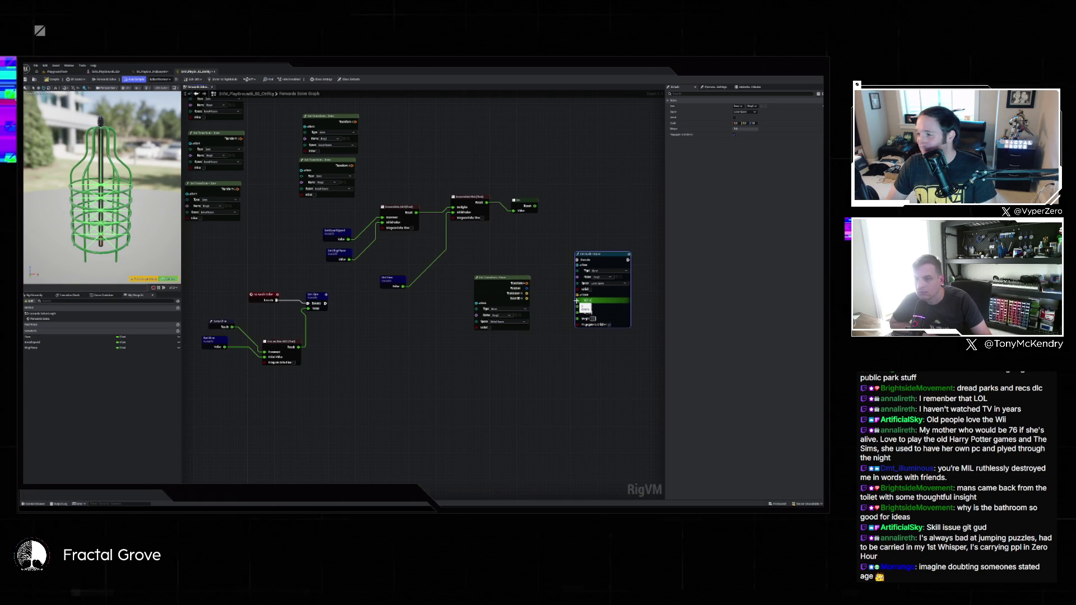
{"action": "left_click_drag", "start_coordinate": [577, 301], "coordinate": [535, 206]}
{"action": "mouse_move", "coordinate": [536, 206]}
{"action": "left_mouse_down"}
{"action": "mouse_move", "coordinate": [566, 280]}
{"action": "mouse_move", "coordinate": [553, 290]}
{"action": "mouse_move", "coordinate": [578, 305]}
{"action": "left_mouse_up"}
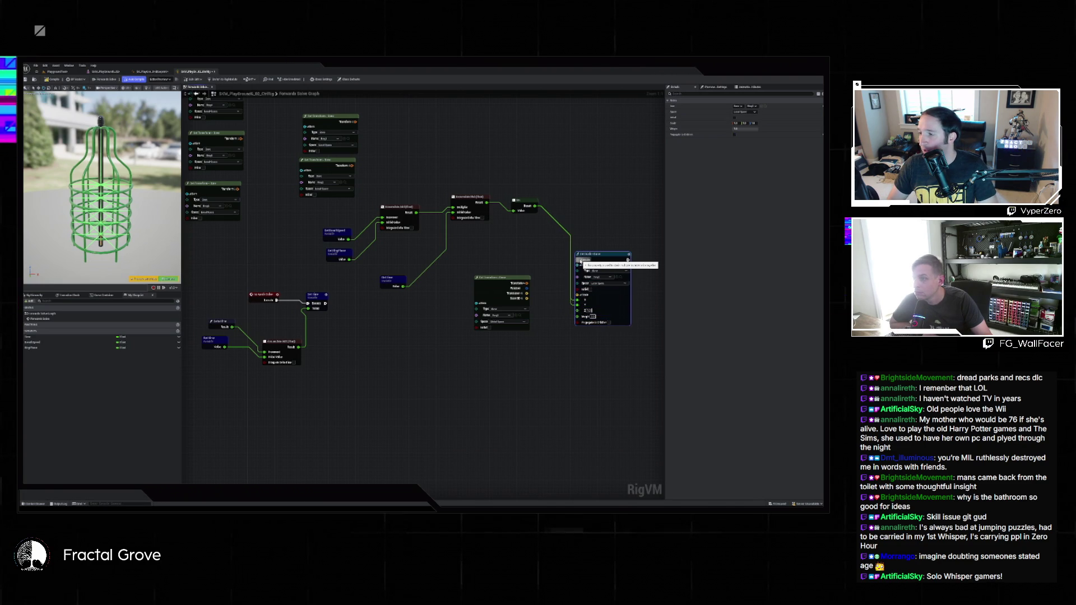
{"action": "left_click_drag", "start_coordinate": [581, 261], "coordinate": [325, 303]}
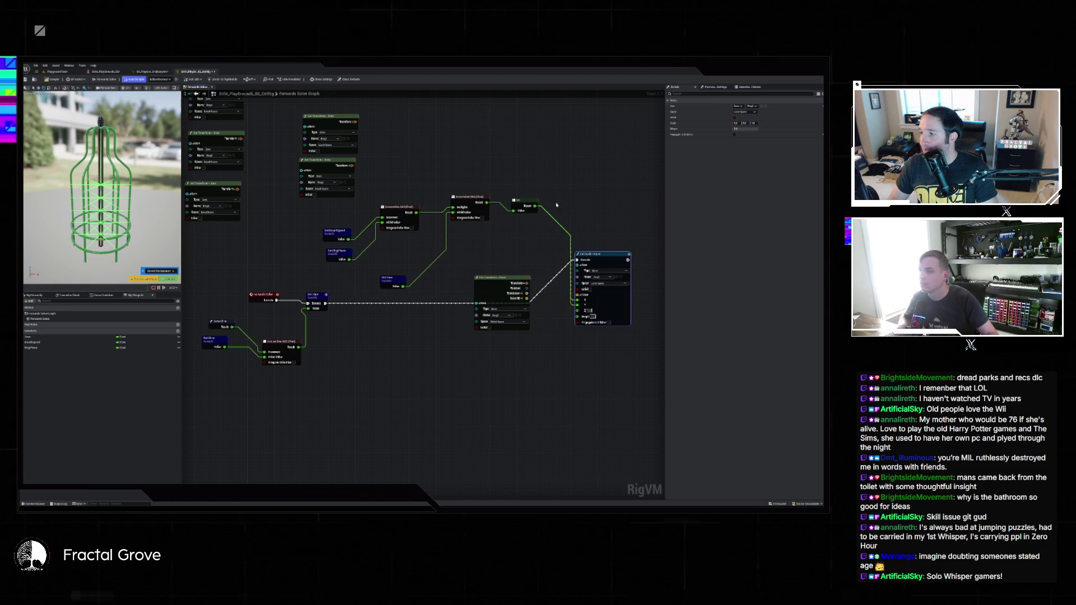
{"action": "left_click_drag", "start_coordinate": [523, 277], "coordinate": [451, 357]}
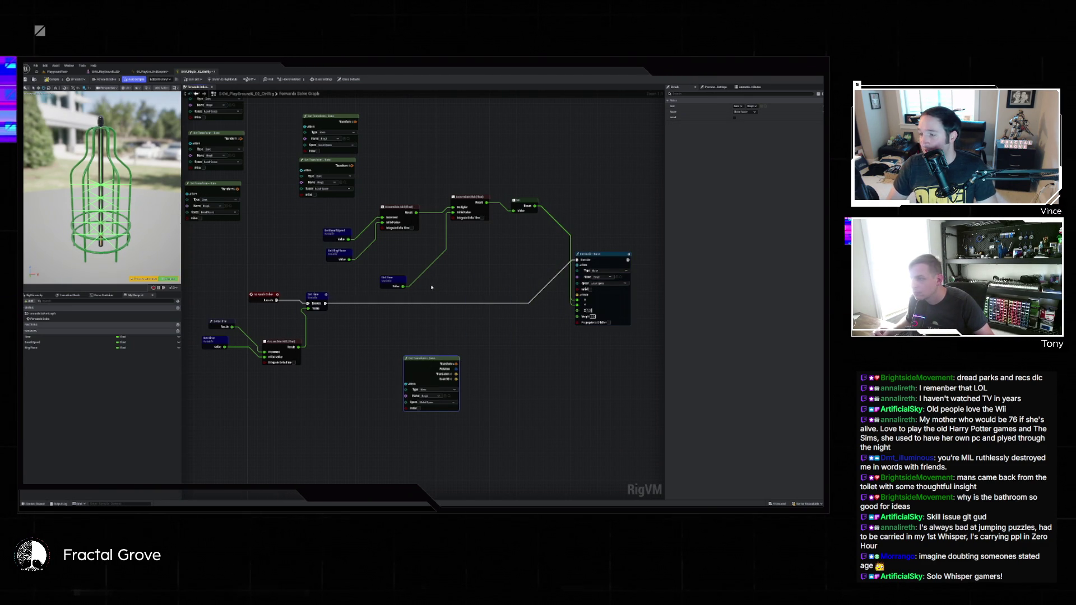
Give the RingPhase variable a new default value in Details and recompile the rig
{"action": "left_click", "coordinate": [79, 342]}
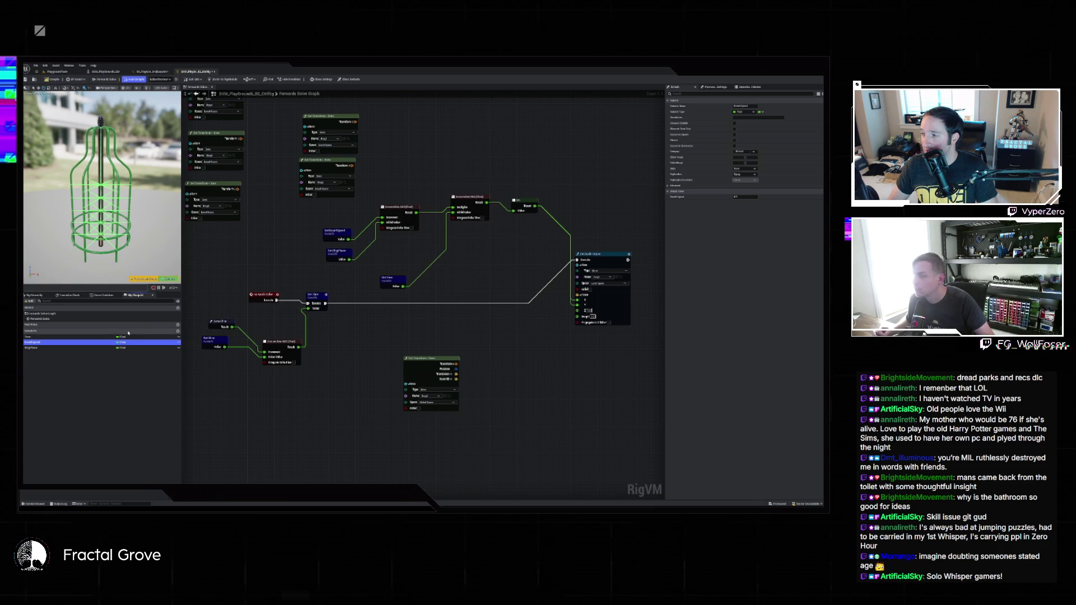
{"action": "left_click", "coordinate": [60, 348]}
{"action": "left_click", "coordinate": [746, 196]}
{"action": "key", "text": "Return"}
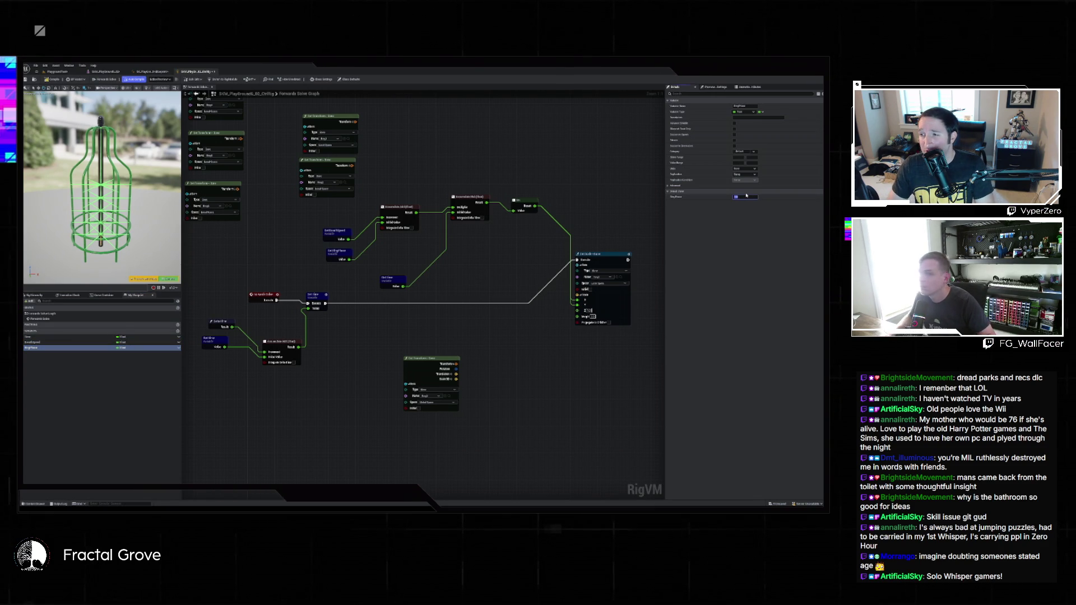
{"action": "left_click", "coordinate": [54, 83]}
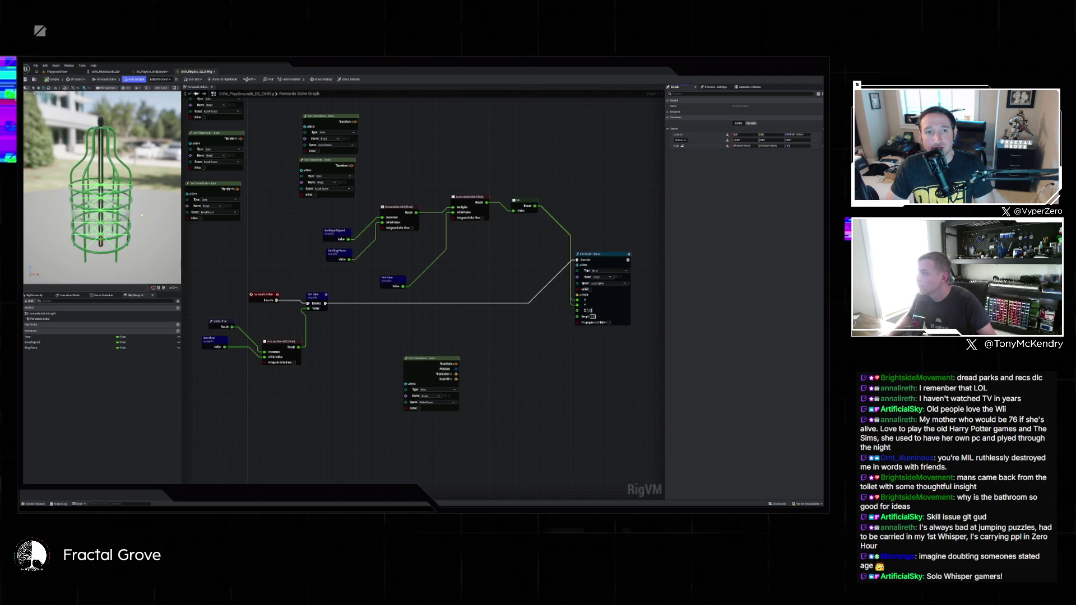
{"action": "scroll", "coordinate": [141, 216], "scroll_direction": "up", "scroll_amount": 5}
{"action": "scroll", "coordinate": [102, 187], "scroll_direction": "down", "scroll_amount": 5}
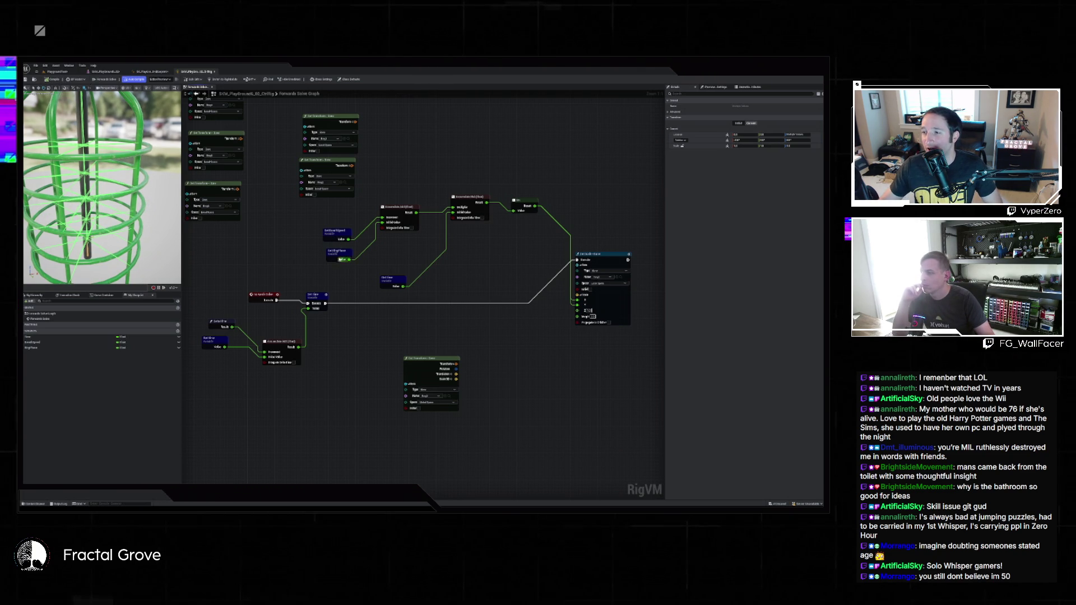
Recompile the rig, then give NewSpeed a new default value and compile to preview it
{"action": "left_click", "coordinate": [218, 317]}
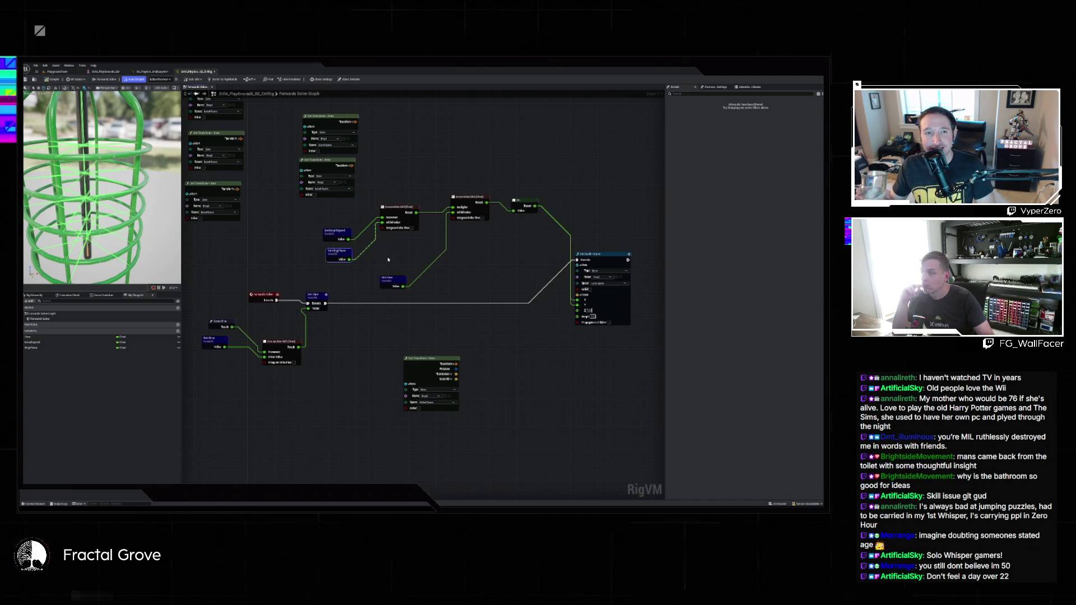
{"action": "left_click", "coordinate": [99, 347]}
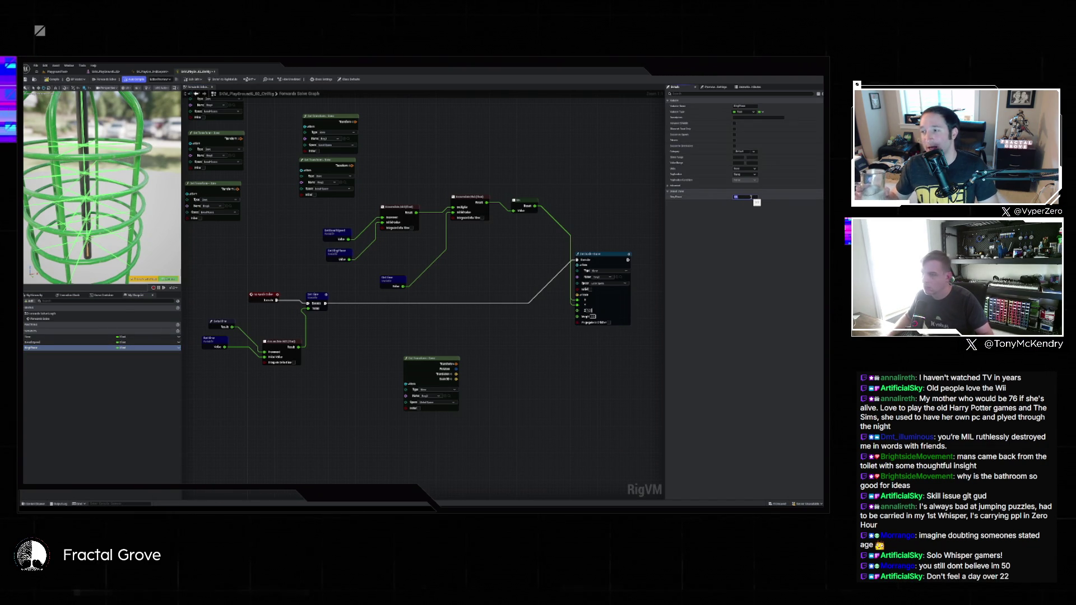
{"action": "left_click", "coordinate": [48, 80]}
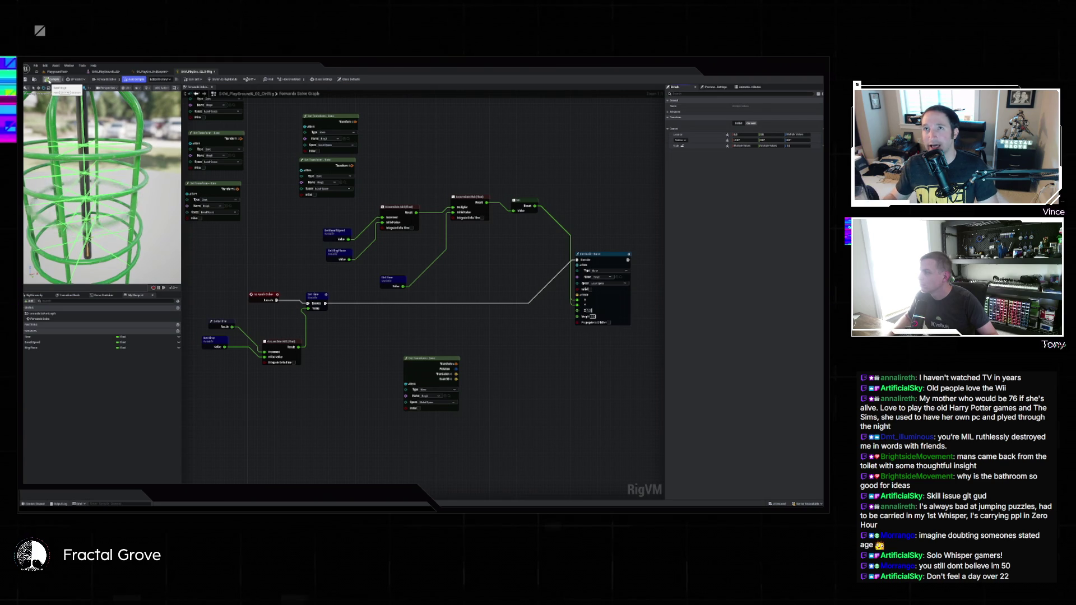
{"action": "left_click", "coordinate": [34, 342]}
{"action": "left_click", "coordinate": [745, 197]}
{"action": "key", "text": "Return"}
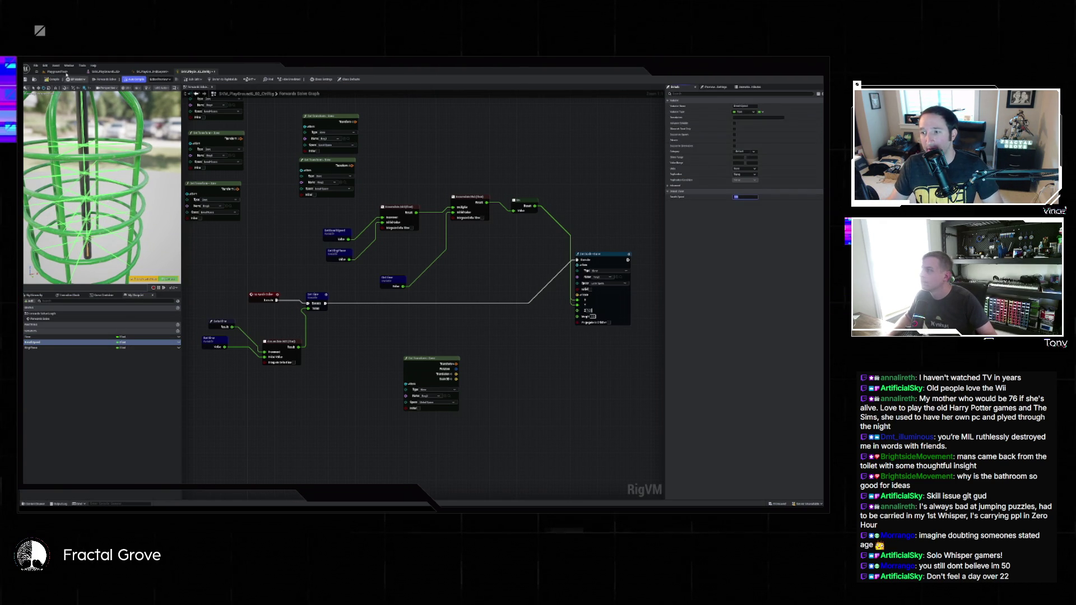
{"action": "left_click", "coordinate": [53, 80]}
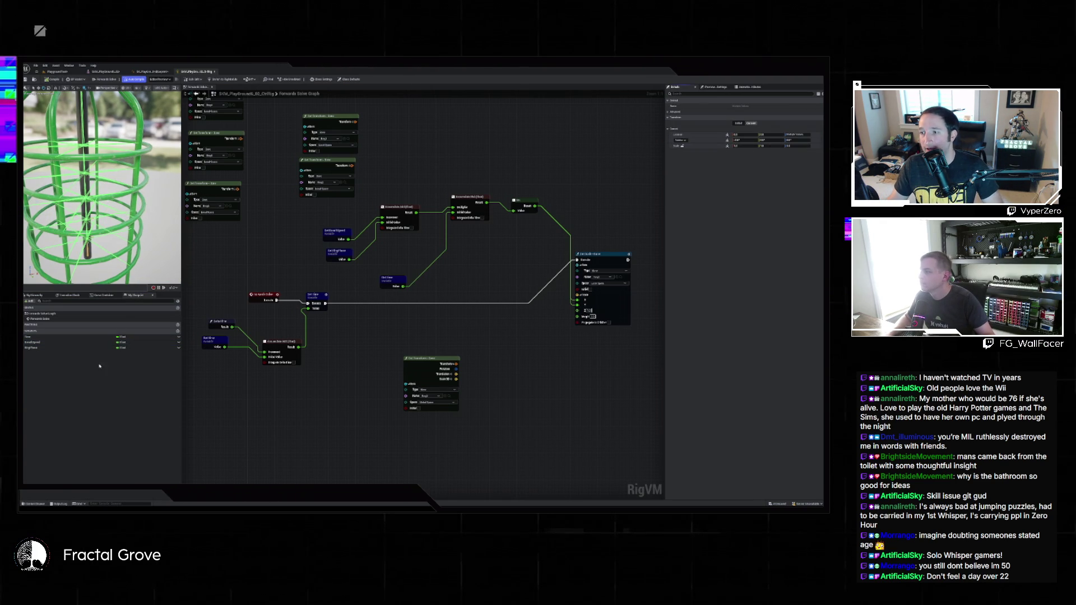
{"action": "left_click", "coordinate": [54, 343]}
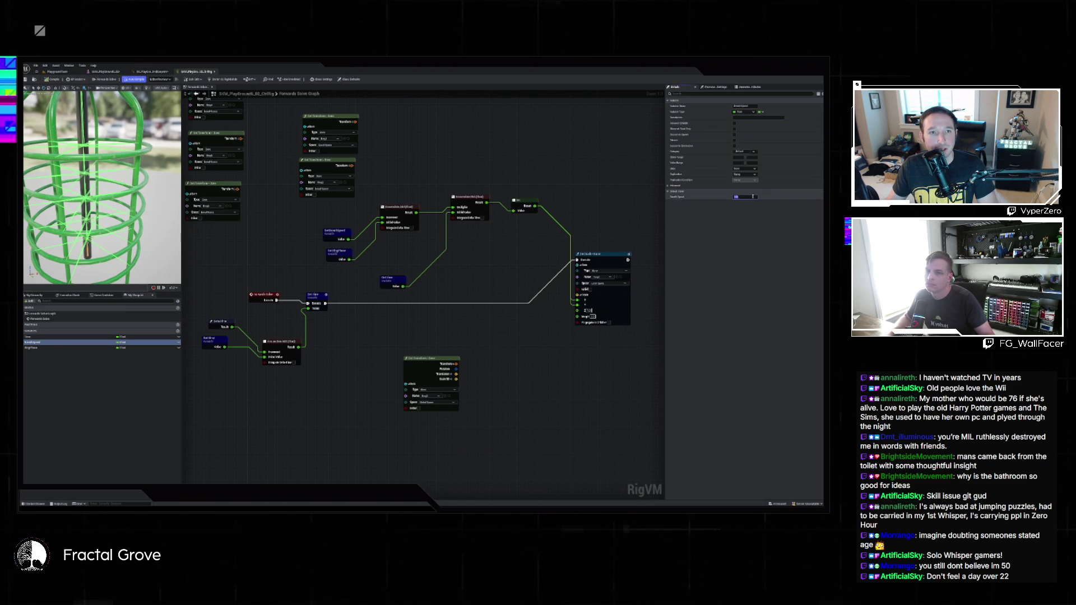
{"action": "left_click", "coordinate": [54, 79]}
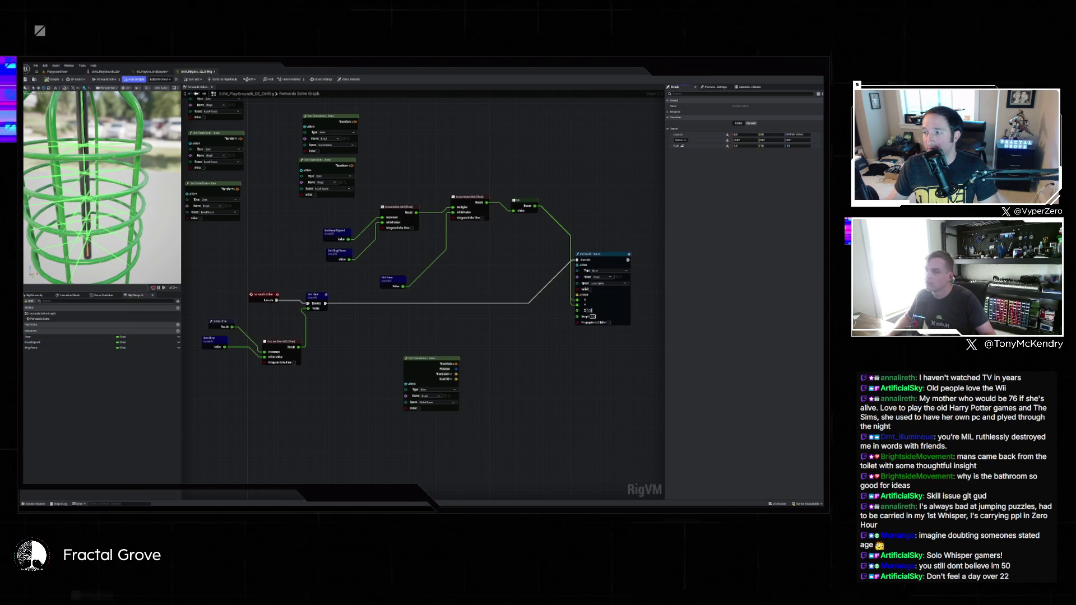
Adjust NewSpeed's default value once more and recompile to check the ring spacing
{"action": "left_click", "coordinate": [60, 341]}
{"action": "left_click", "coordinate": [745, 198]}
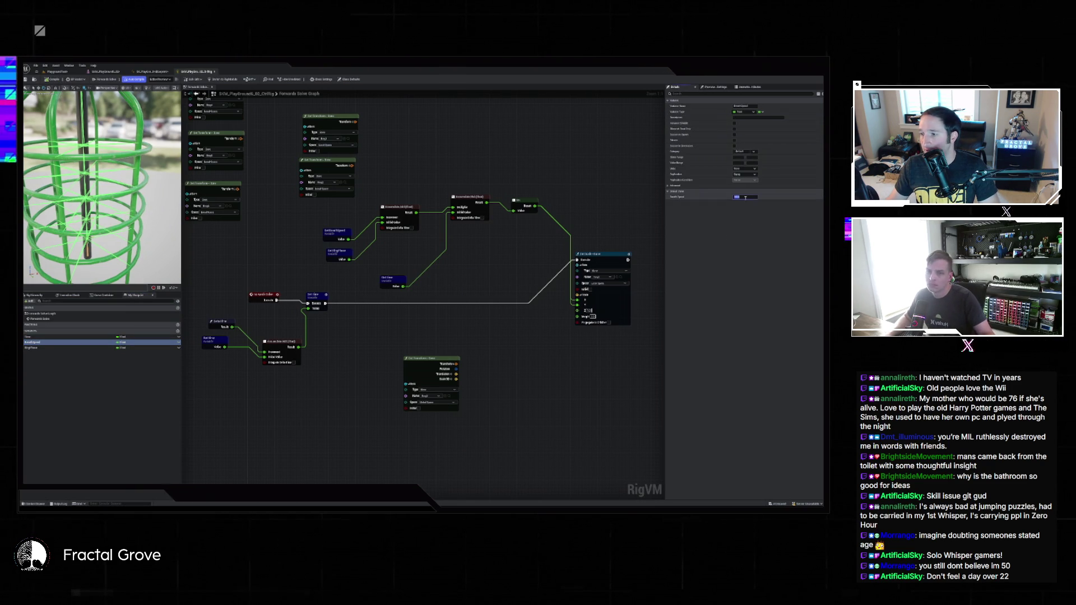
{"action": "left_click", "coordinate": [745, 197]}
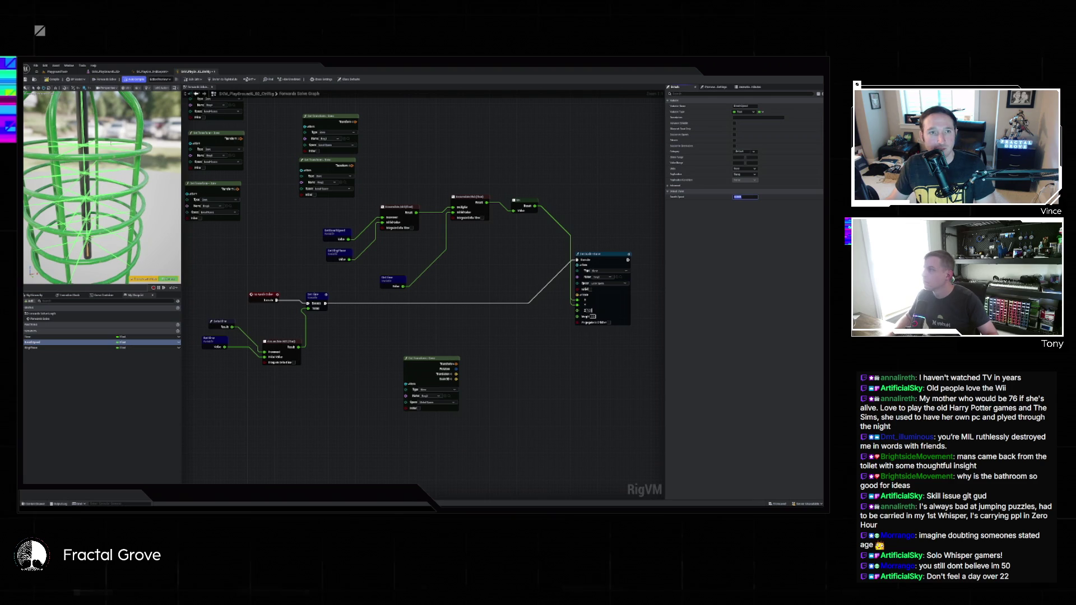
{"action": "left_click", "coordinate": [52, 79]}
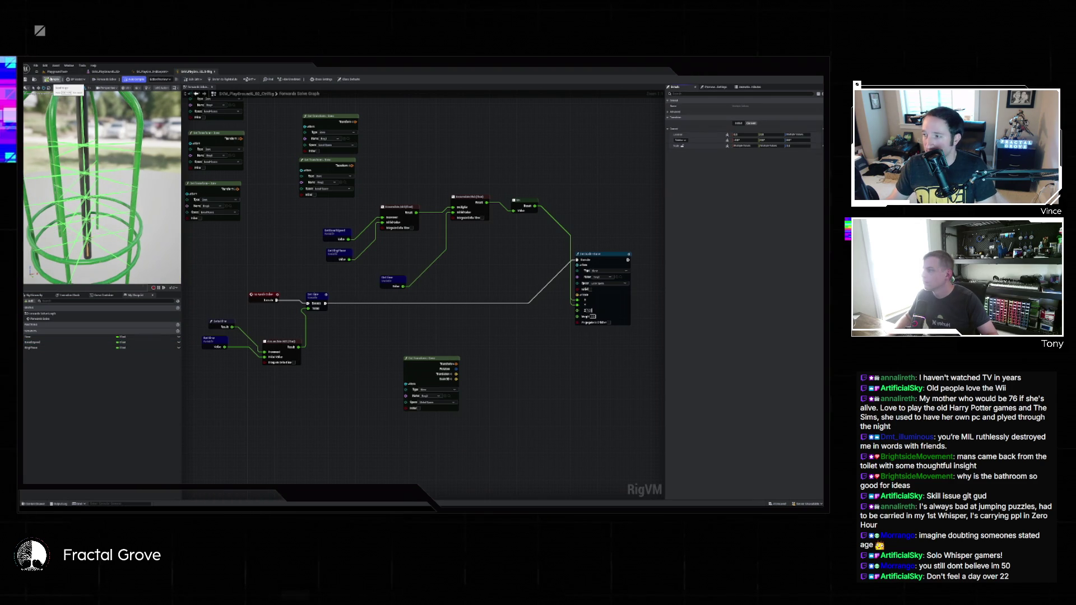
Try several default values for the second ring variable, recompiling after each change
{"action": "left_click", "coordinate": [50, 342]}
{"action": "left_click", "coordinate": [743, 197]}
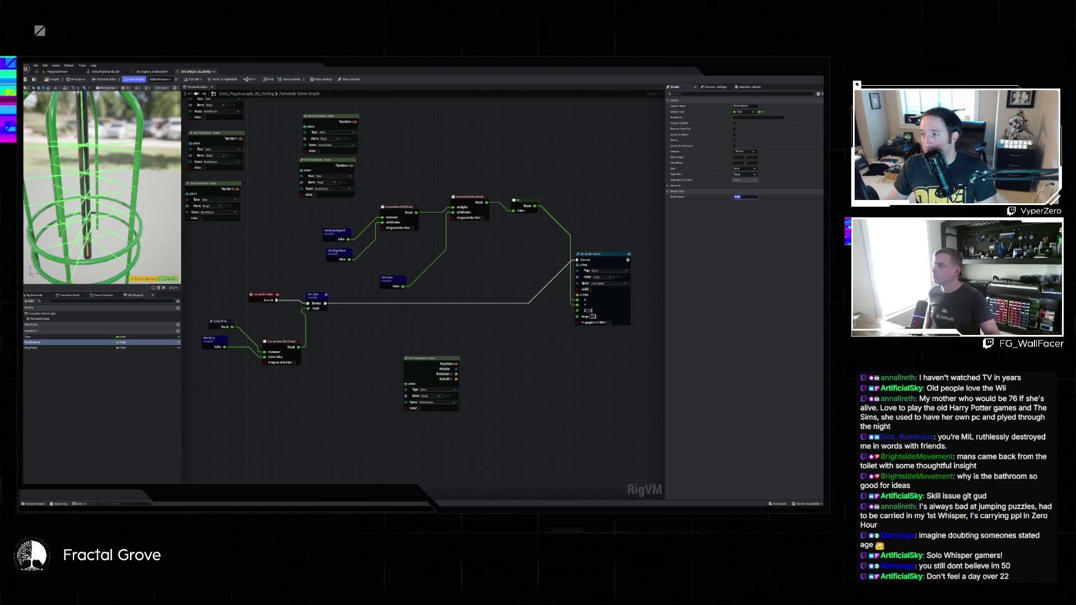
{"action": "left_click", "coordinate": [53, 82]}
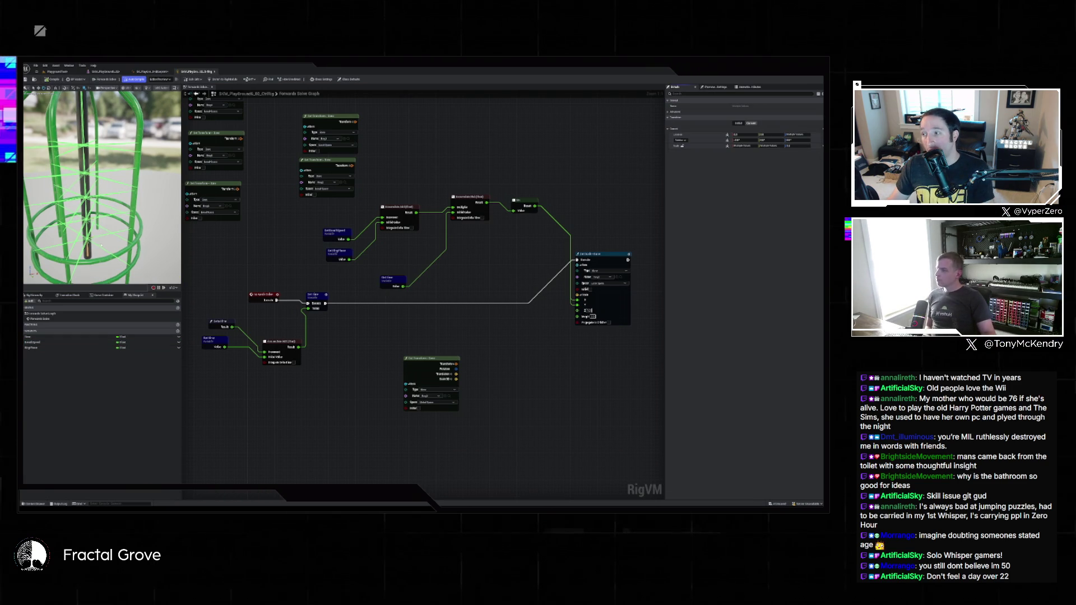
{"action": "left_click", "coordinate": [69, 348]}
{"action": "left_click", "coordinate": [68, 342]}
{"action": "left_click", "coordinate": [747, 198]}
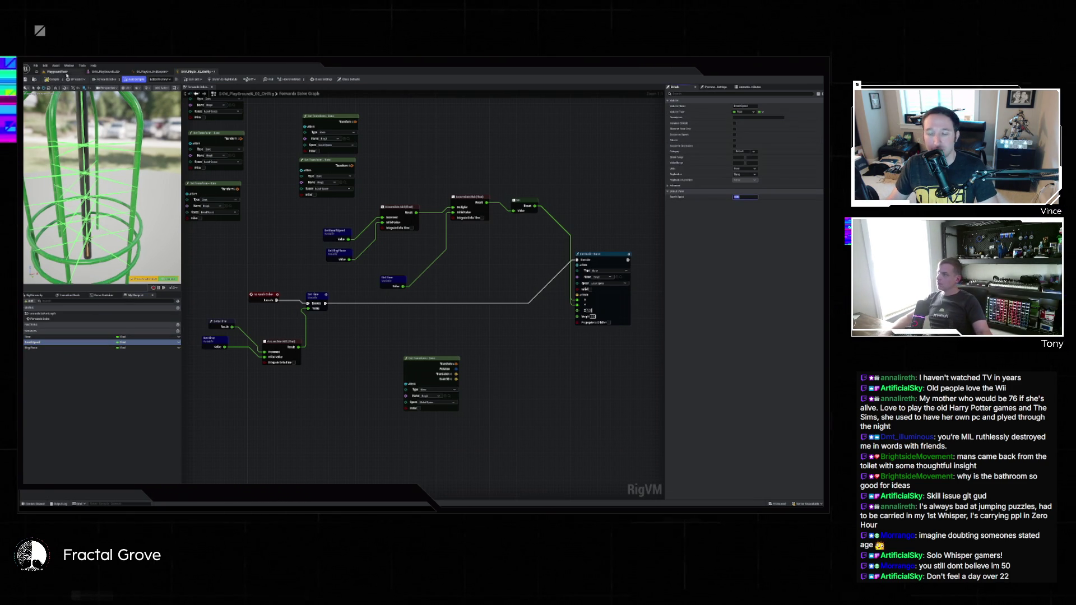
{"action": "left_click", "coordinate": [54, 79]}
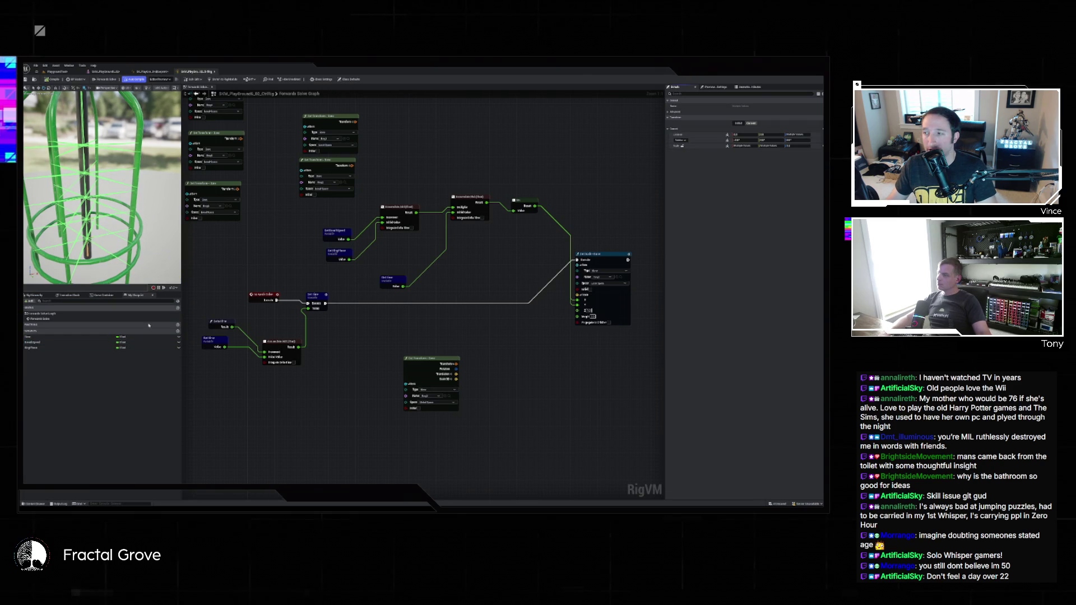
{"action": "left_click", "coordinate": [84, 342]}
{"action": "left_click", "coordinate": [745, 196]}
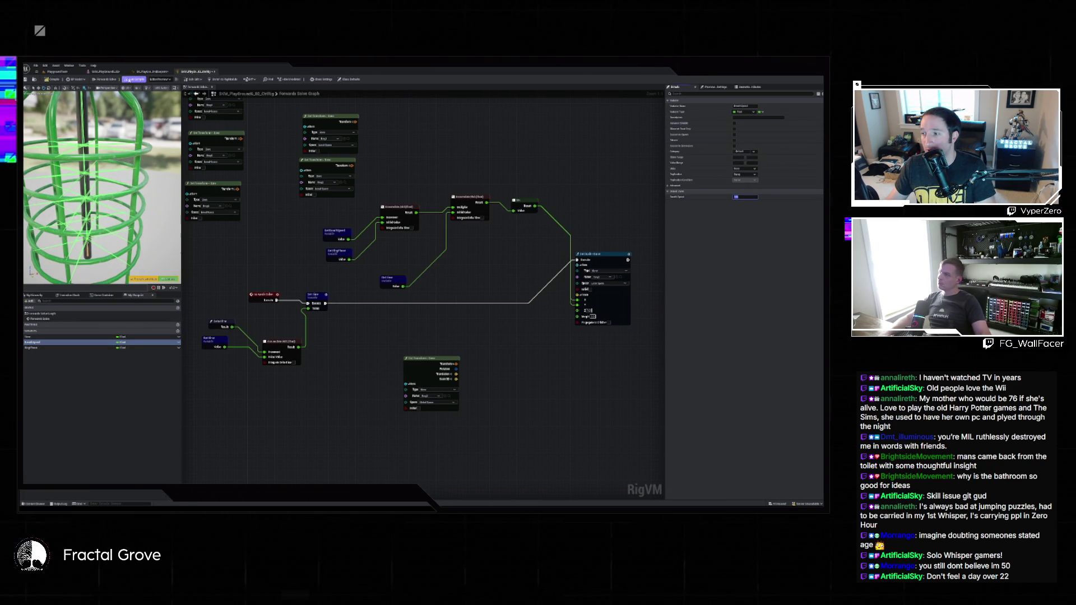
{"action": "left_click", "coordinate": [72, 81]}
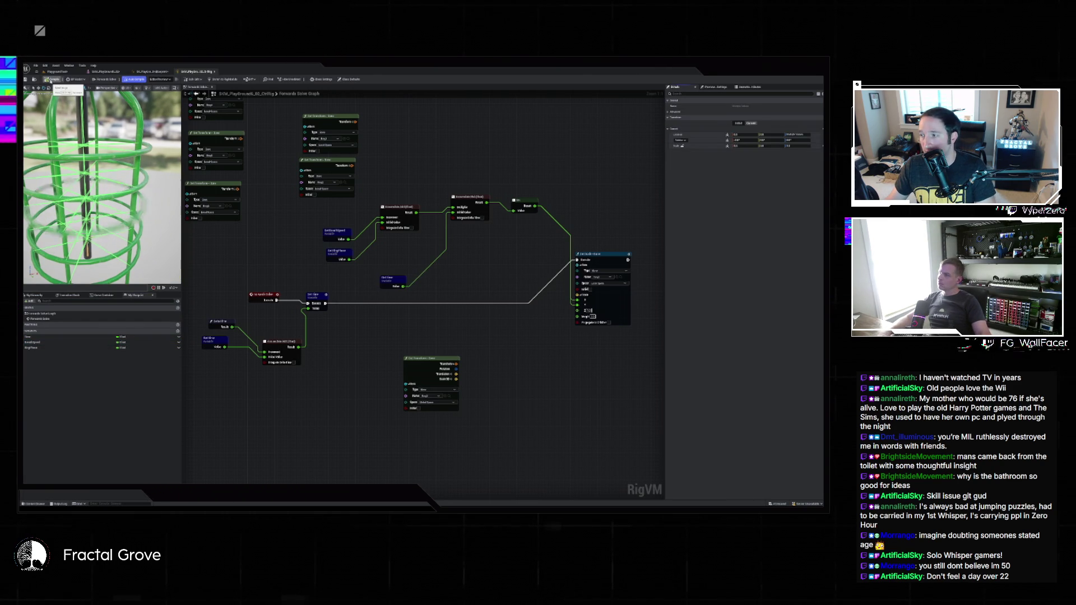
Change RingPhase's default value twice, recompiling to preview how the cage rings shift
{"action": "left_click", "coordinate": [67, 347]}
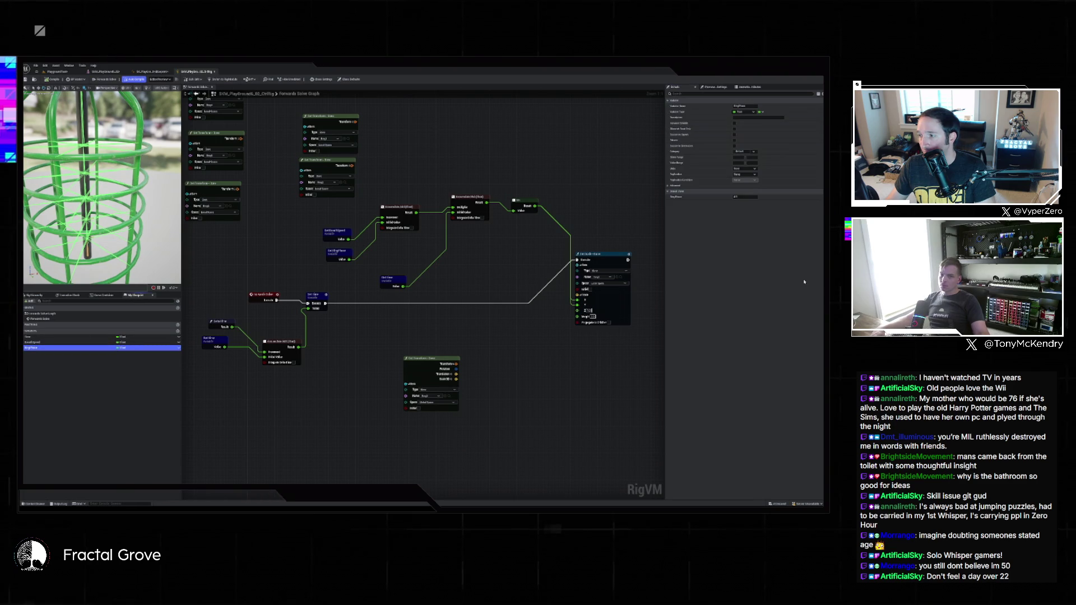
{"action": "left_click", "coordinate": [746, 196]}
{"action": "key", "text": "Return"}
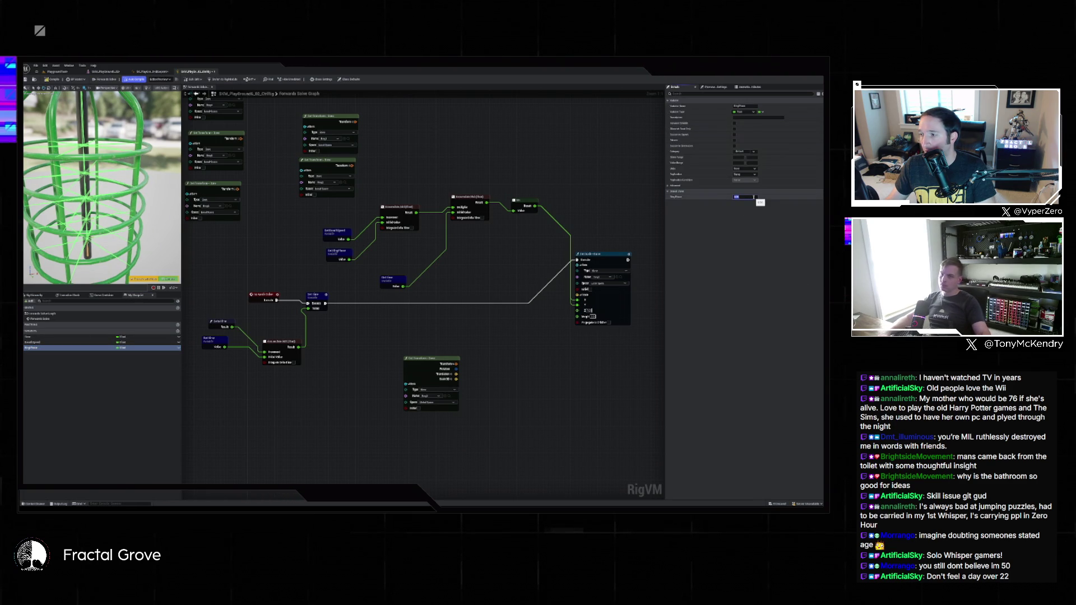
{"action": "left_click", "coordinate": [52, 82]}
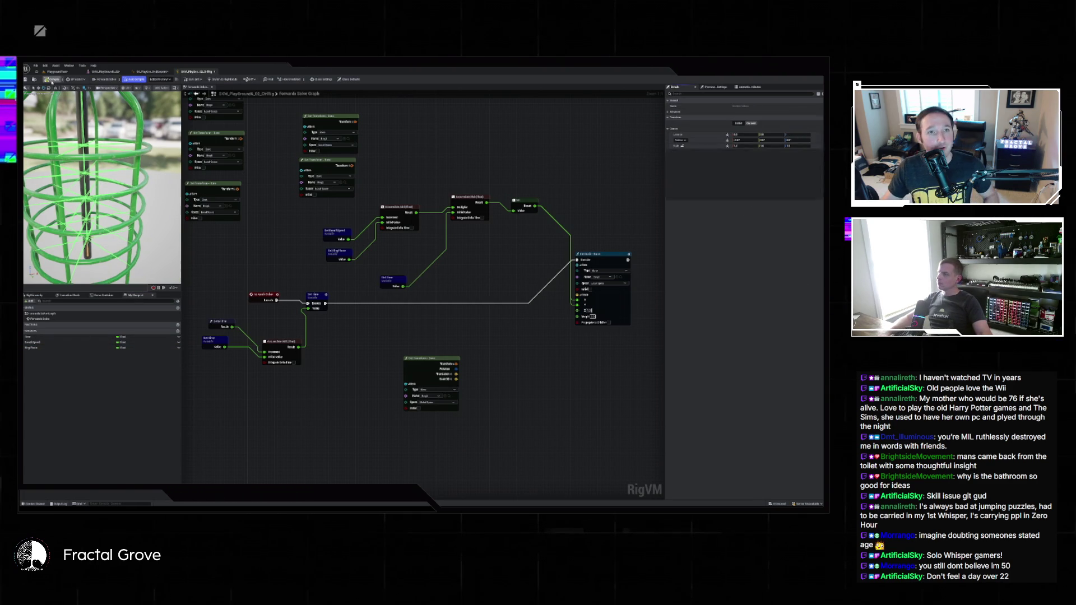
{"action": "left_click", "coordinate": [51, 348]}
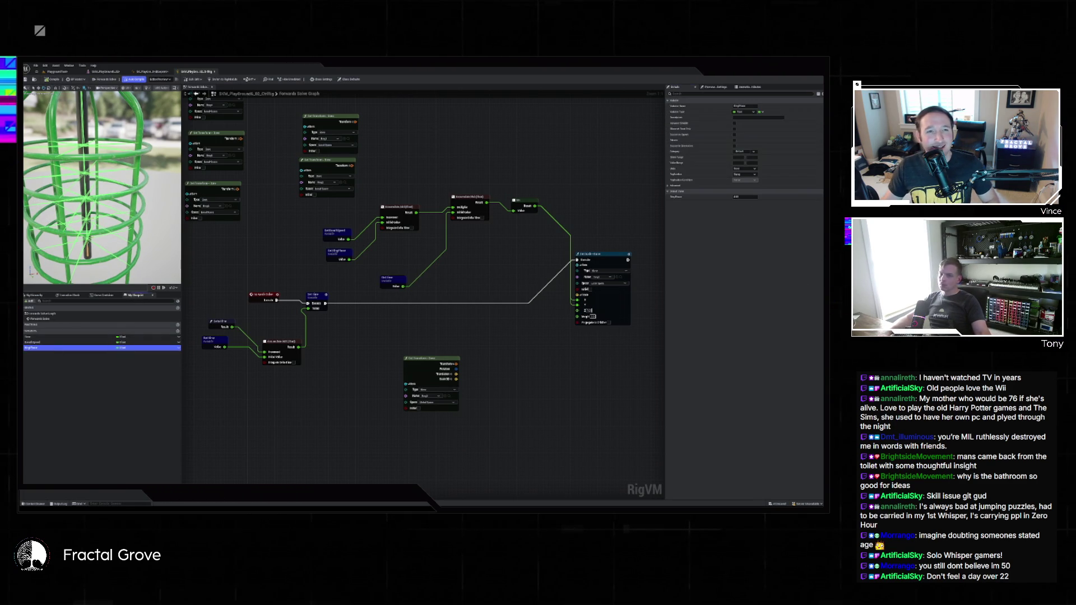
{"action": "key", "text": "Return"}
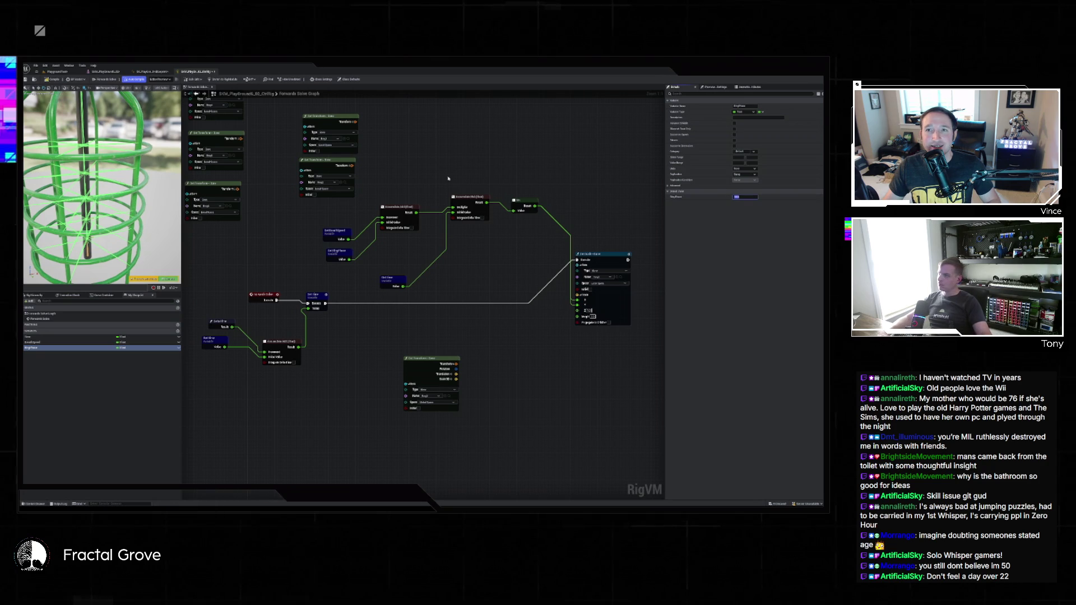
{"action": "left_click", "coordinate": [148, 301]}
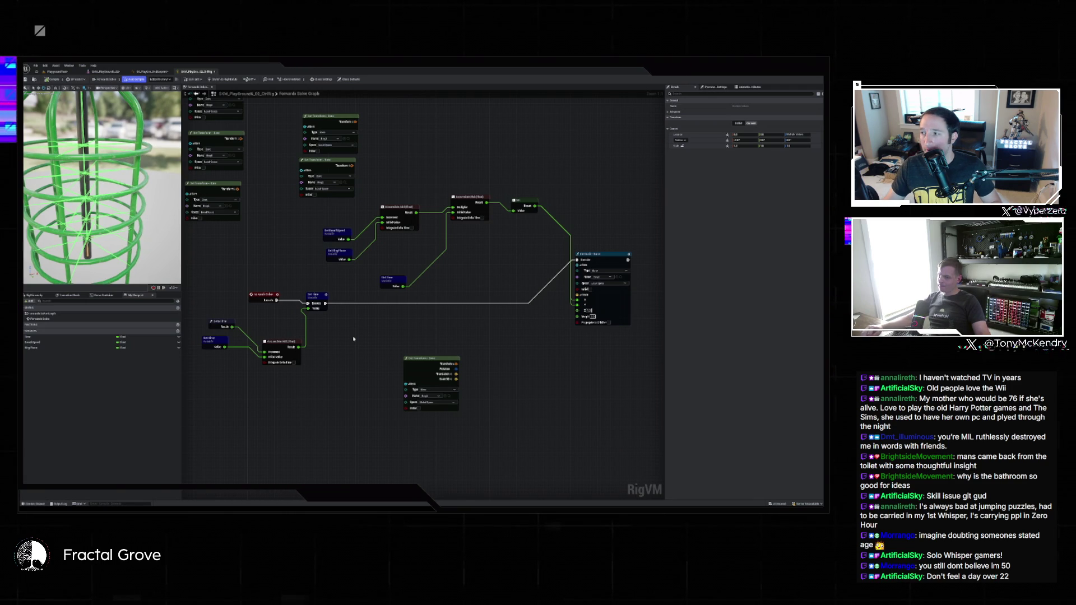
{"action": "left_click", "coordinate": [440, 358]}
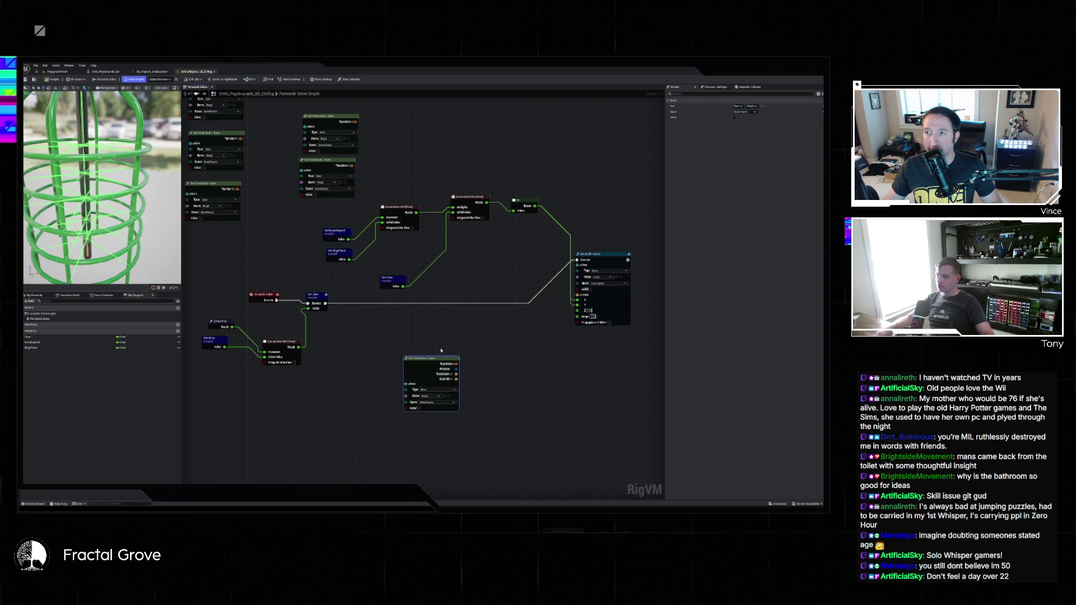
Move the Get Transform node to the top and shift the middle node group and Set Transform lower
{"action": "scroll", "coordinate": [441, 350], "scroll_direction": "down", "scroll_amount": 2}
{"action": "mouse_move", "coordinate": [435, 357]}
{"action": "left_mouse_down"}
{"action": "mouse_move", "coordinate": [451, 308]}
{"action": "mouse_move", "coordinate": [401, 146]}
{"action": "left_mouse_up"}
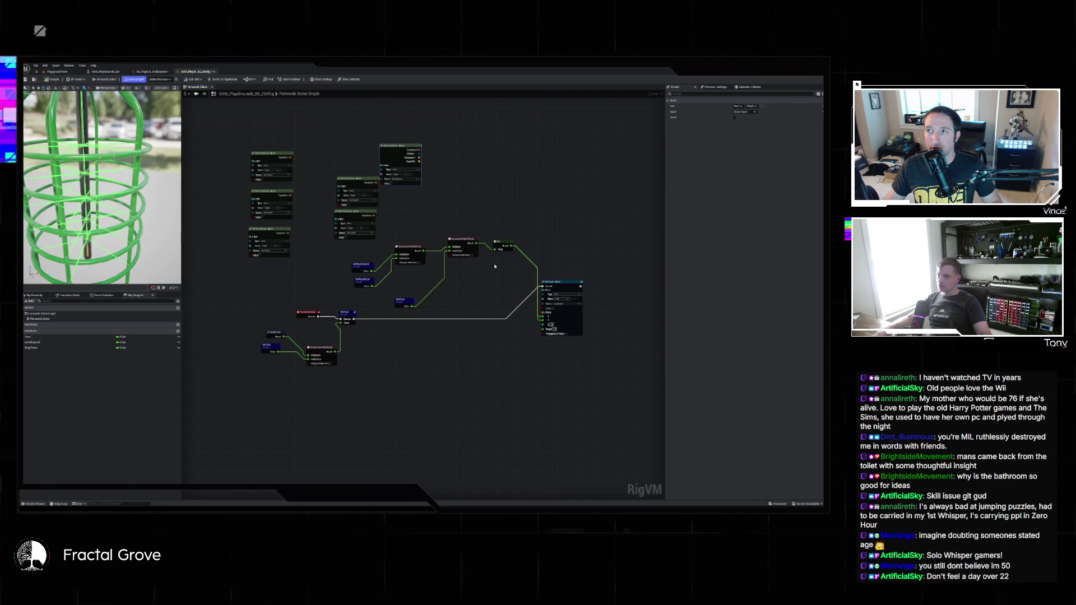
{"action": "left_click", "coordinate": [561, 287]}
{"action": "scroll", "coordinate": [564, 288], "scroll_direction": "up", "scroll_amount": 3}
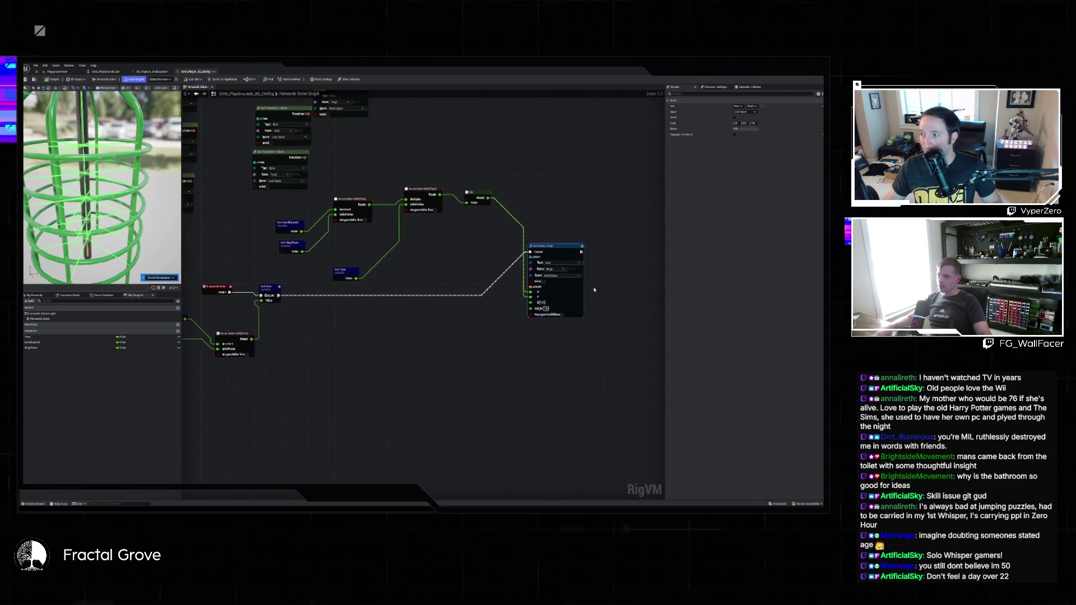
{"action": "scroll", "coordinate": [492, 335], "scroll_direction": "down", "scroll_amount": 2}
{"action": "mouse_move", "coordinate": [333, 231]}
{"action": "left_mouse_down"}
{"action": "mouse_move", "coordinate": [524, 318]}
{"action": "mouse_move", "coordinate": [487, 292]}
{"action": "left_mouse_up"}
{"action": "mouse_move", "coordinate": [478, 230]}
{"action": "left_mouse_down"}
{"action": "mouse_move", "coordinate": [447, 384]}
{"action": "mouse_move", "coordinate": [420, 387]}
{"action": "left_mouse_up"}
{"action": "mouse_move", "coordinate": [523, 271]}
{"action": "left_mouse_down"}
{"action": "mouse_move", "coordinate": [507, 306]}
{"action": "mouse_move", "coordinate": [454, 328]}
{"action": "mouse_move", "coordinate": [467, 341]}
{"action": "left_mouse_up"}
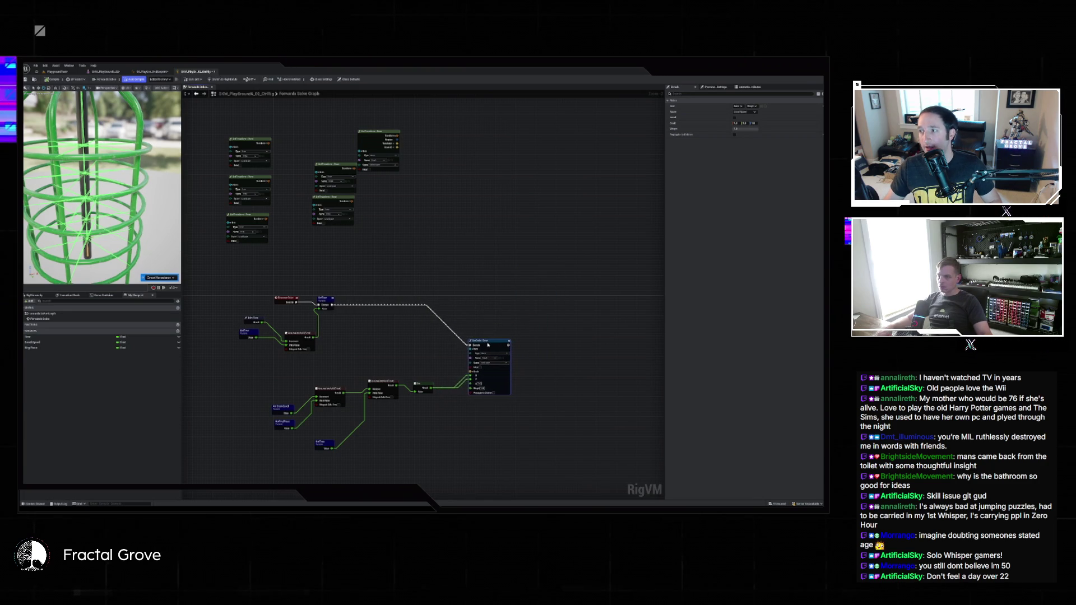
Tidy the Accumulate Add, Accumulate Mul, Sin, variable and Get Time nodes beside the chain
{"action": "scroll", "coordinate": [346, 347], "scroll_direction": "up", "scroll_amount": 2}
{"action": "left_click_drag", "start_coordinate": [346, 347], "coordinate": [445, 328]}
{"action": "mouse_move", "coordinate": [375, 312]}
{"action": "left_mouse_down"}
{"action": "mouse_move", "coordinate": [375, 292]}
{"action": "mouse_move", "coordinate": [322, 267]}
{"action": "left_mouse_up"}
{"action": "left_click_drag", "start_coordinate": [490, 356], "coordinate": [516, 342]}
{"action": "left_click_drag", "start_coordinate": [432, 351], "coordinate": [464, 343]}
{"action": "left_click_drag", "start_coordinate": [367, 362], "coordinate": [414, 346]}
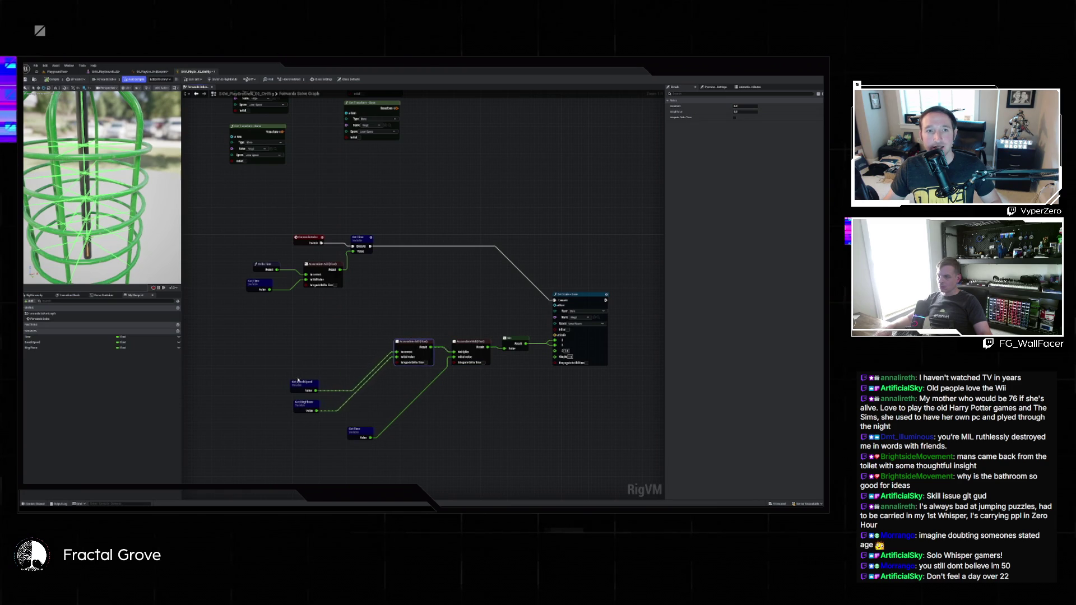
{"action": "left_click_drag", "start_coordinate": [300, 416], "coordinate": [334, 369]}
{"action": "left_click_drag", "start_coordinate": [362, 433], "coordinate": [344, 378]}
{"action": "mouse_move", "coordinate": [244, 257]}
{"action": "left_mouse_down"}
{"action": "mouse_move", "coordinate": [286, 294]}
{"action": "mouse_move", "coordinate": [268, 284]}
{"action": "left_mouse_up"}
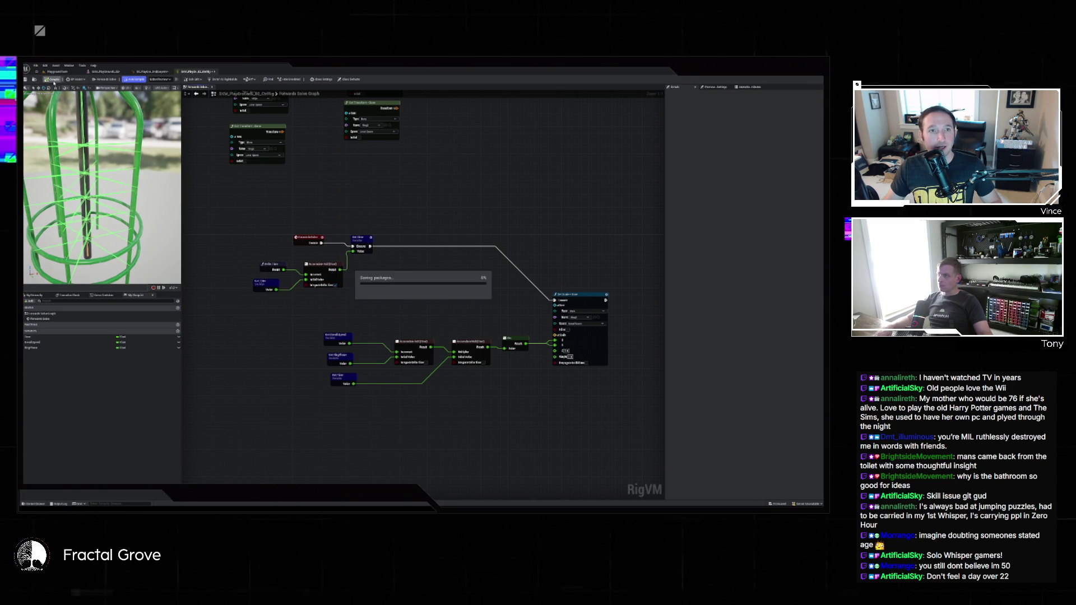
Compile and save the Control Rig, then recentre the graph on the nodes
{"action": "left_click", "coordinate": [53, 80]}
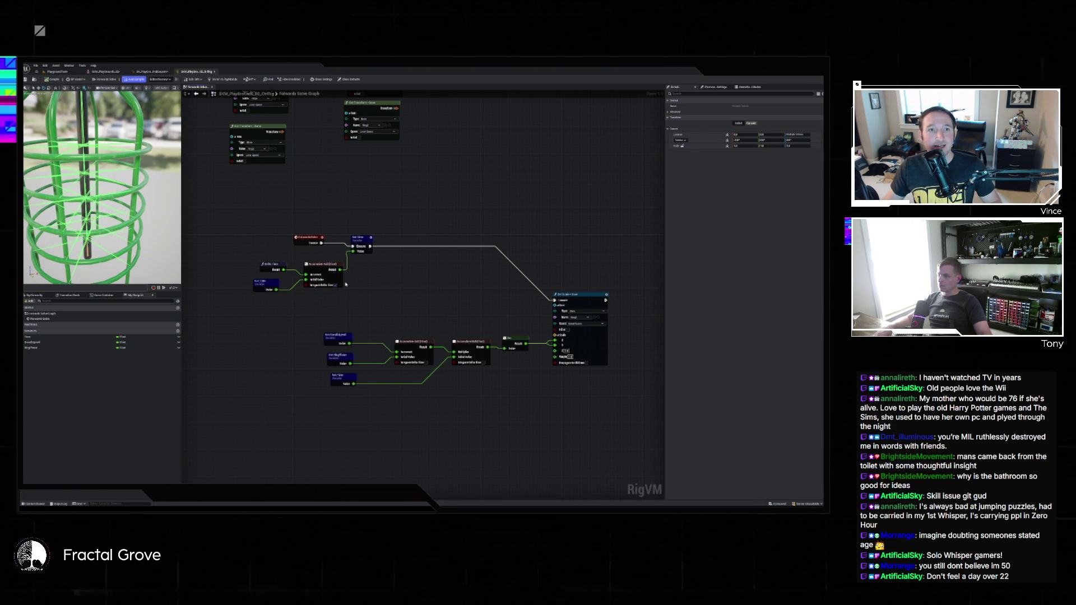
{"action": "left_click_drag", "start_coordinate": [346, 285], "coordinate": [353, 261]}
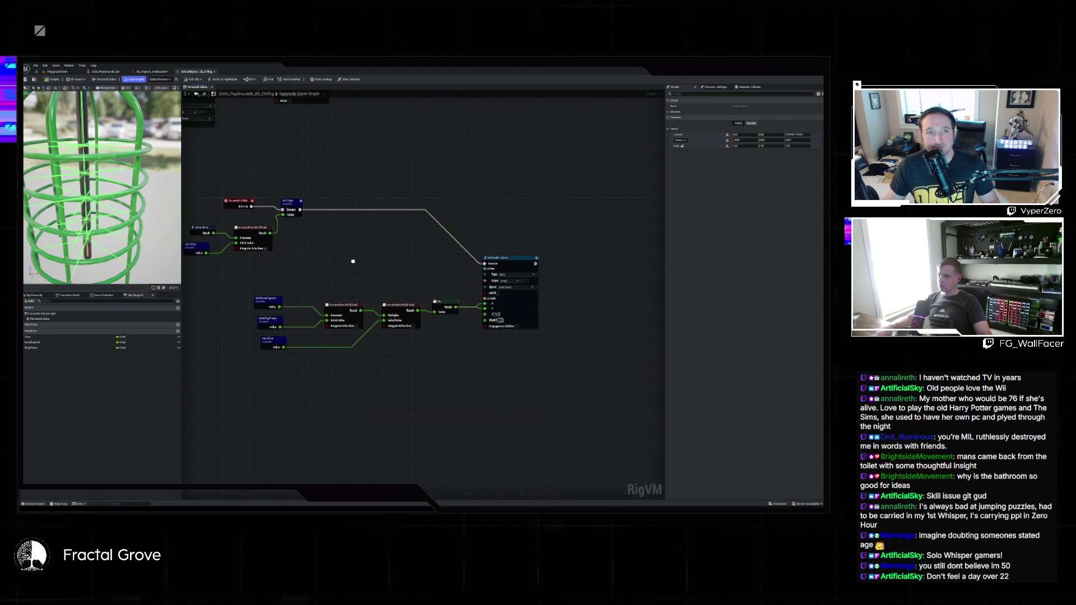
{"action": "left_click_drag", "start_coordinate": [353, 261], "coordinate": [399, 272]}
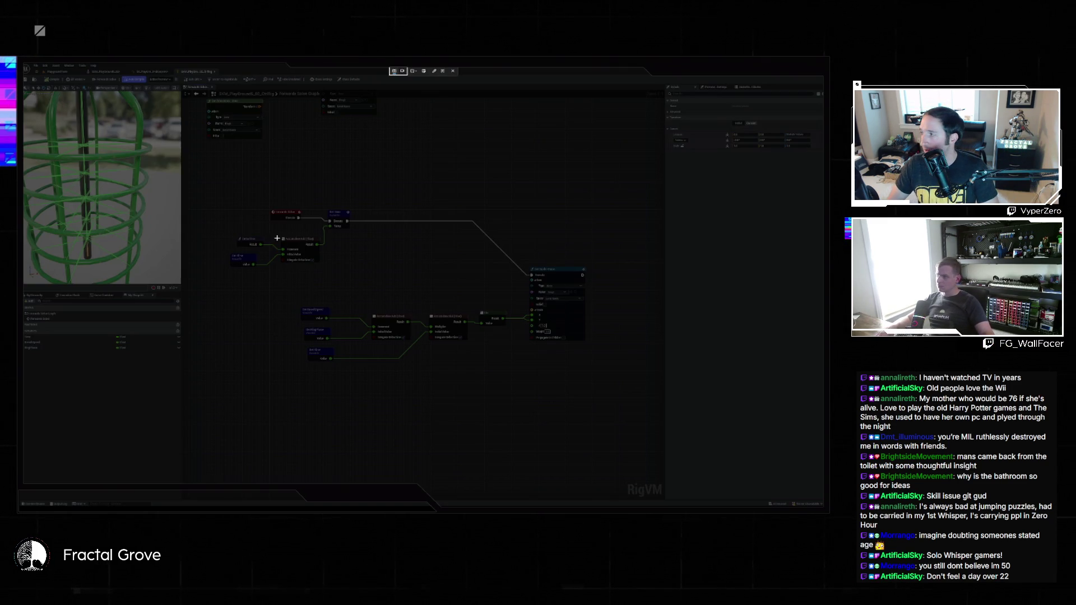
Take a screen snip of the graph and widen the preview viewport to show the cage
{"action": "key", "text": "super+shift+s"}
{"action": "left_click_drag", "start_coordinate": [214, 196], "coordinate": [608, 373]}
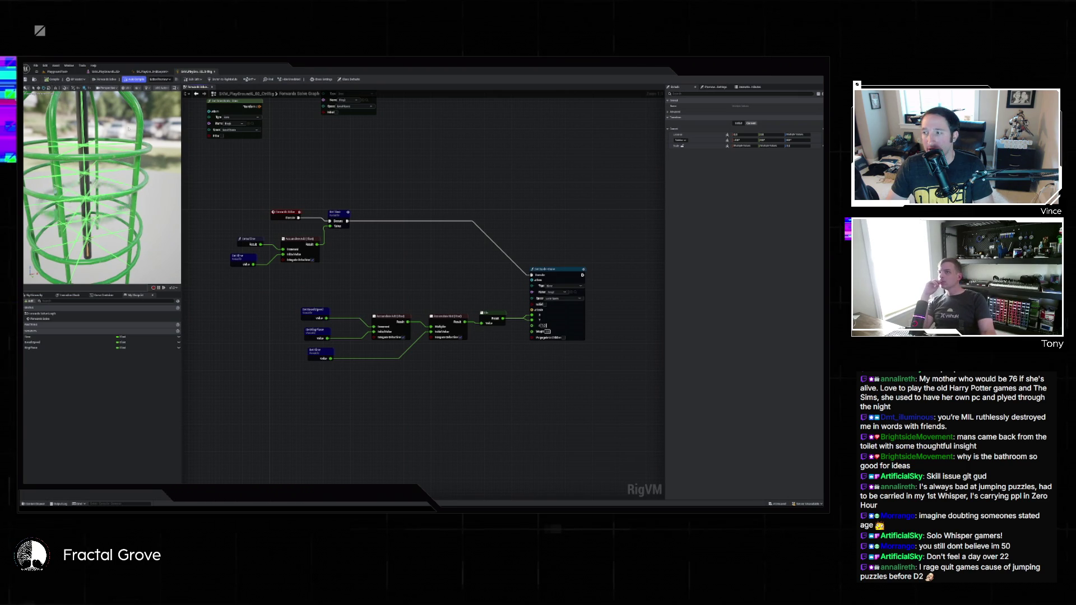
{"action": "mouse_move", "coordinate": [182, 152]}
{"action": "left_mouse_down"}
{"action": "mouse_move", "coordinate": [337, 151]}
{"action": "mouse_move", "coordinate": [259, 151]}
{"action": "left_mouse_up"}
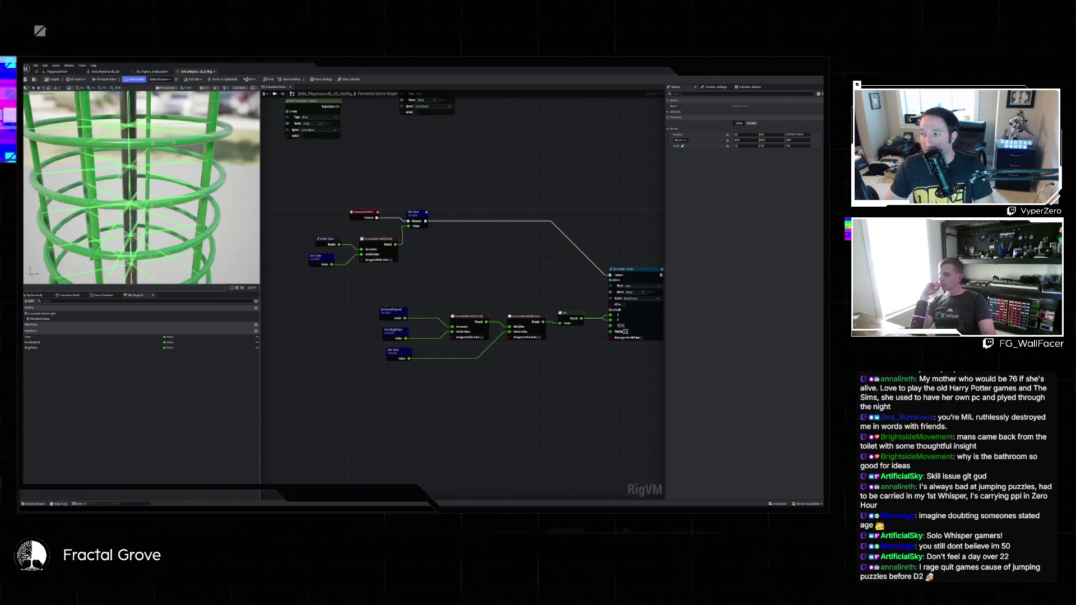
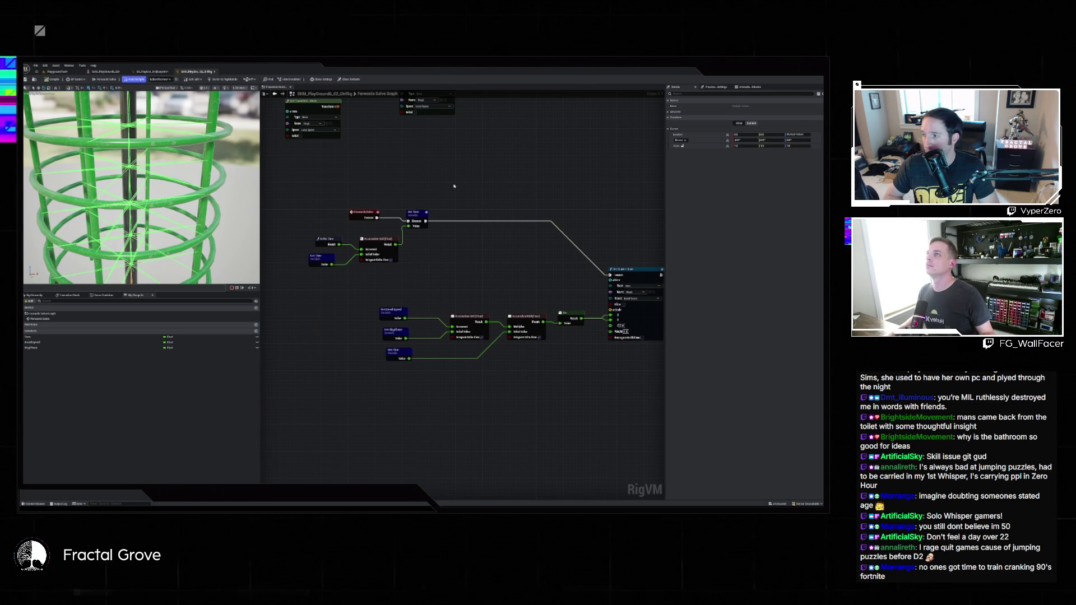
Add a Multiply node and an Add node to the solve graph
{"action": "right_click", "coordinate": [471, 262]}
{"action": "type", "text": "multi"}
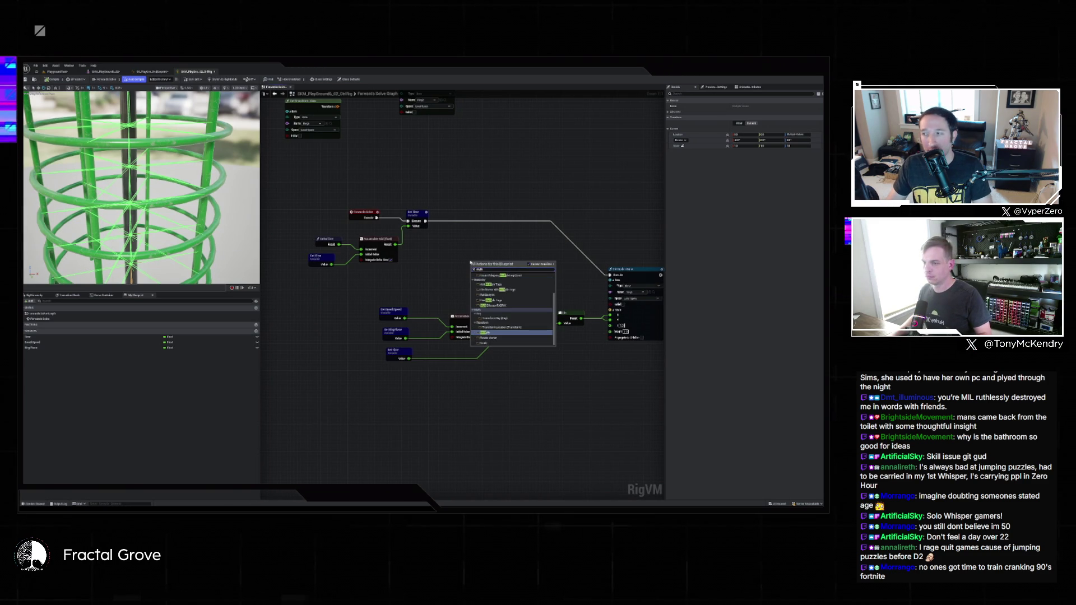
{"action": "key", "text": "Return"}
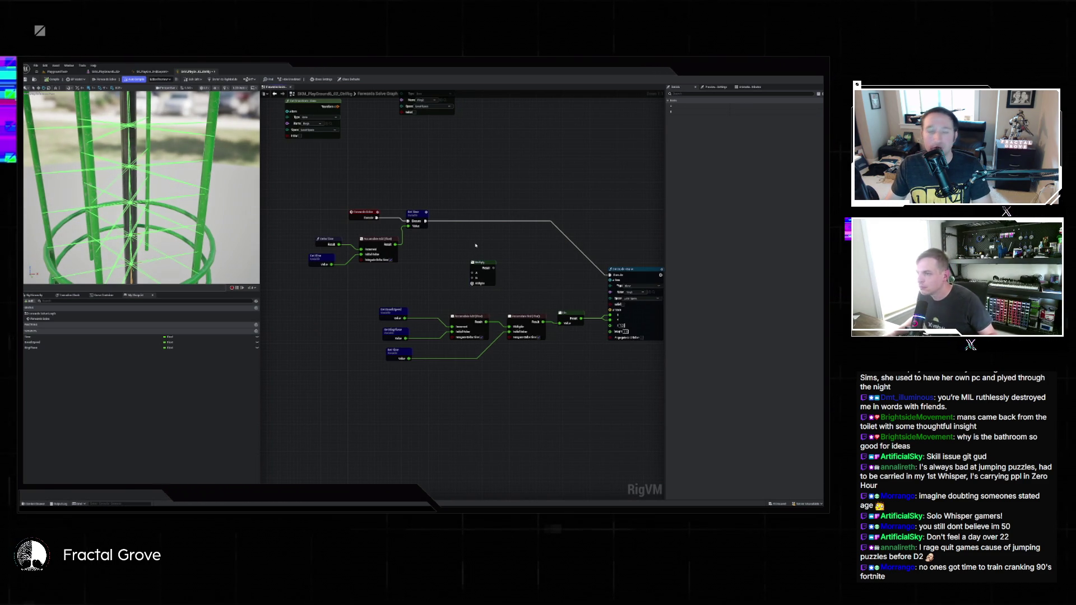
{"action": "right_click", "coordinate": [502, 253]}
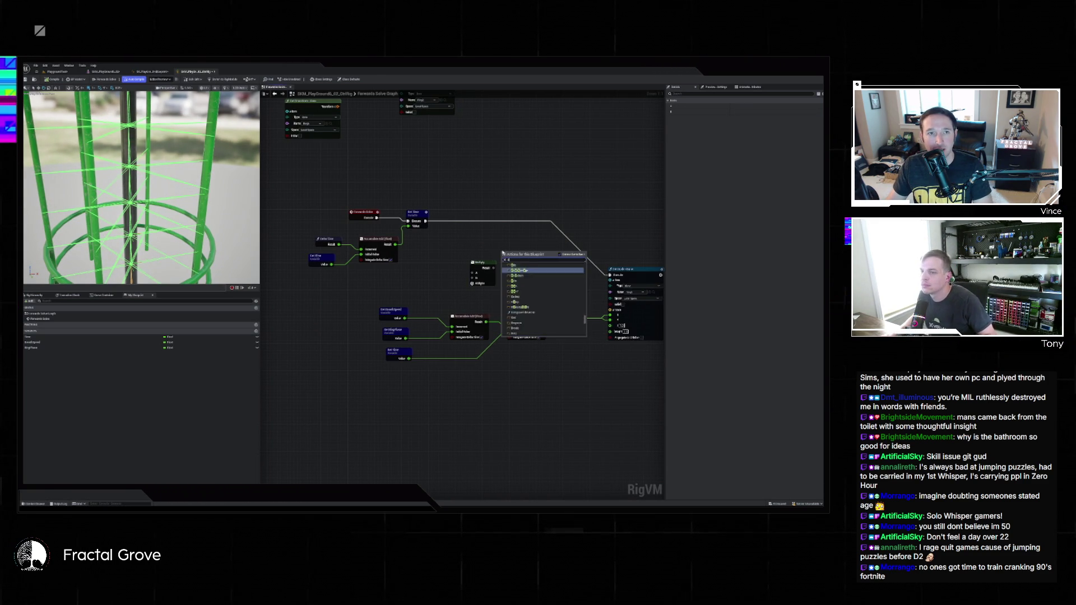
{"action": "type", "text": "add"}
{"action": "key", "text": "Return"}
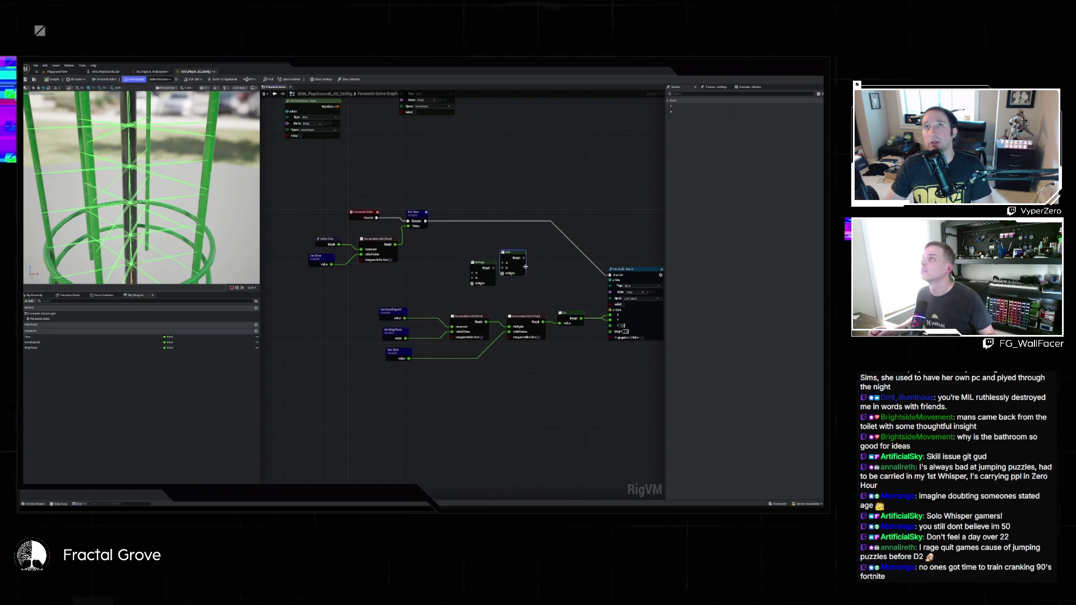
{"action": "mouse_move", "coordinate": [486, 264]}
{"action": "left_mouse_down"}
{"action": "mouse_move", "coordinate": [466, 264]}
{"action": "mouse_move", "coordinate": [441, 291]}
{"action": "left_mouse_up"}
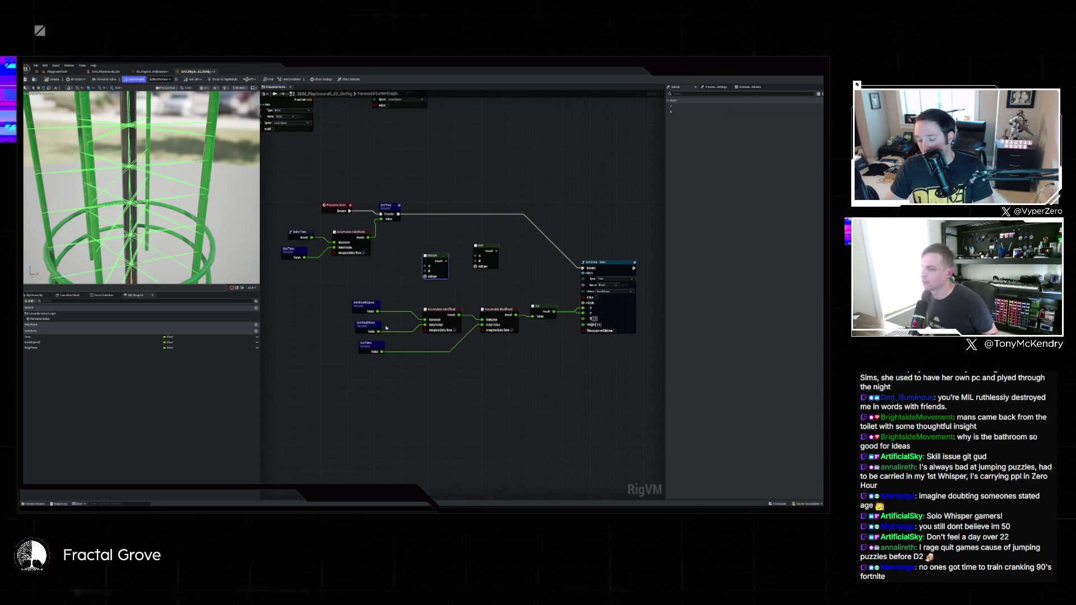
Wire Get RingPhase nodes through Multiply and Add into Set, deleting the old Get Time/Accumulate nodes
{"action": "key", "text": "ctrl+v"}
{"action": "mouse_move", "coordinate": [402, 286]}
{"action": "left_mouse_down"}
{"action": "mouse_move", "coordinate": [425, 271]}
{"action": "mouse_move", "coordinate": [392, 265]}
{"action": "mouse_move", "coordinate": [415, 283]}
{"action": "mouse_move", "coordinate": [425, 273]}
{"action": "mouse_move", "coordinate": [379, 284]}
{"action": "left_mouse_up"}
{"action": "key", "text": "ctrl+v"}
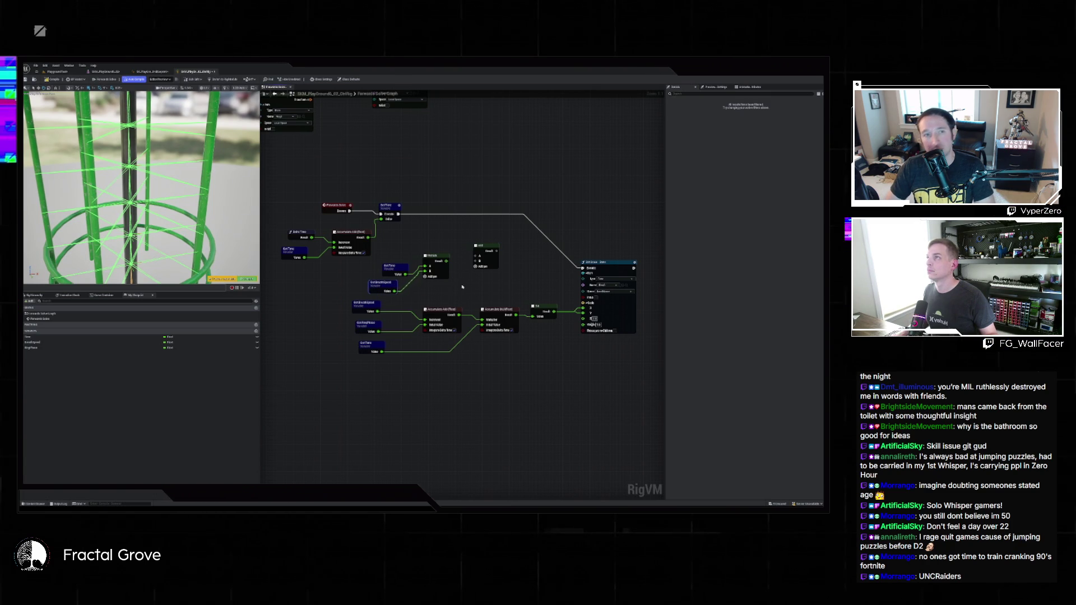
{"action": "left_click_drag", "start_coordinate": [446, 261], "coordinate": [475, 256]}
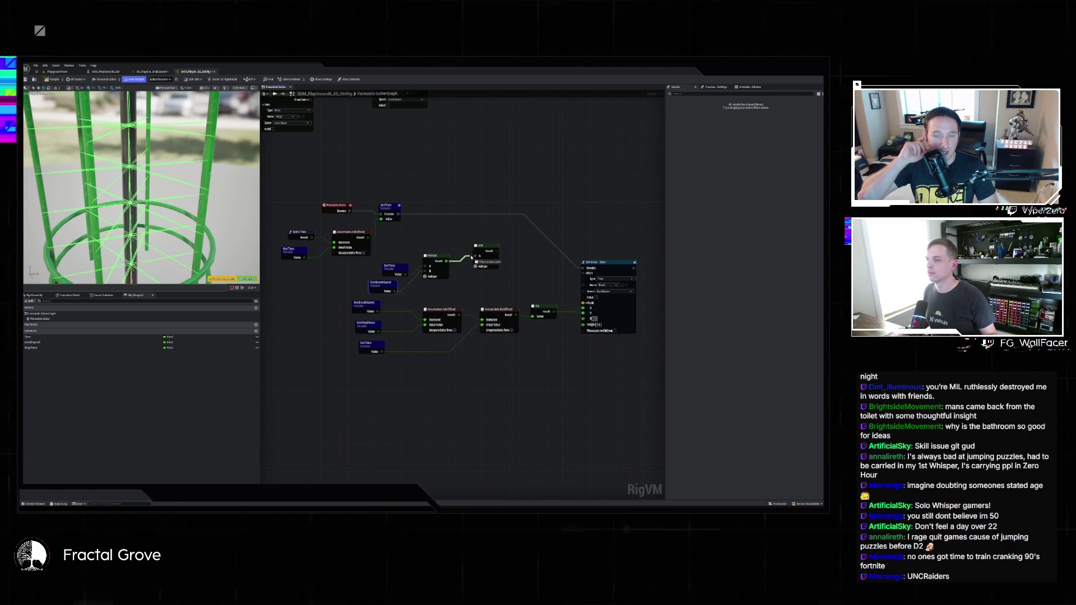
{"action": "left_click", "coordinate": [372, 320]}
{"action": "key", "text": "ctrl+d"}
{"action": "left_click_drag", "start_coordinate": [464, 299], "coordinate": [475, 263]}
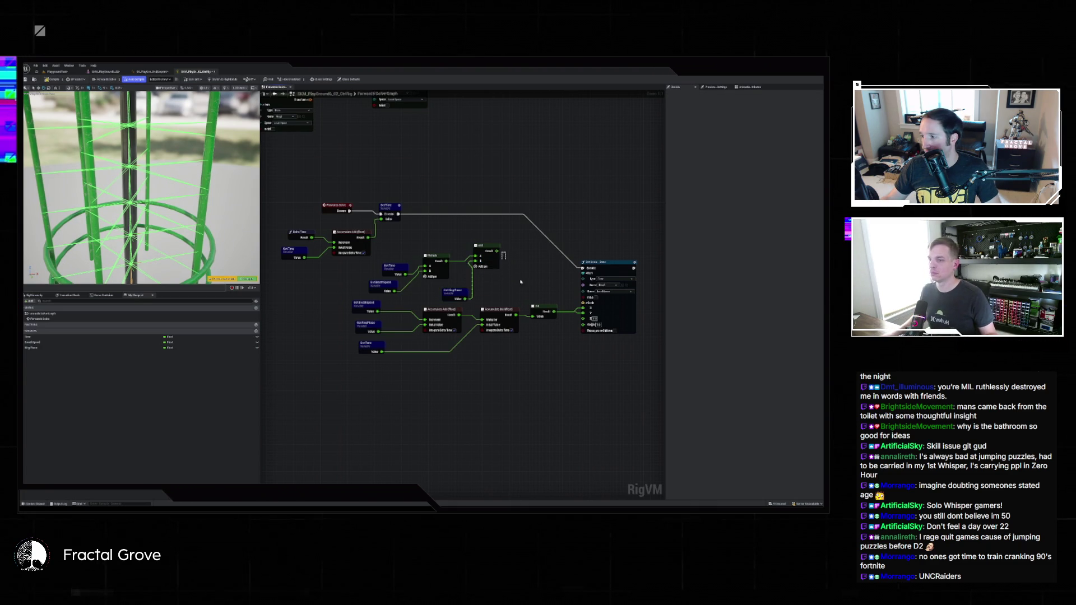
{"action": "left_click_drag", "start_coordinate": [497, 256], "coordinate": [525, 307]}
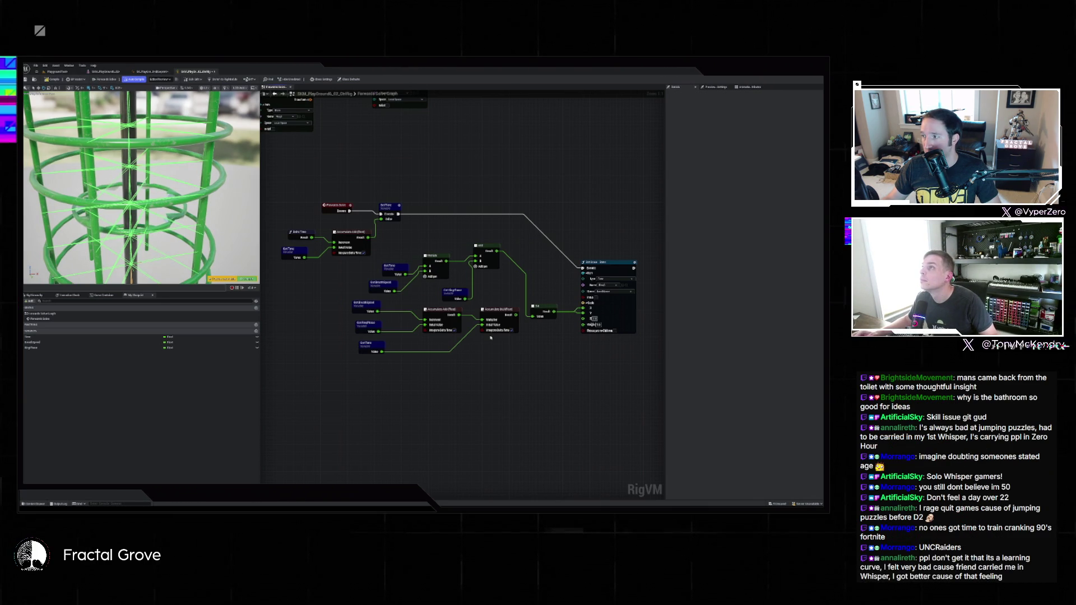
{"action": "mouse_move", "coordinate": [500, 354]}
{"action": "left_mouse_down"}
{"action": "mouse_move", "coordinate": [508, 333]}
{"action": "mouse_move", "coordinate": [365, 297]}
{"action": "mouse_move", "coordinate": [360, 280]}
{"action": "left_mouse_up"}
{"action": "key", "text": "Delete"}
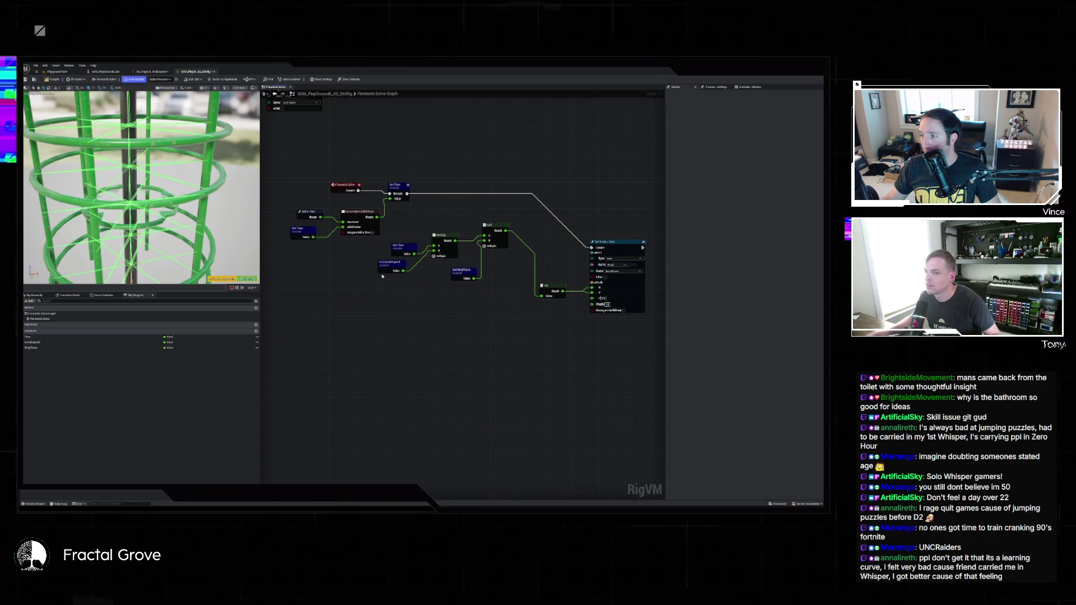
{"action": "left_click", "coordinate": [107, 342]}
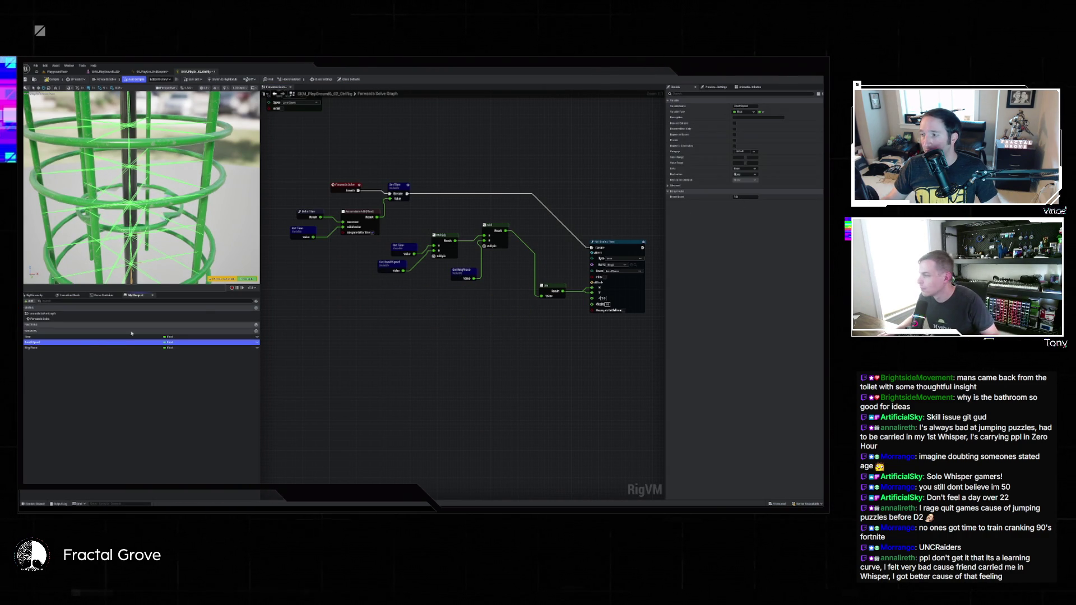
{"action": "key", "text": "Down"}
{"action": "left_click", "coordinate": [754, 198]}
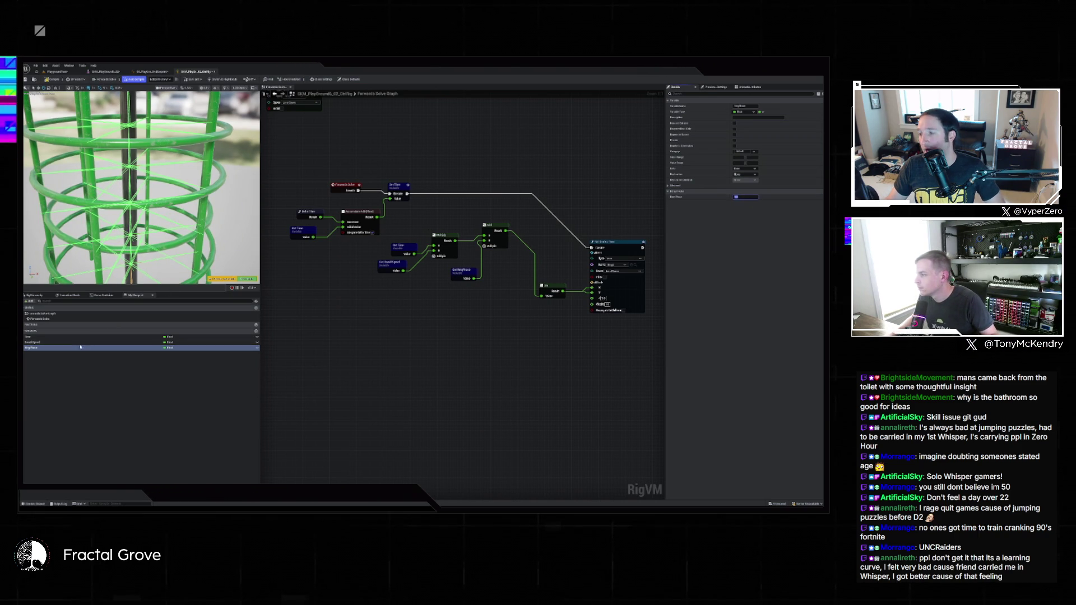
{"action": "key", "text": "Up"}
{"action": "left_click", "coordinate": [747, 199]}
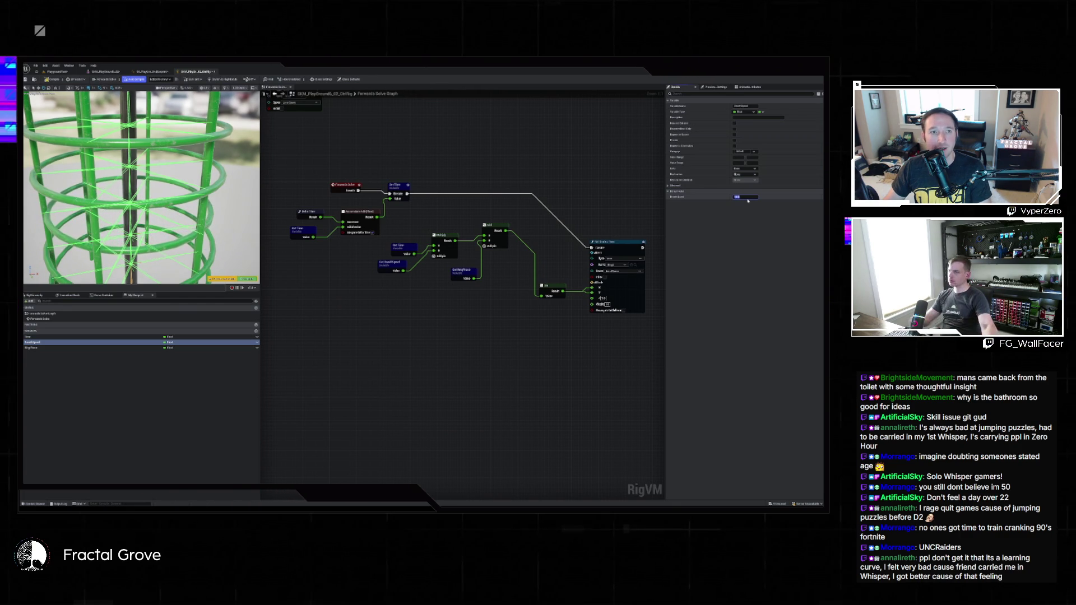
{"action": "left_click", "coordinate": [36, 348]}
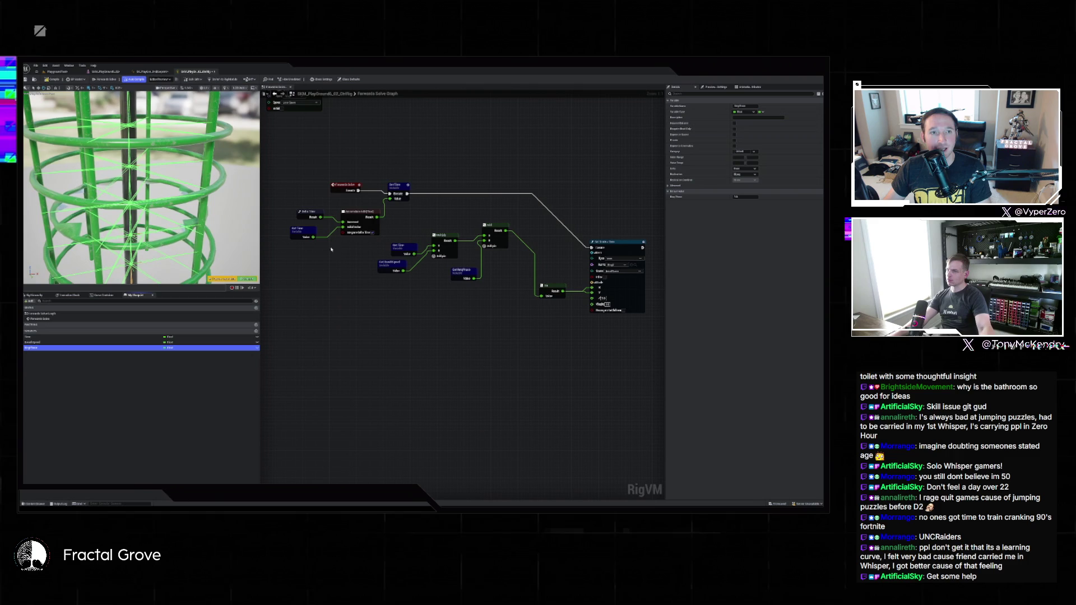
Drive Set Time from Forwards Solve with Delta Time added, drop Accumulate, and default BaseSpeed to 1
{"action": "left_click_drag", "start_coordinate": [317, 214], "coordinate": [314, 198]}
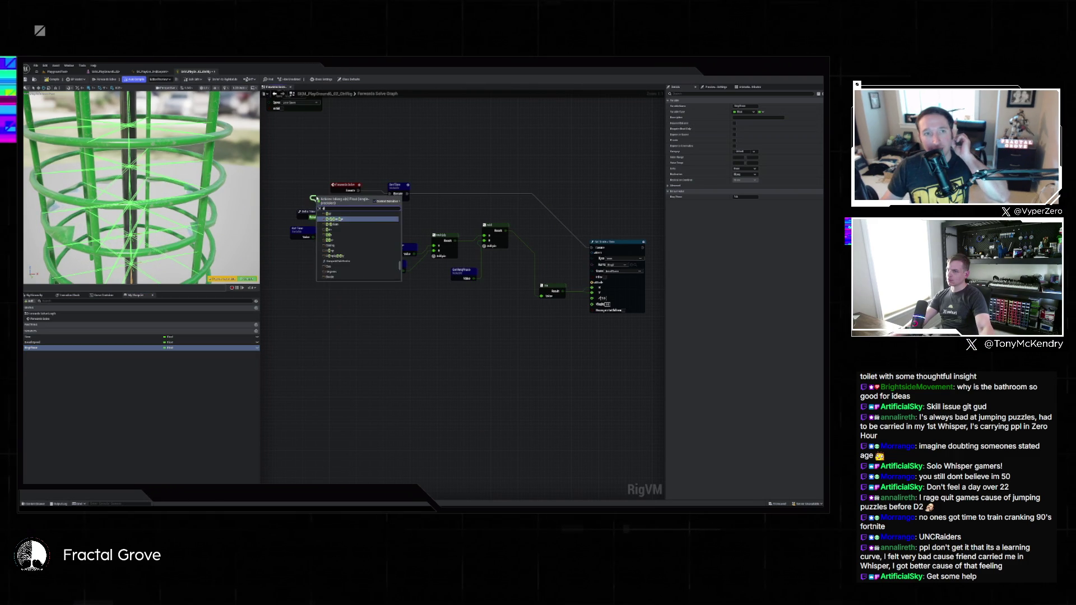
{"action": "type", "text": "acc"}
{"action": "left_click", "coordinate": [331, 251]}
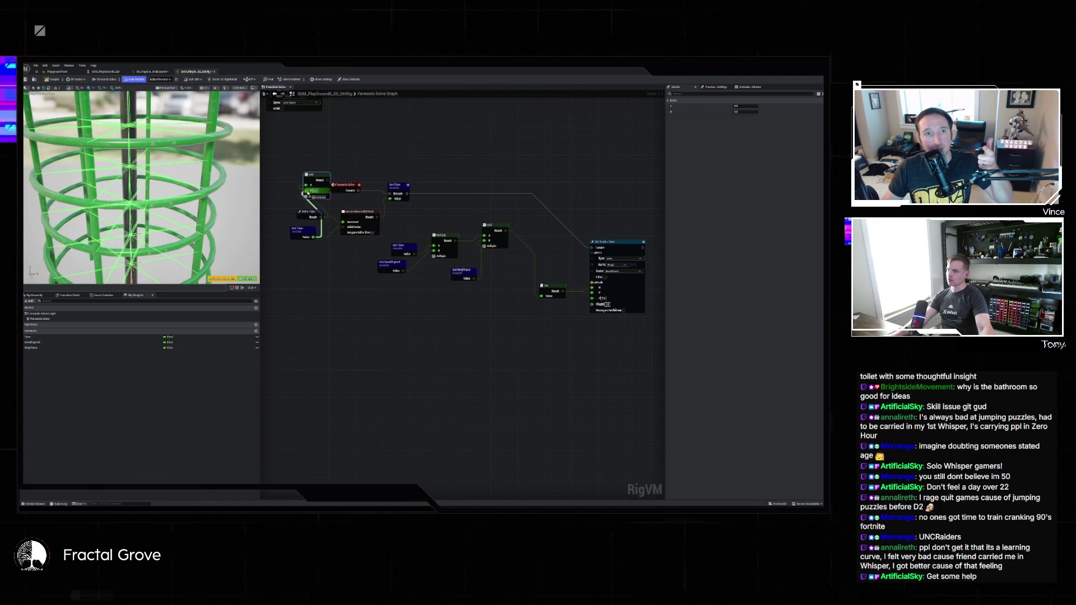
{"action": "left_click_drag", "start_coordinate": [358, 191], "coordinate": [390, 193]}
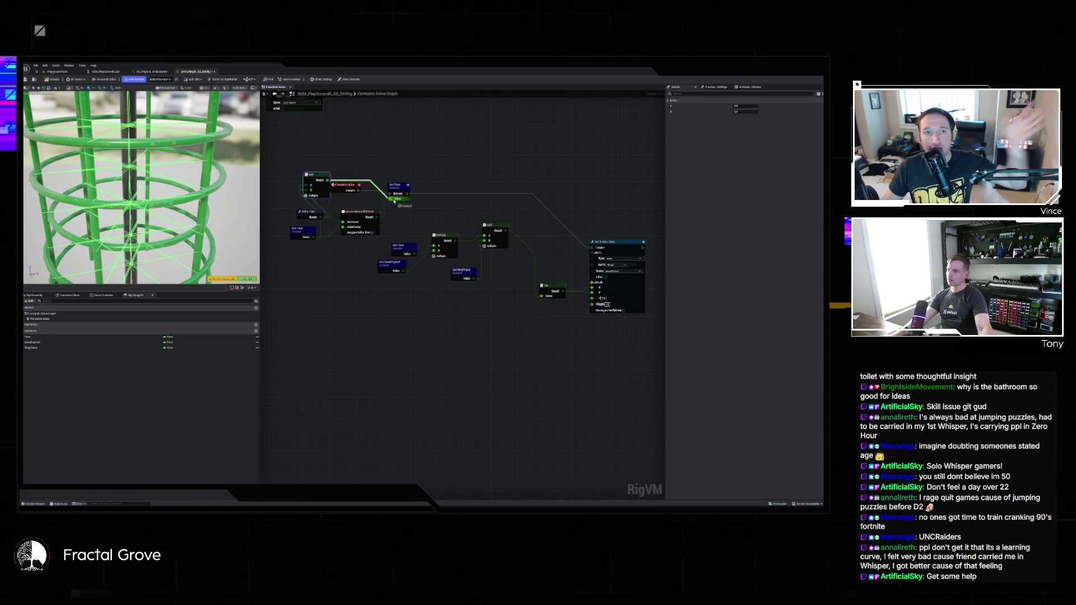
{"action": "left_click", "coordinate": [365, 212]}
{"action": "key", "text": "Delete"}
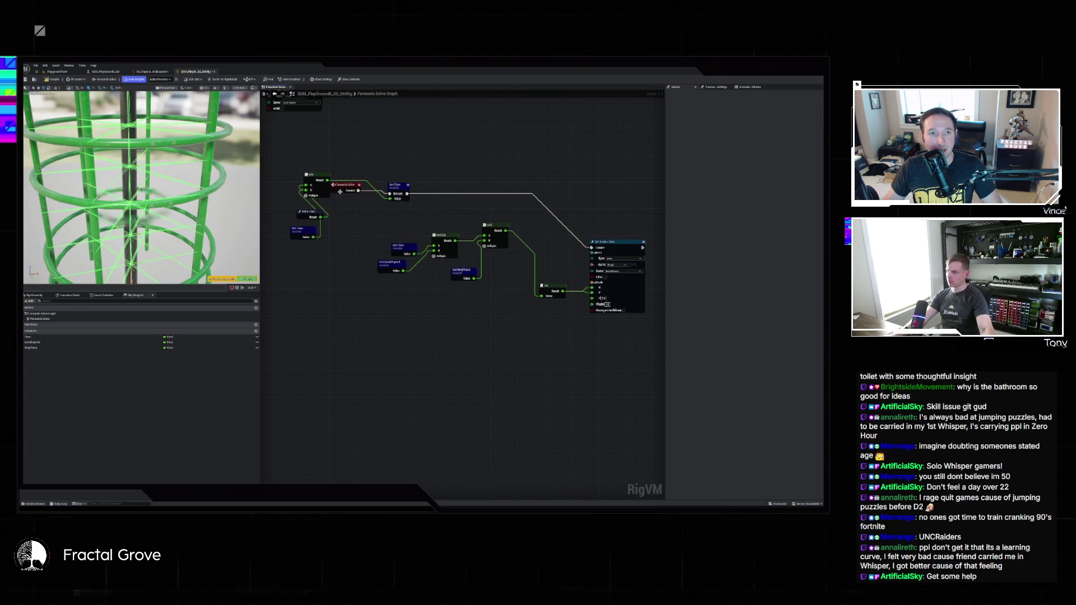
{"action": "left_click_drag", "start_coordinate": [309, 177], "coordinate": [358, 210]}
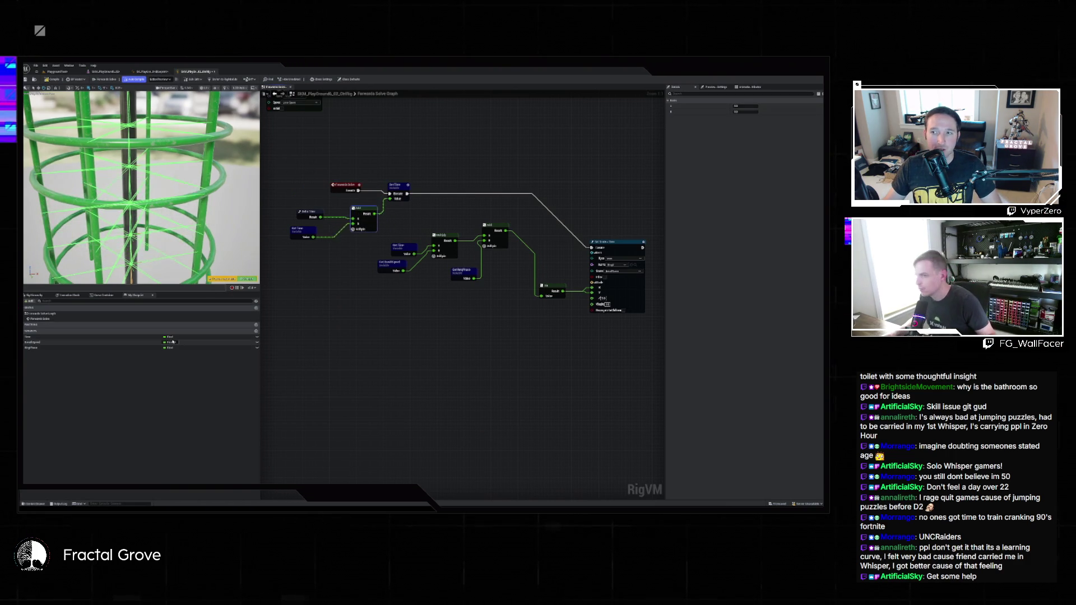
{"action": "left_click", "coordinate": [62, 342]}
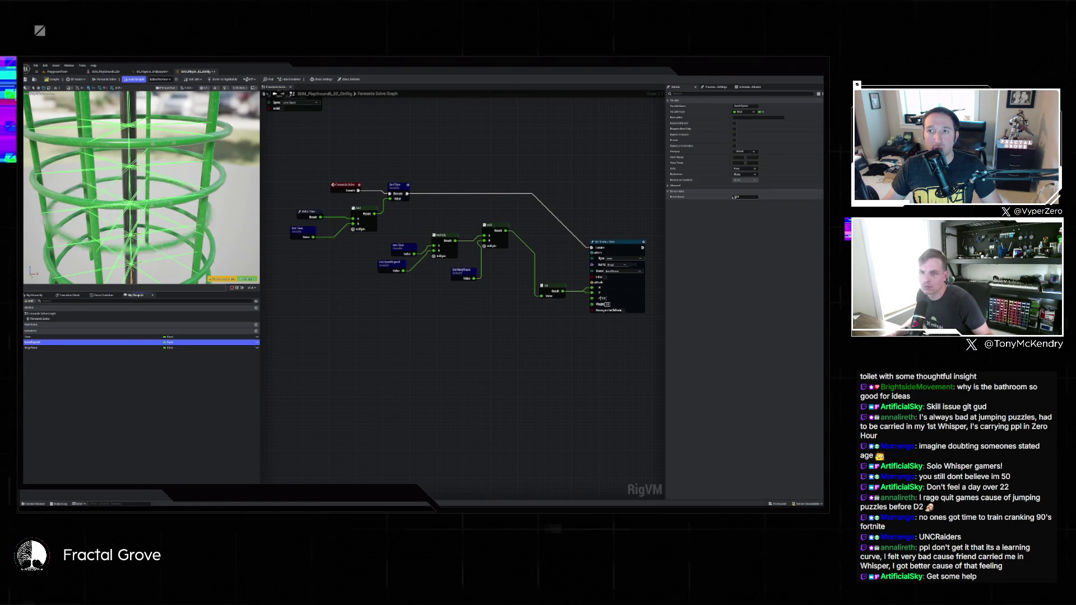
{"action": "type", "text": "1"}
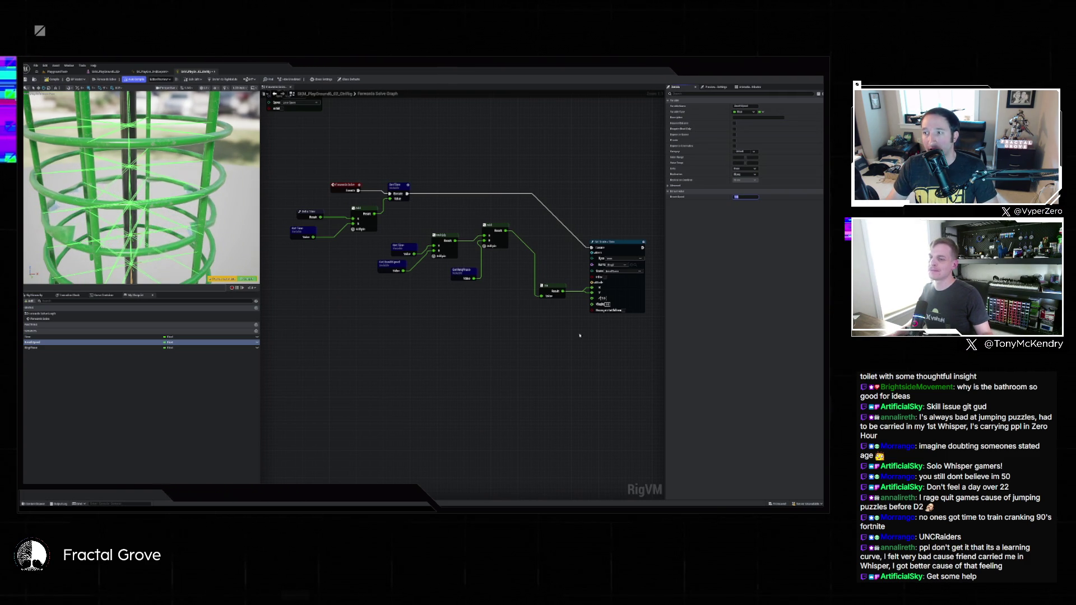
Insert a Multiply node on the result wire and feed a new Amplitude variable into its B input
{"action": "left_click_drag", "start_coordinate": [563, 291], "coordinate": [585, 343]}
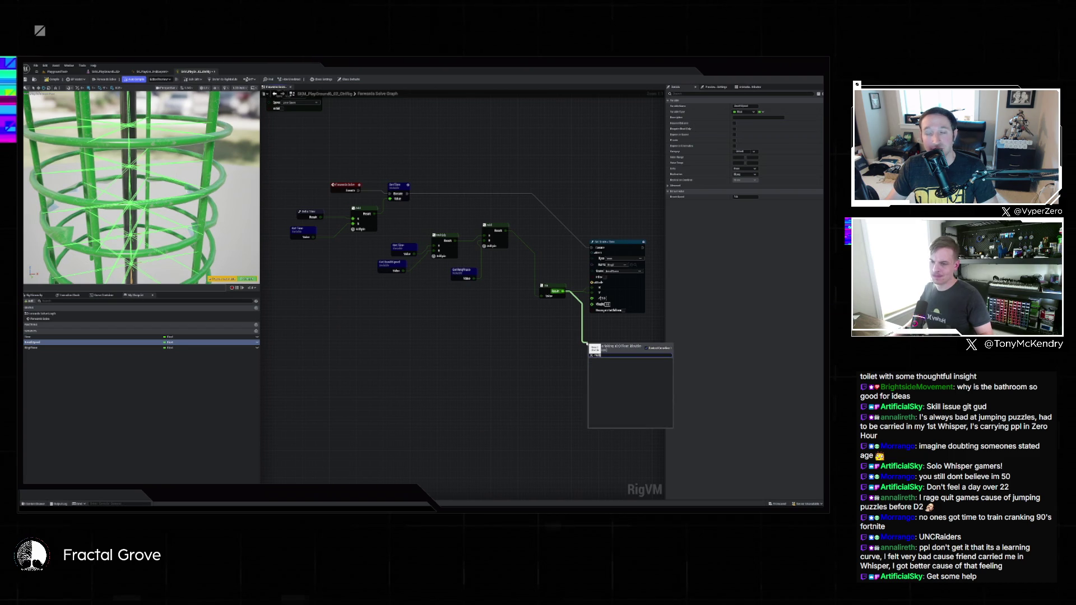
{"action": "key", "text": "Return"}
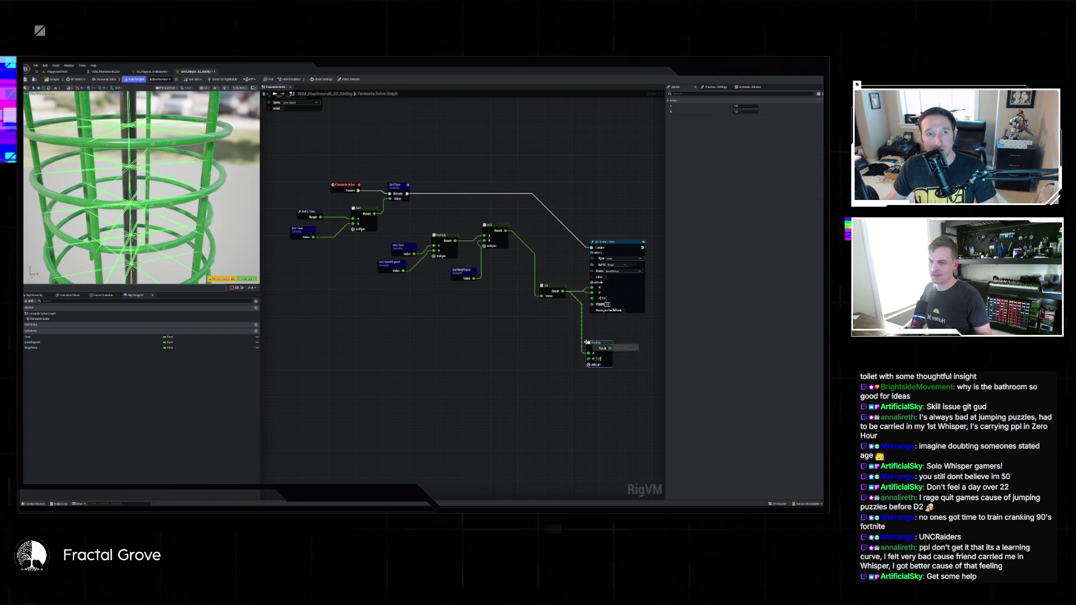
{"action": "left_click", "coordinate": [256, 331]}
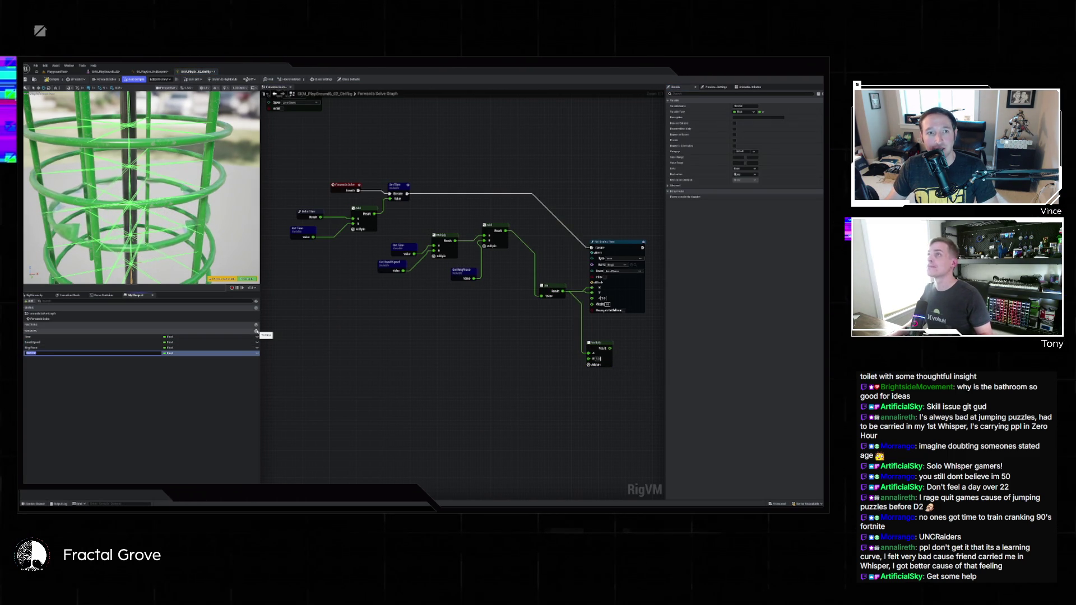
{"action": "type", "text": "Amplitude"}
{"action": "key", "text": "Return"}
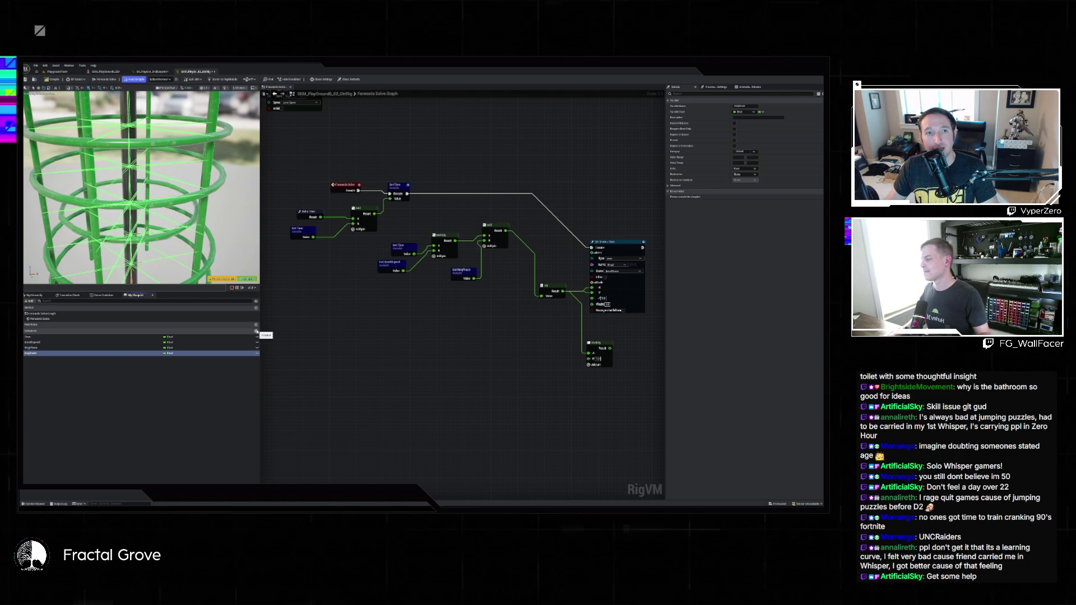
{"action": "left_click_drag", "start_coordinate": [33, 353], "coordinate": [588, 358]}
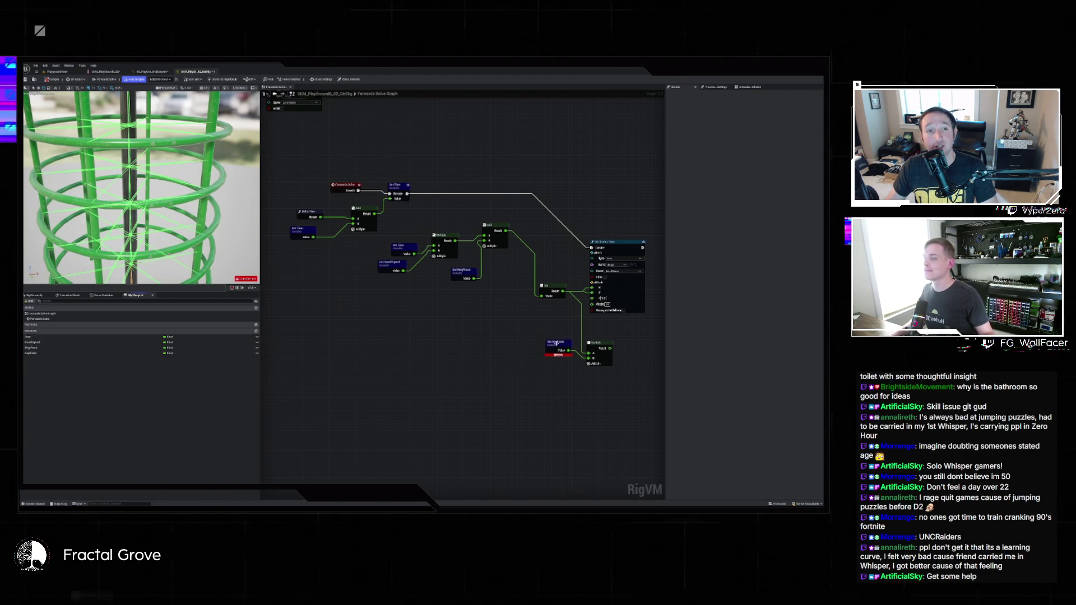
Compile to clear the Amplitude error, edit its default value, and wire Multiply into Set Scale
{"action": "left_click", "coordinate": [151, 353]}
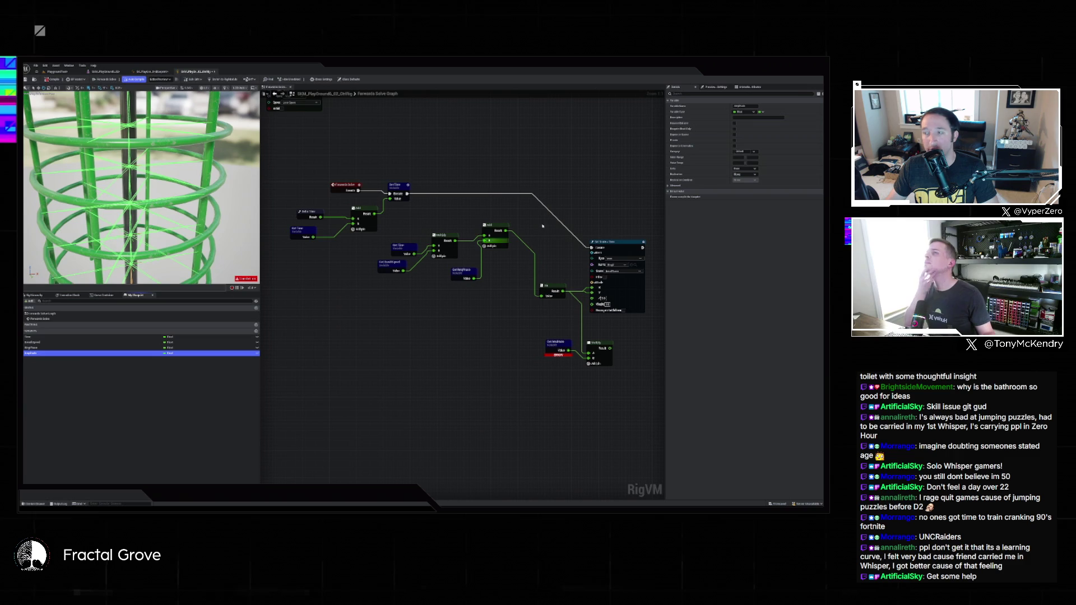
{"action": "left_click", "coordinate": [698, 177]}
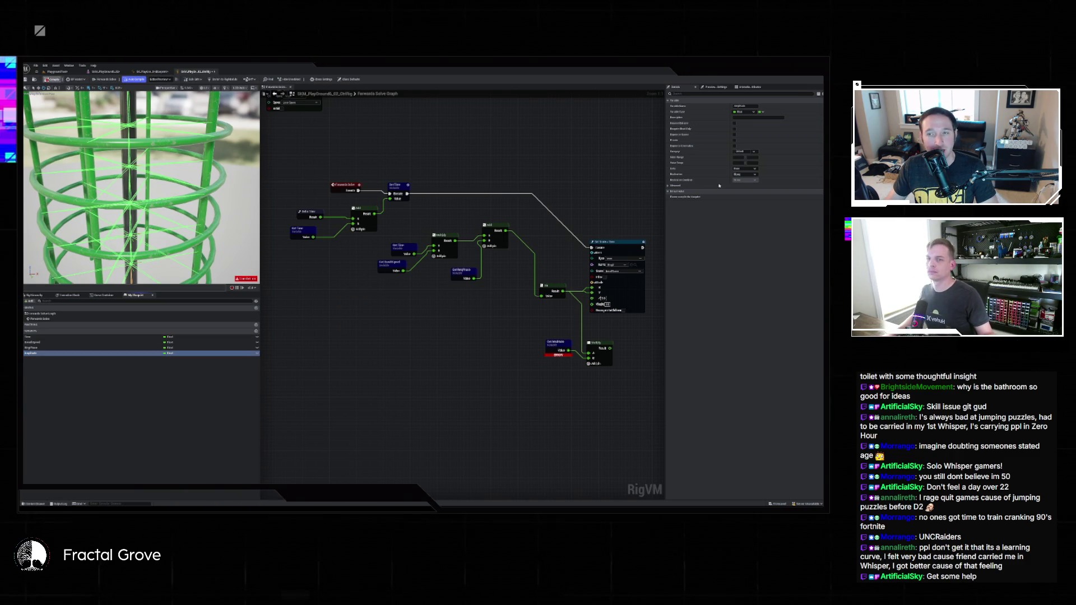
{"action": "left_click", "coordinate": [554, 345]}
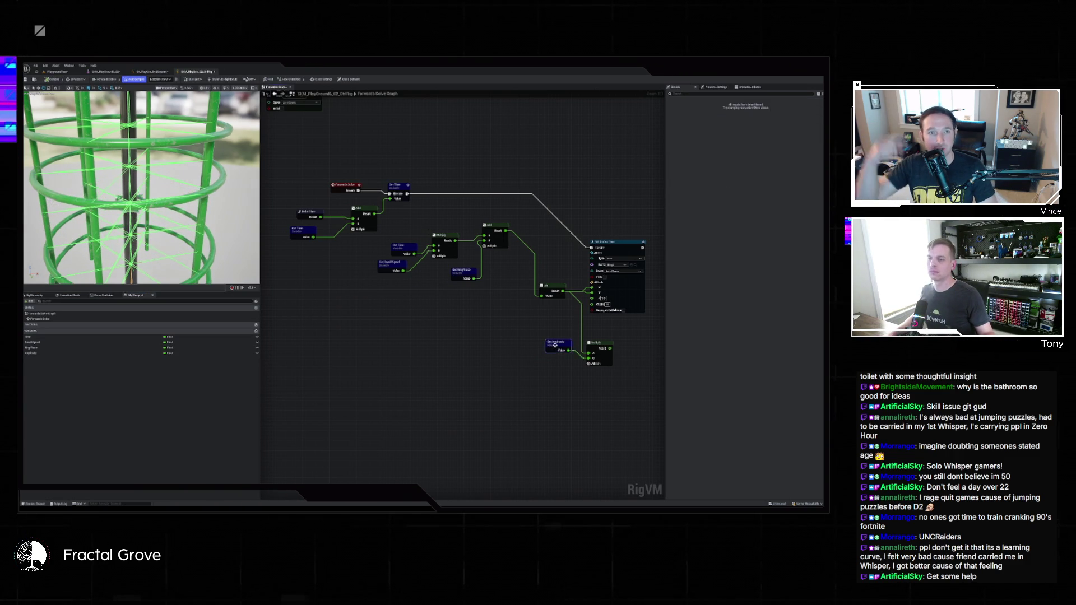
{"action": "left_click", "coordinate": [67, 353]}
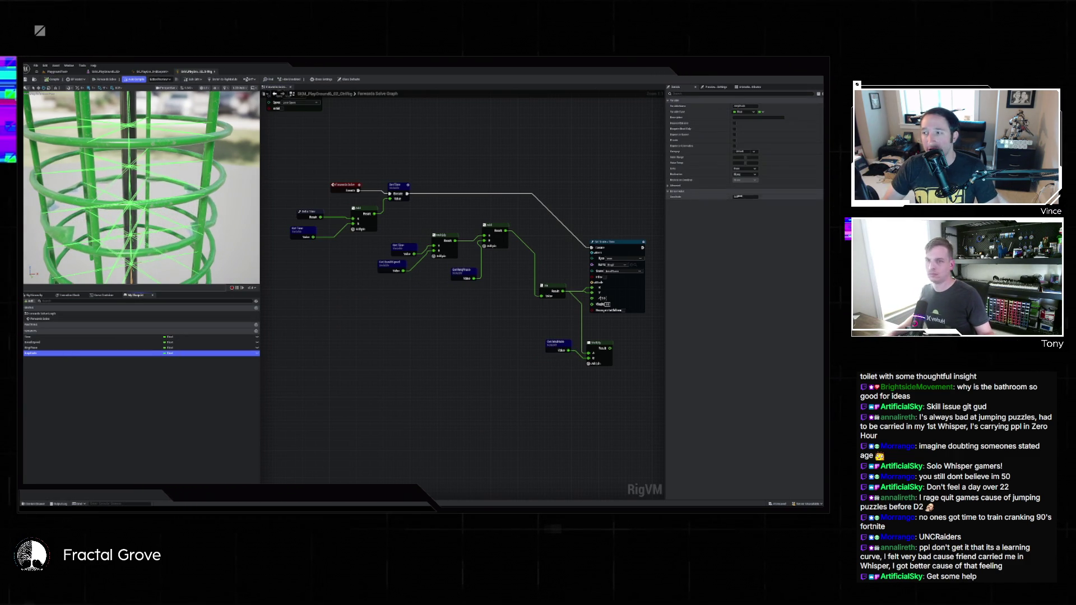
{"action": "left_click", "coordinate": [738, 196]}
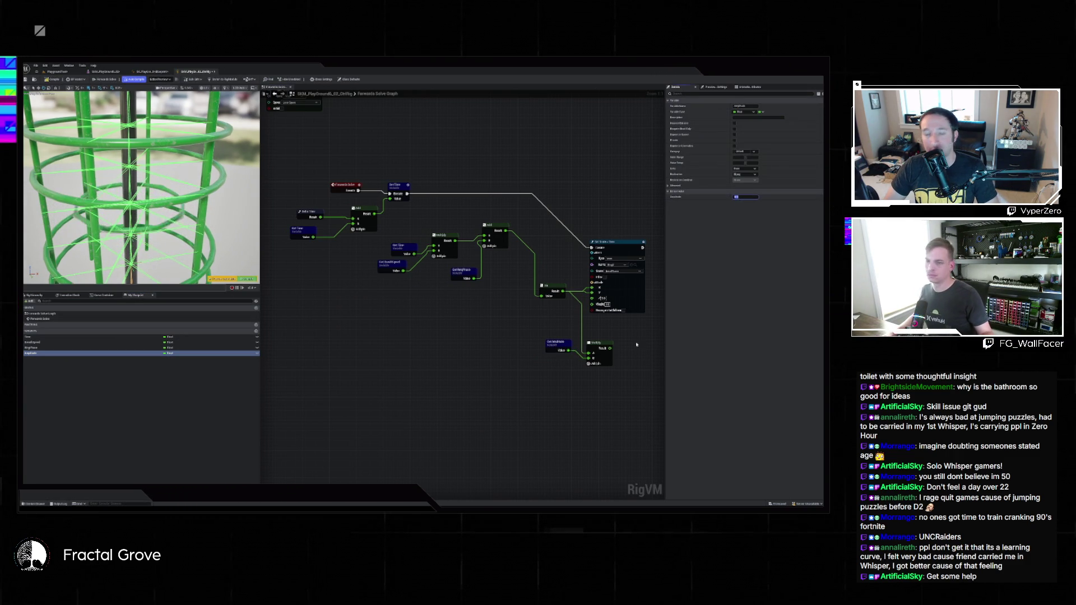
{"action": "left_click_drag", "start_coordinate": [610, 348], "coordinate": [596, 291]}
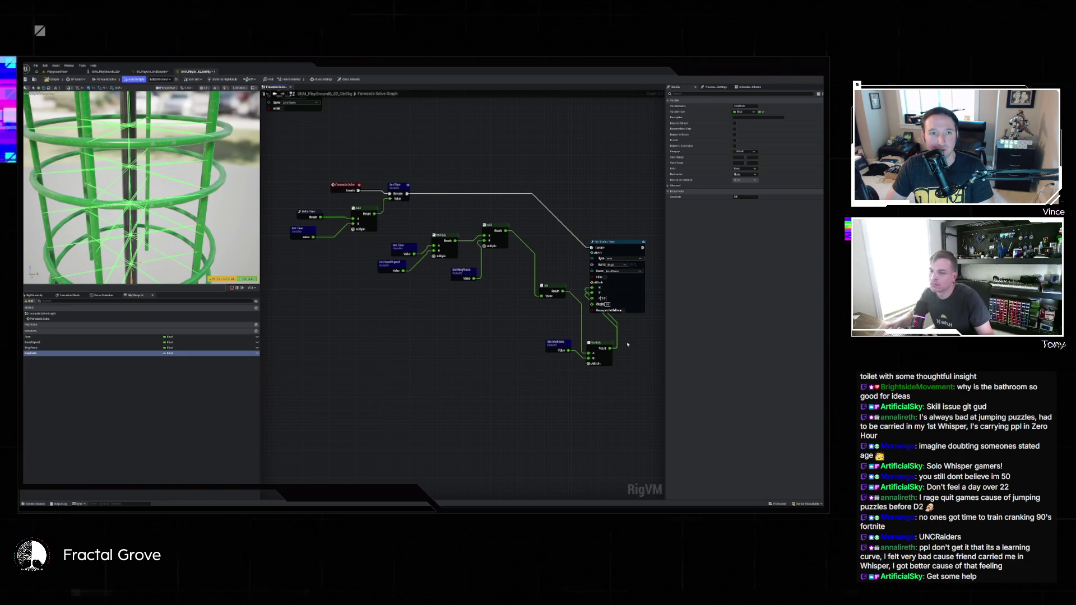
Add an Add node after Multiply and plug its result into Set Scale
{"action": "left_click_drag", "start_coordinate": [610, 348], "coordinate": [626, 360]}
{"action": "type", "text": "add"}
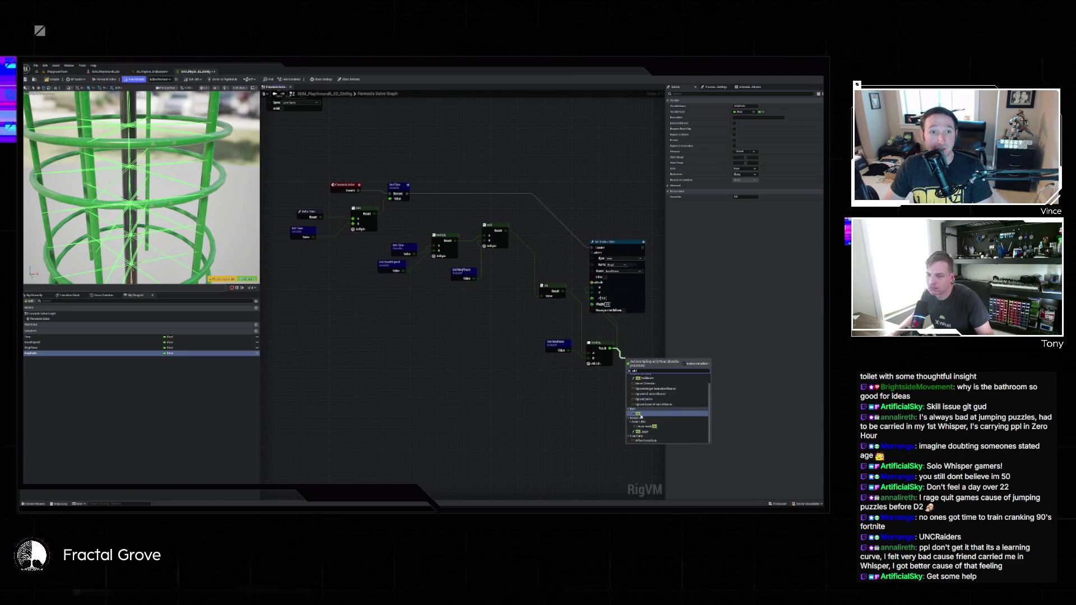
{"action": "left_click", "coordinate": [641, 416]}
{"action": "left_click_drag", "start_coordinate": [651, 365], "coordinate": [590, 294]}
{"action": "left_click_drag", "start_coordinate": [650, 365], "coordinate": [594, 304]}
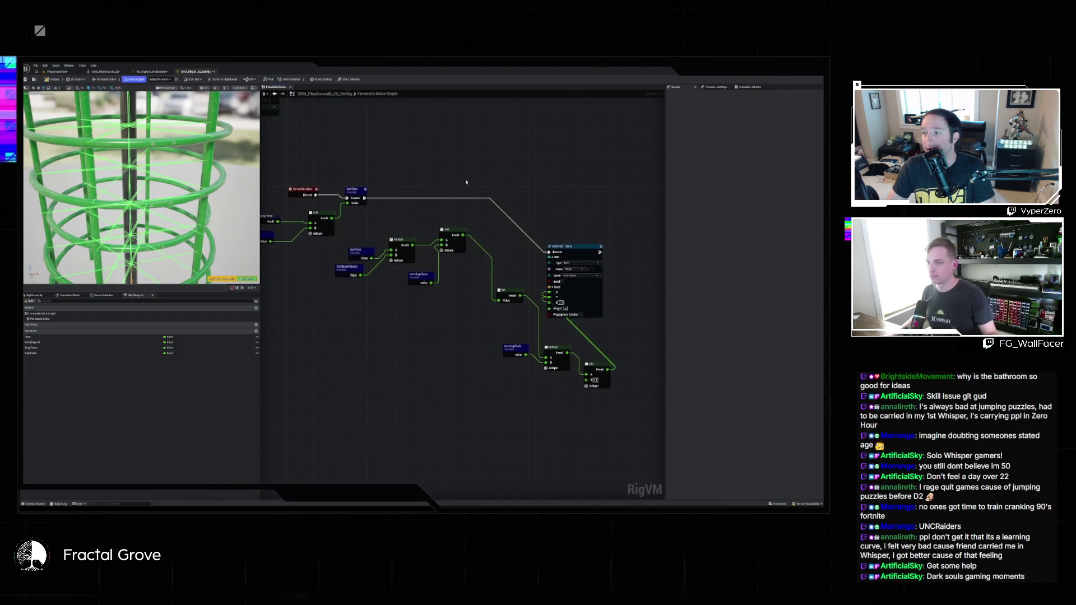
Rearrange Set Scale, Add, Multiply, Sin and the variable getters into a tidy row
{"action": "mouse_move", "coordinate": [570, 244]}
{"action": "left_mouse_down"}
{"action": "mouse_move", "coordinate": [666, 189]}
{"action": "mouse_move", "coordinate": [647, 190]}
{"action": "left_mouse_up"}
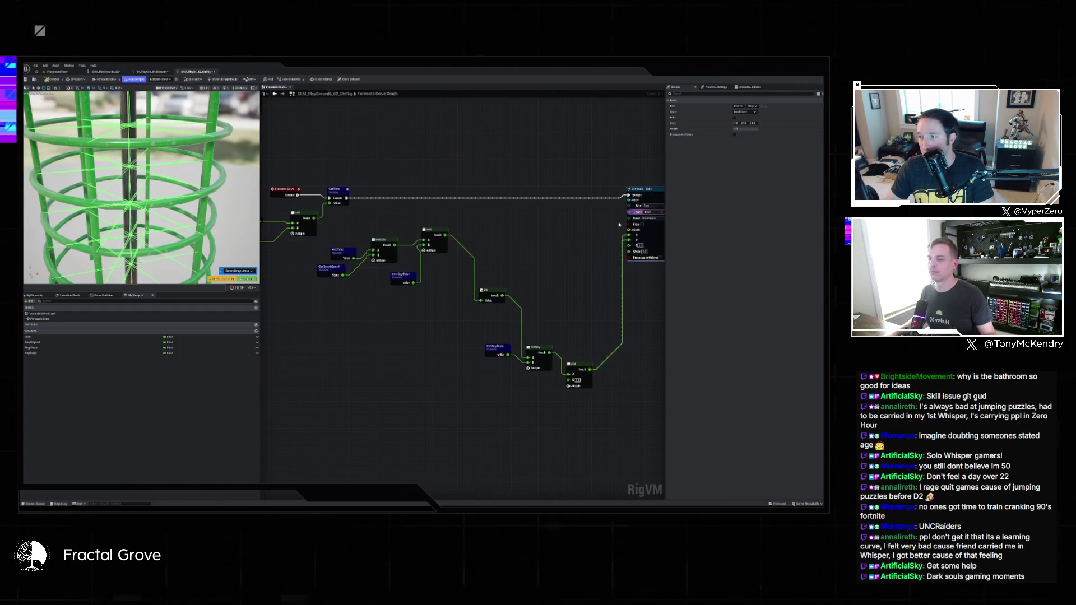
{"action": "mouse_move", "coordinate": [592, 384]}
{"action": "left_mouse_down"}
{"action": "mouse_move", "coordinate": [595, 259]}
{"action": "mouse_move", "coordinate": [606, 255]}
{"action": "left_mouse_up"}
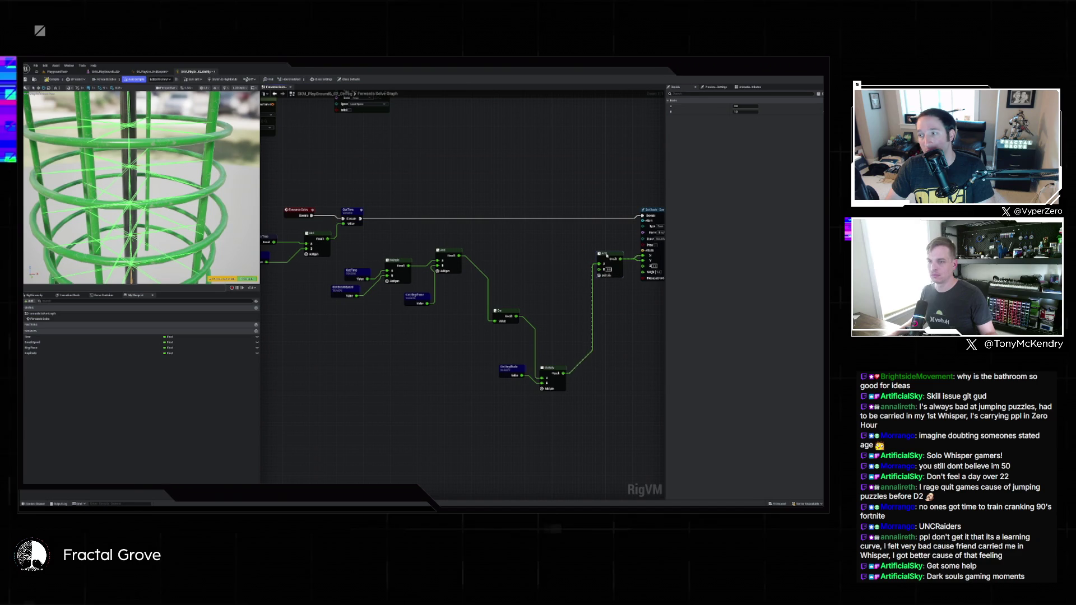
{"action": "left_click_drag", "start_coordinate": [553, 371], "coordinate": [571, 264]}
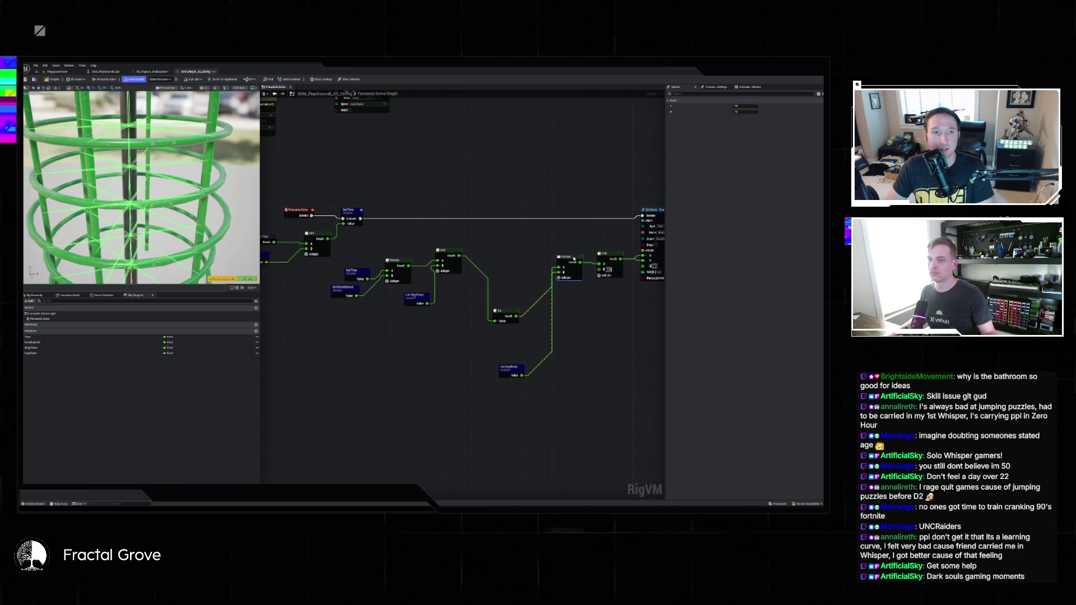
{"action": "mouse_move", "coordinate": [515, 315]}
{"action": "left_mouse_down"}
{"action": "mouse_move", "coordinate": [507, 255]}
{"action": "mouse_move", "coordinate": [491, 245]}
{"action": "left_mouse_up"}
{"action": "mouse_move", "coordinate": [517, 368]}
{"action": "left_mouse_down"}
{"action": "mouse_move", "coordinate": [500, 264]}
{"action": "mouse_move", "coordinate": [455, 245]}
{"action": "left_mouse_up"}
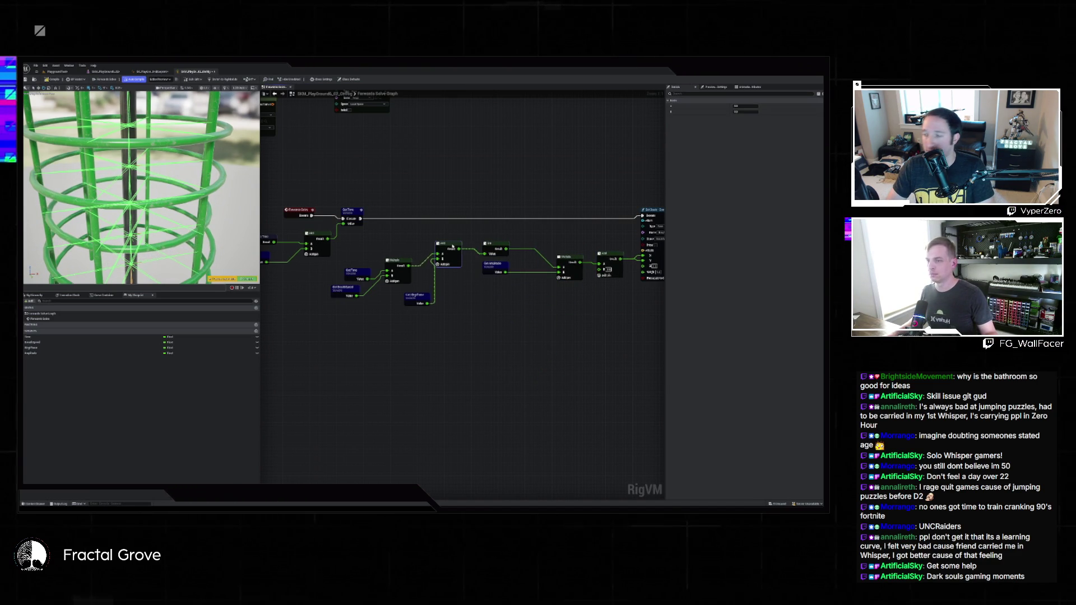
{"action": "left_click_drag", "start_coordinate": [396, 261], "coordinate": [408, 247]}
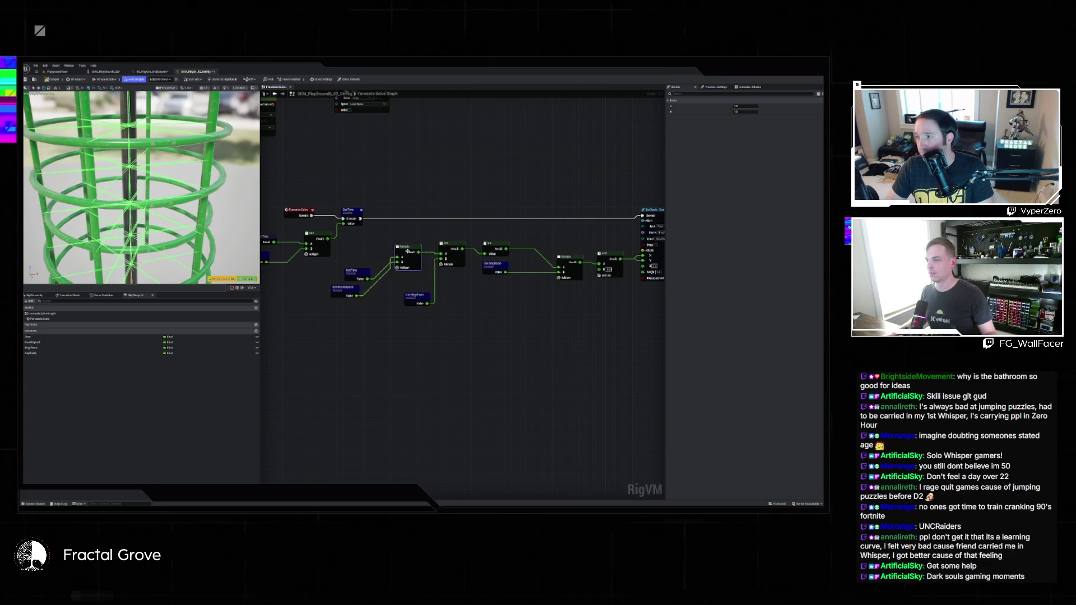
{"action": "left_click_drag", "start_coordinate": [415, 294], "coordinate": [370, 248]}
{"action": "mouse_move", "coordinate": [337, 287]}
{"action": "left_mouse_down"}
{"action": "mouse_move", "coordinate": [368, 263]}
{"action": "mouse_move", "coordinate": [465, 307]}
{"action": "left_mouse_up"}
Shift the middle node group right and place the two variable nodes beside Add
{"action": "scroll", "coordinate": [367, 263], "scroll_direction": "down", "scroll_amount": 1}
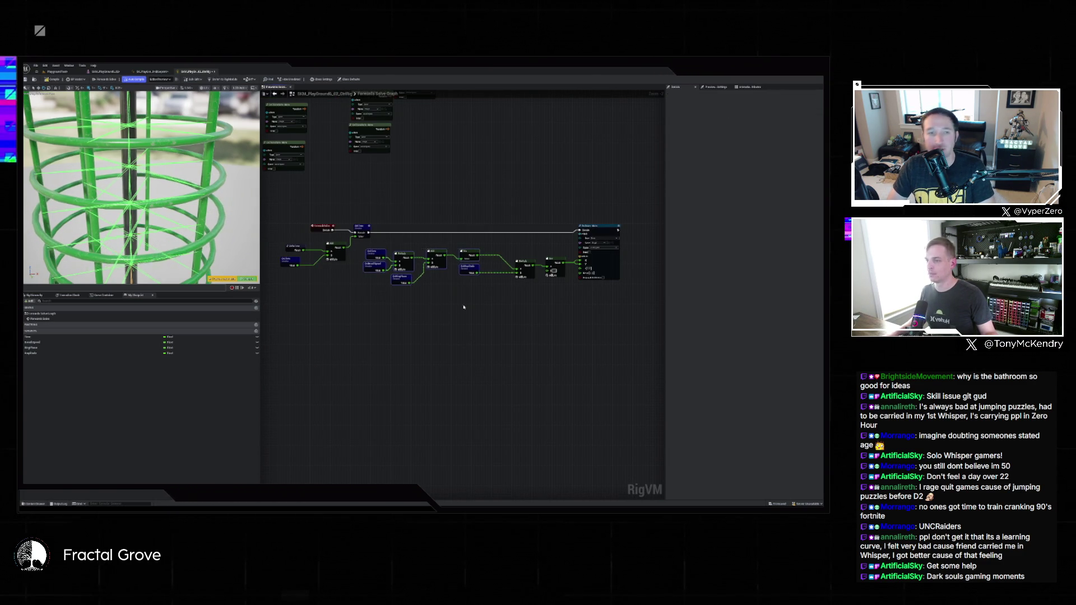
{"action": "key", "text": "q"}
{"action": "scroll", "coordinate": [409, 298], "scroll_direction": "up", "scroll_amount": 2}
{"action": "left_click_drag", "start_coordinate": [400, 273], "coordinate": [414, 290]}
{"action": "scroll", "coordinate": [426, 292], "scroll_direction": "down", "scroll_amount": 4}
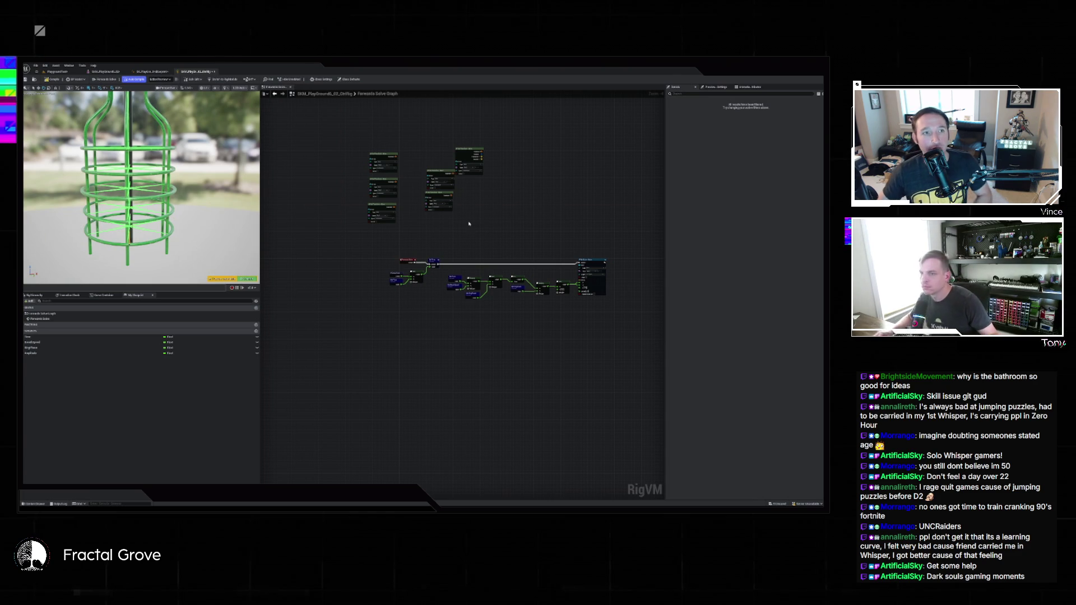
{"action": "scroll", "coordinate": [499, 230], "scroll_direction": "up", "scroll_amount": 4}
{"action": "scroll", "coordinate": [502, 239], "scroll_direction": "up", "scroll_amount": 2}
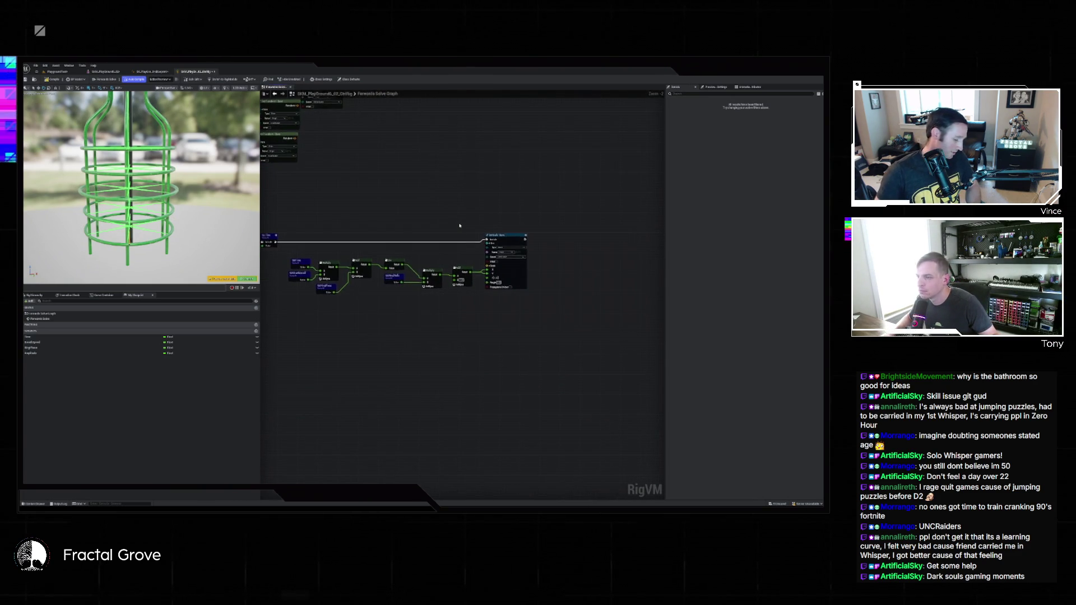
{"action": "scroll", "coordinate": [503, 227], "scroll_direction": "up", "scroll_amount": 1}
Delete the Get Brightness node from the graph
{"action": "left_click", "coordinate": [66, 348]}
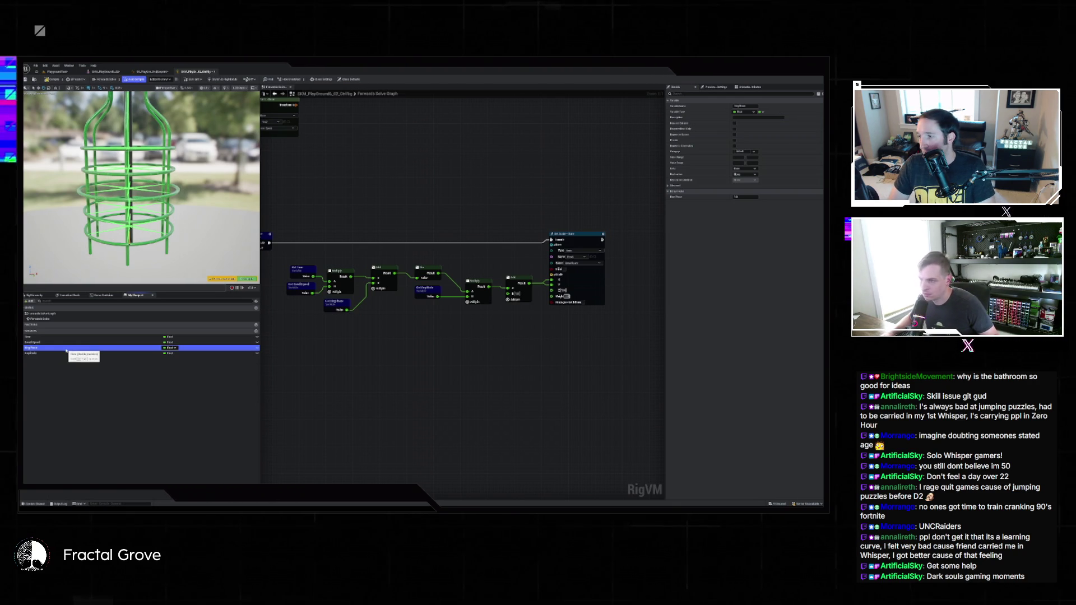
{"action": "left_click", "coordinate": [345, 302]}
{"action": "key", "text": "Delete"}
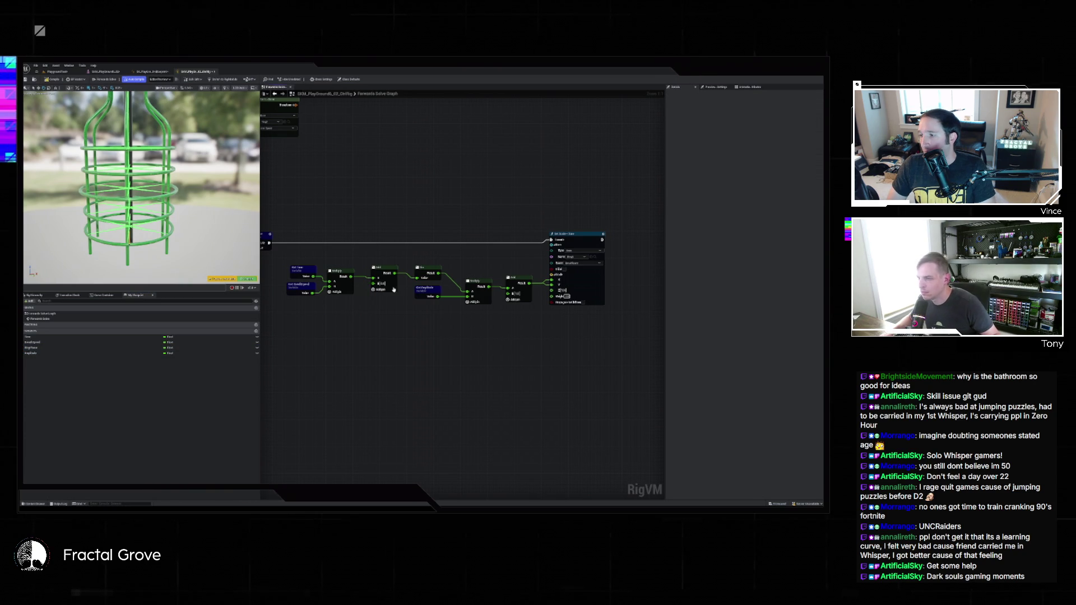
{"action": "scroll", "coordinate": [417, 310], "scroll_direction": "down", "scroll_amount": 2}
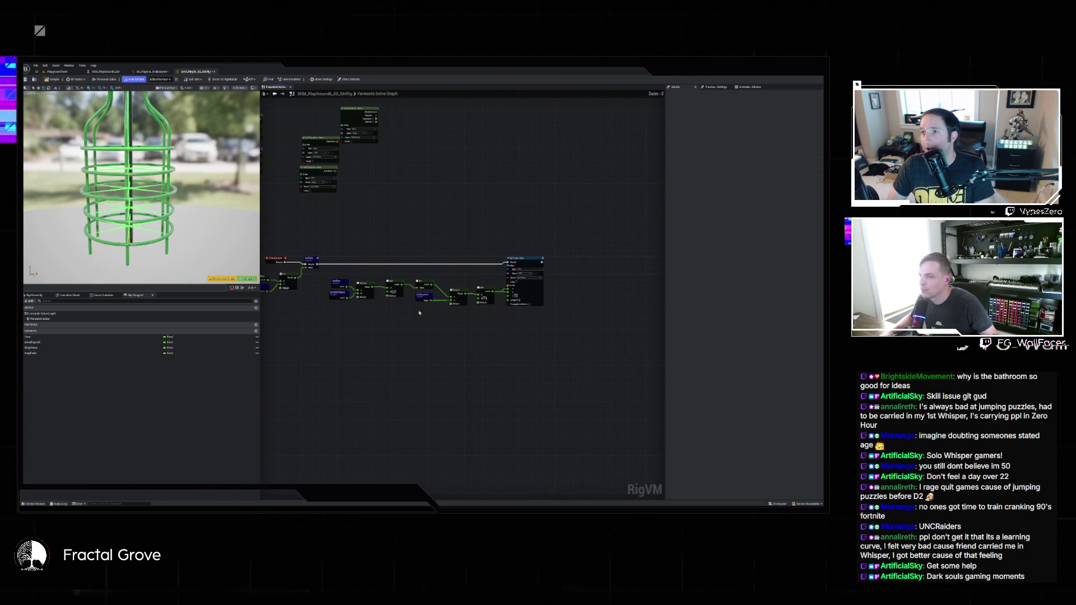
Insert a Sequence node after SetTime and link its output to SetBone
{"action": "mouse_move", "coordinate": [318, 262]}
{"action": "left_mouse_down"}
{"action": "mouse_move", "coordinate": [344, 253]}
{"action": "mouse_move", "coordinate": [579, 268]}
{"action": "left_mouse_up"}
{"action": "type", "text": "seq"}
{"action": "key", "text": "Return"}
{"action": "scroll", "coordinate": [364, 249], "scroll_direction": "up", "scroll_amount": 2}
{"action": "left_click", "coordinate": [574, 266]}
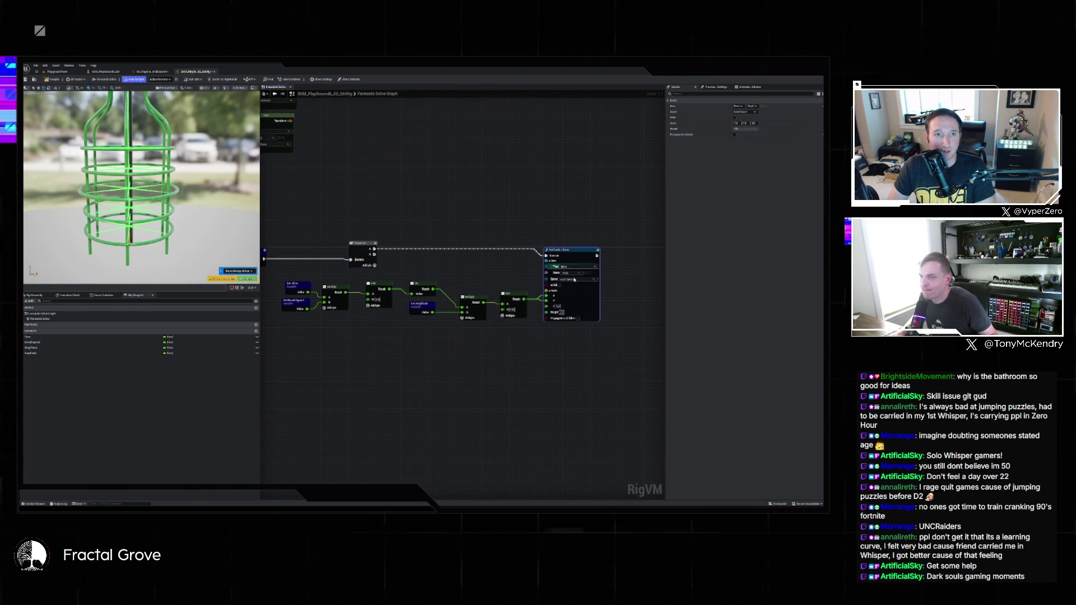
Paste copies of the Set Scale node and choose a different bone in each of the top four
{"action": "key", "text": "ctrl+c"}
{"action": "key", "text": "ctrl+v"}
{"action": "key", "text": "ctrl+v"}
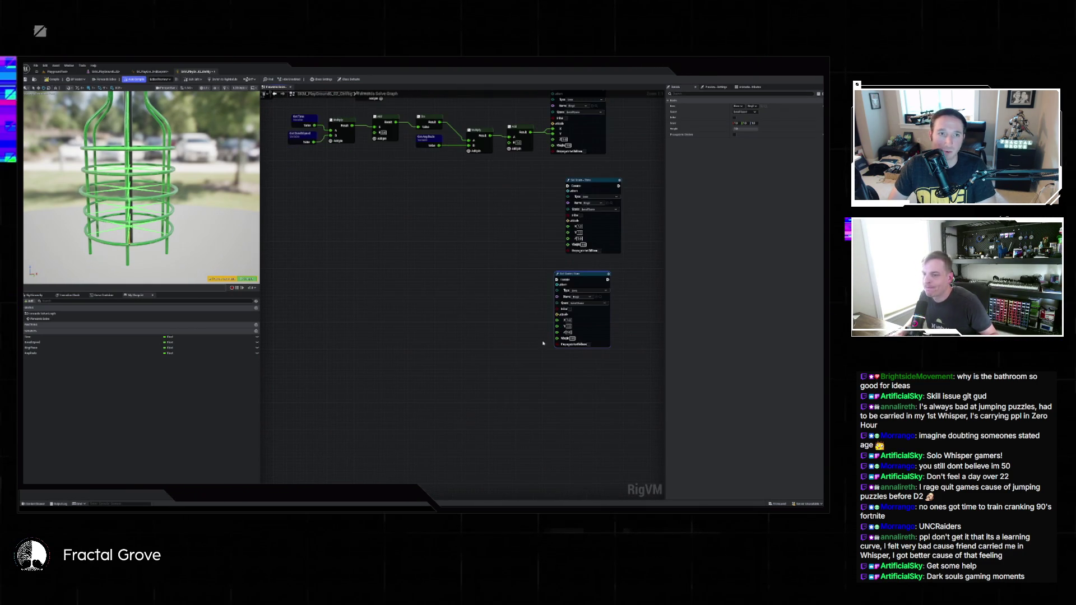
{"action": "key", "text": "ctrl+v"}
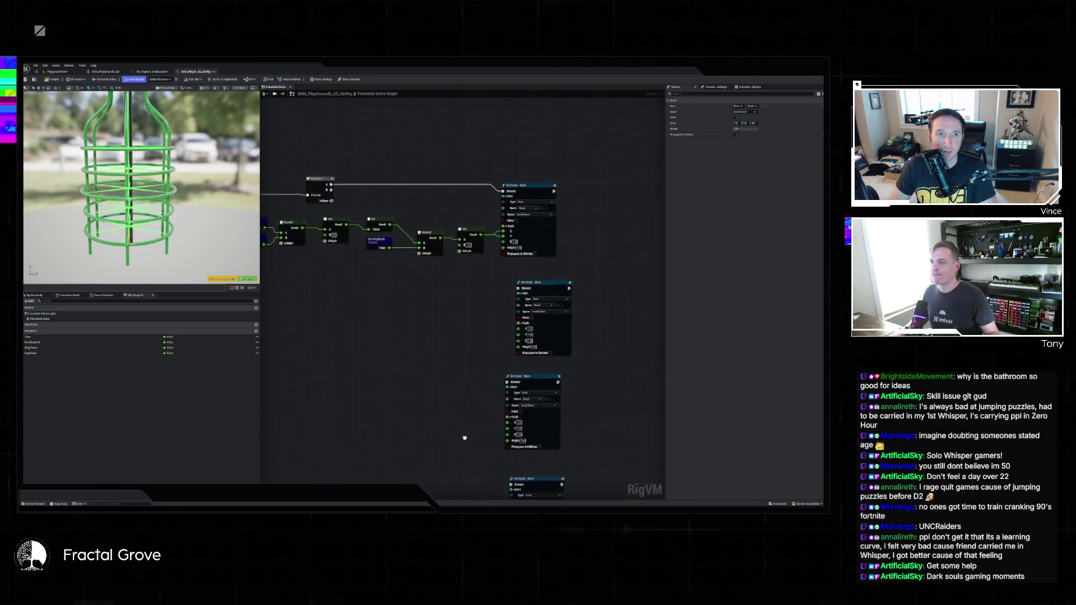
{"action": "left_click", "coordinate": [532, 239]}
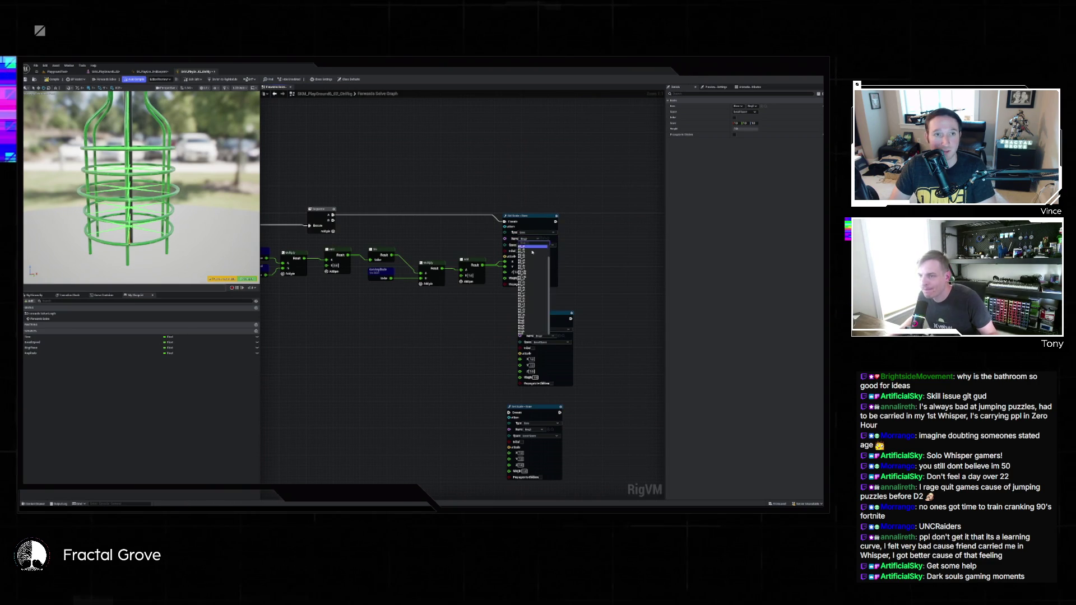
{"action": "left_click", "coordinate": [528, 318]}
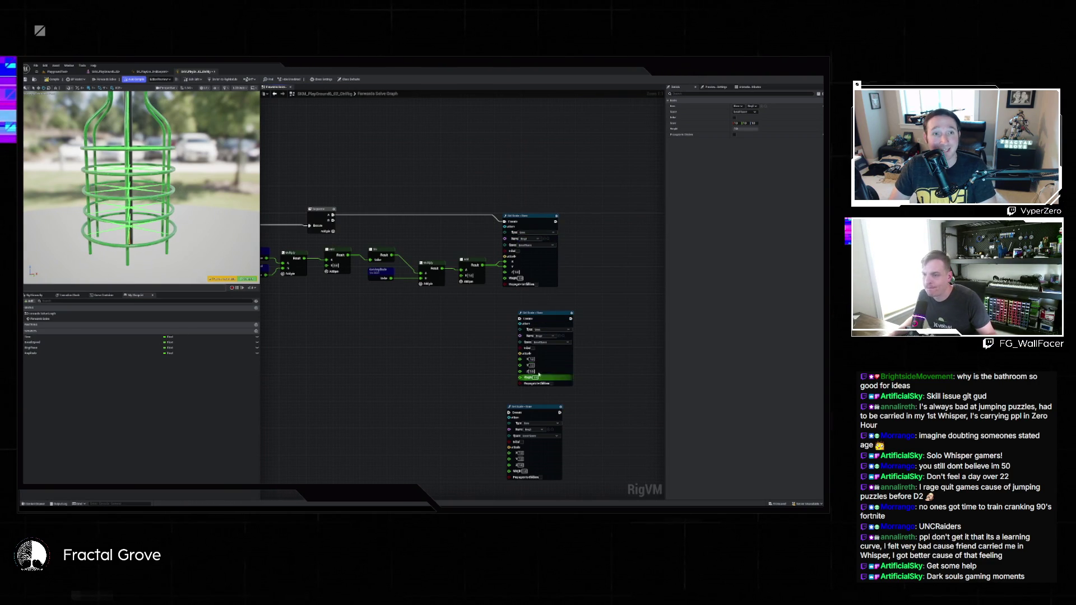
{"action": "left_click", "coordinate": [548, 336]}
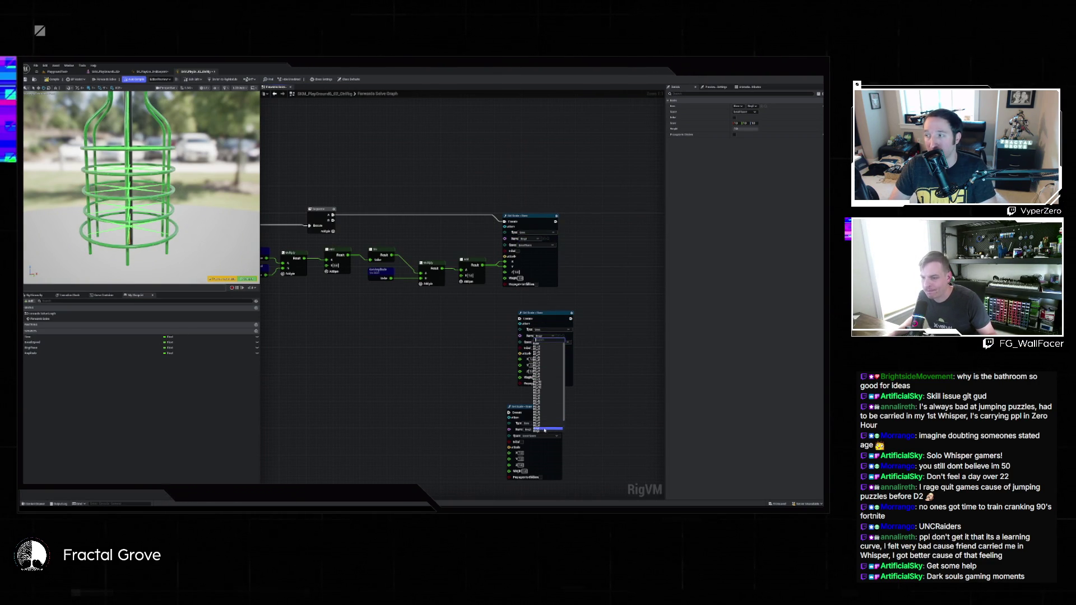
{"action": "left_click", "coordinate": [542, 418]}
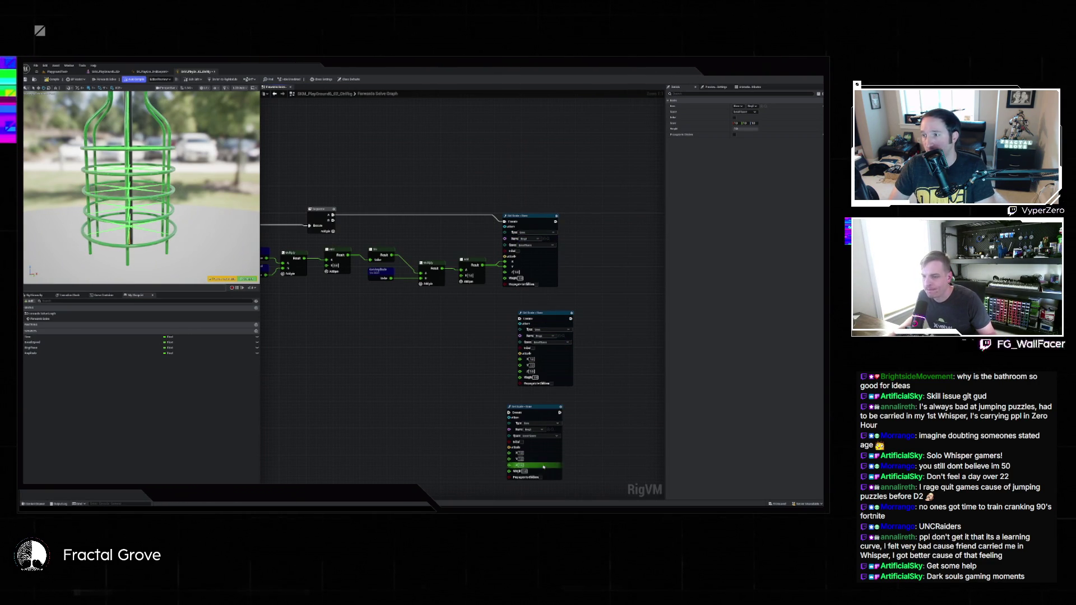
{"action": "left_click", "coordinate": [534, 429]}
{"action": "left_click_drag", "start_coordinate": [598, 449], "coordinate": [583, 313]}
{"action": "left_click", "coordinate": [541, 392]}
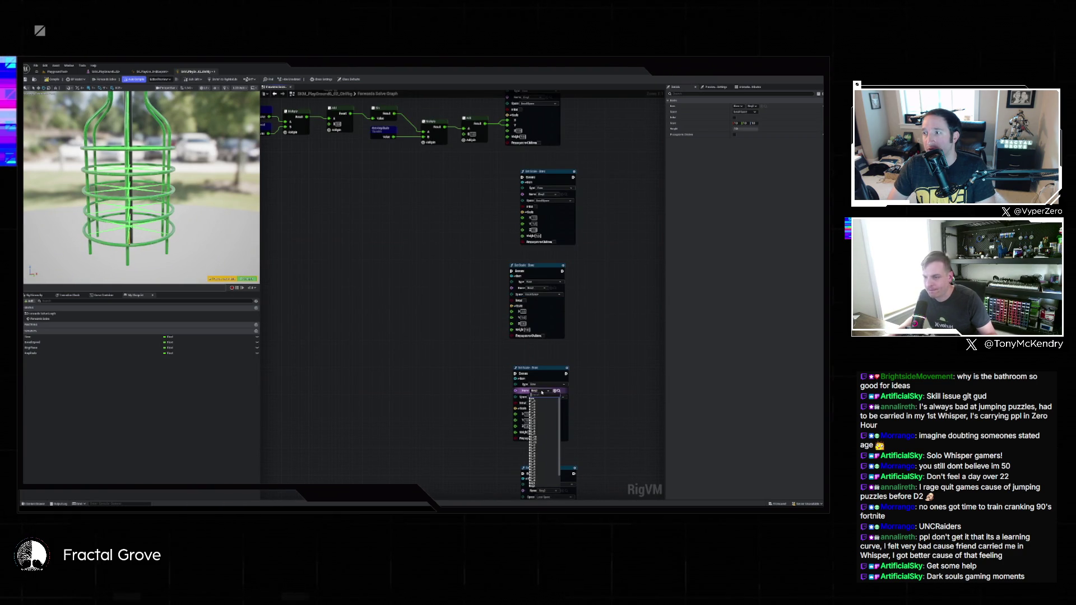
{"action": "left_click", "coordinate": [537, 479]}
Assign a bone to the bottom copy, then duplicate Set Scale once more with its own bone
{"action": "left_click_drag", "start_coordinate": [608, 457], "coordinate": [598, 367]}
{"action": "left_click", "coordinate": [539, 401]}
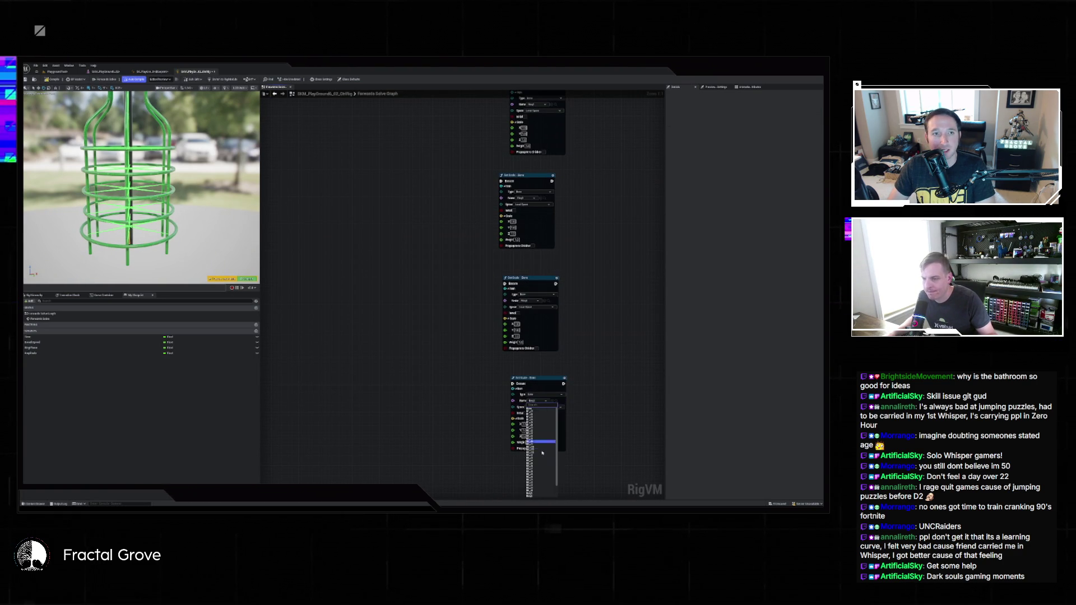
{"action": "left_click", "coordinate": [534, 488]}
{"action": "left_click_drag", "start_coordinate": [598, 465], "coordinate": [605, 379]}
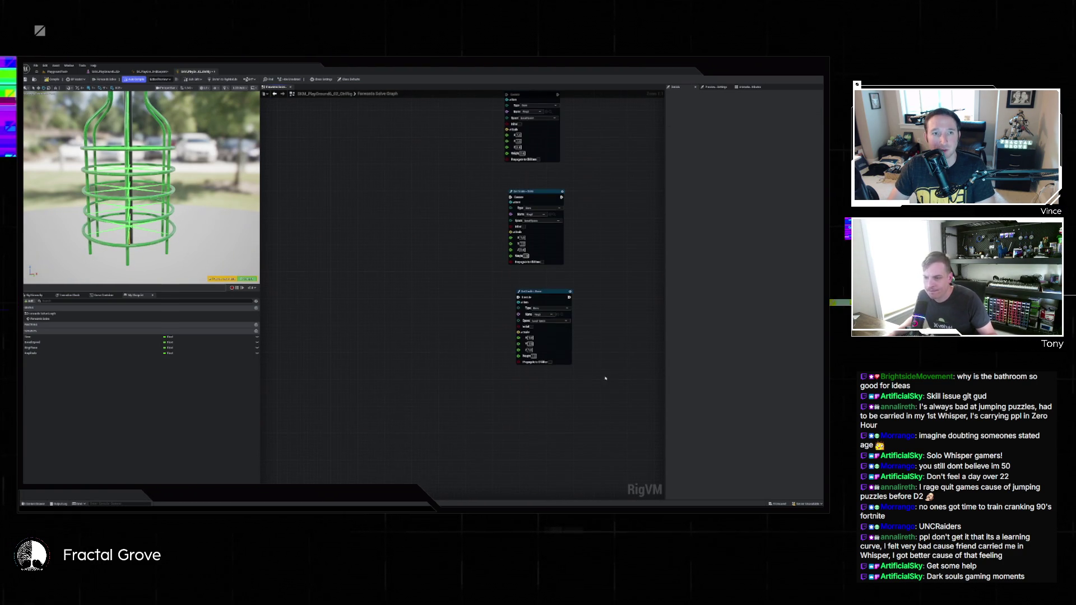
{"action": "left_click", "coordinate": [559, 344]}
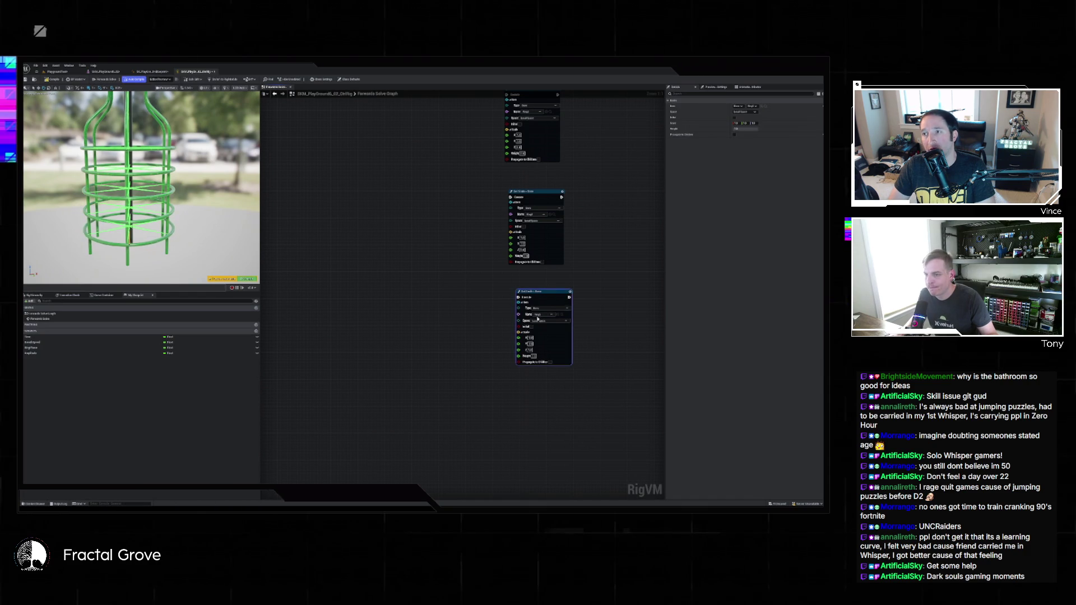
{"action": "key", "text": "ctrl+d"}
{"action": "left_click", "coordinate": [542, 413]}
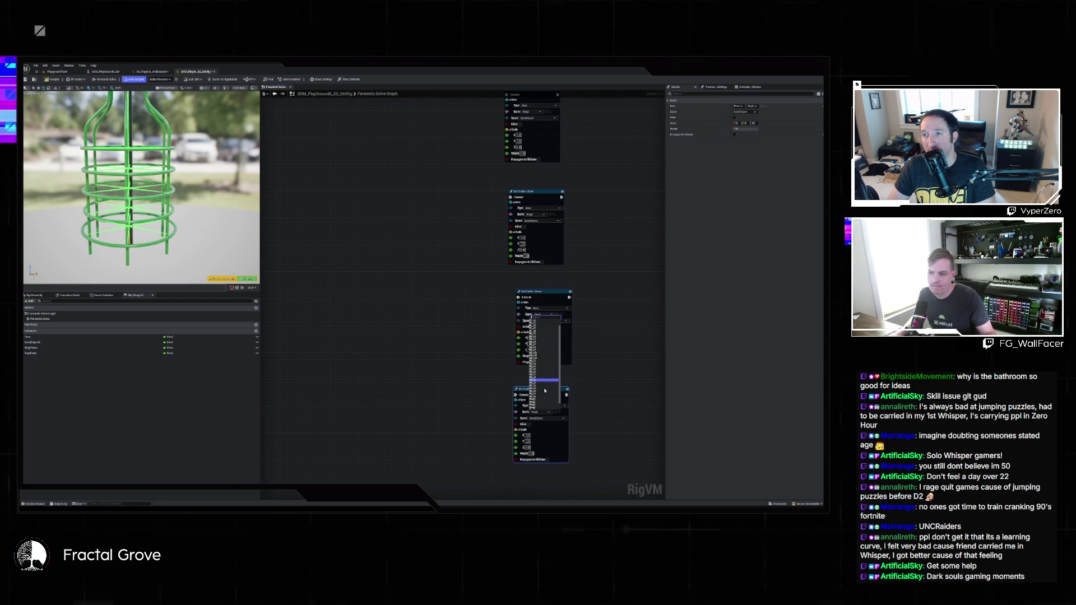
{"action": "left_click", "coordinate": [540, 403]}
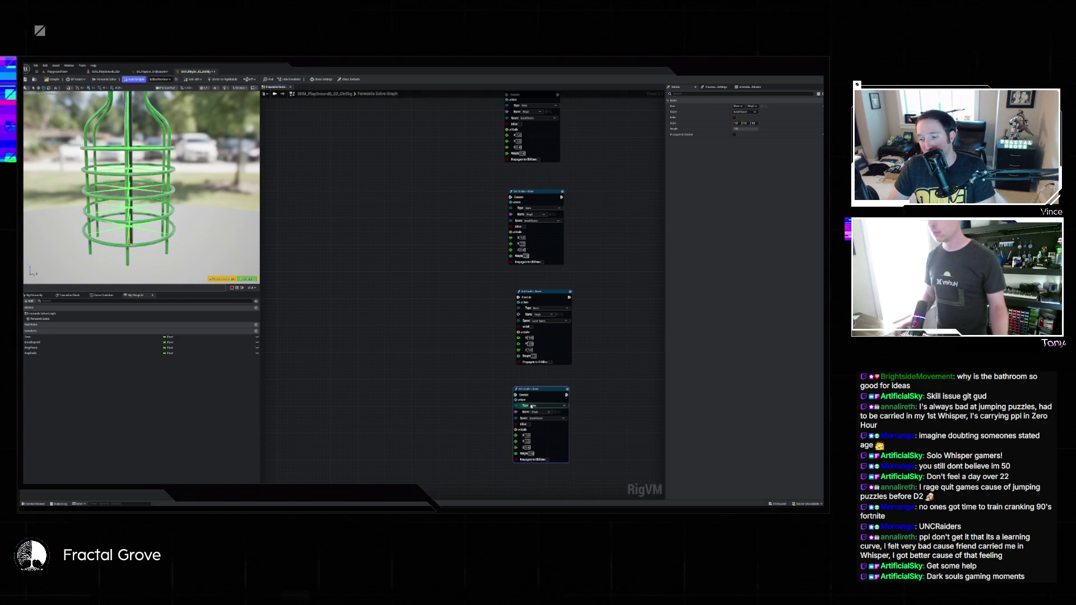
{"action": "scroll", "coordinate": [480, 252], "scroll_direction": "down", "scroll_amount": 2}
{"action": "left_click_drag", "start_coordinate": [454, 260], "coordinate": [491, 408]}
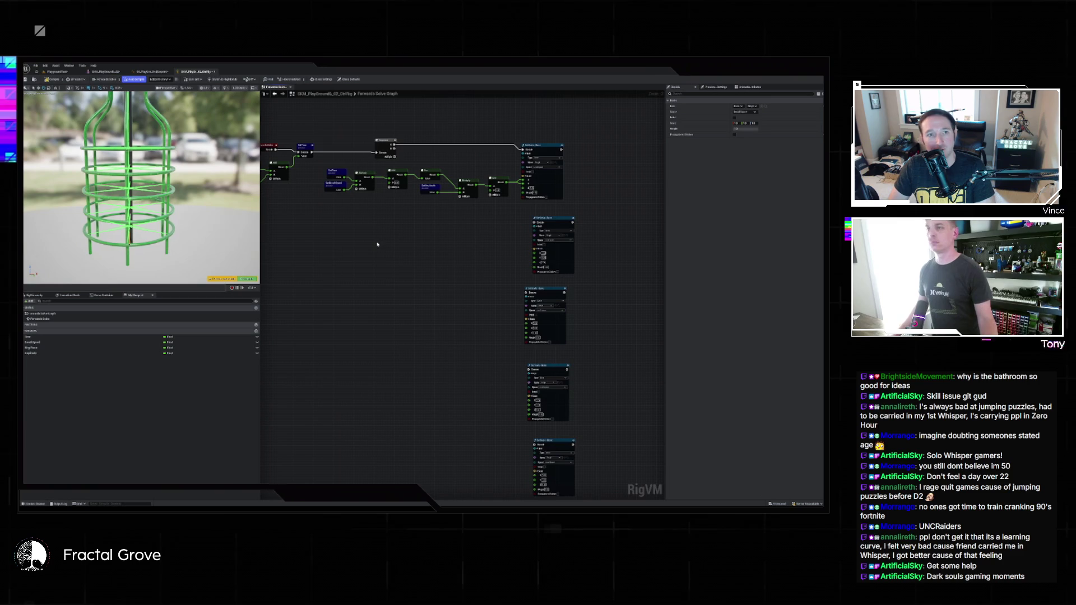
Copy the Get Time-to-Add math chain and paste duplicates into rows beside the Set nodes
{"action": "scroll", "coordinate": [367, 230], "scroll_direction": "up", "scroll_amount": 2}
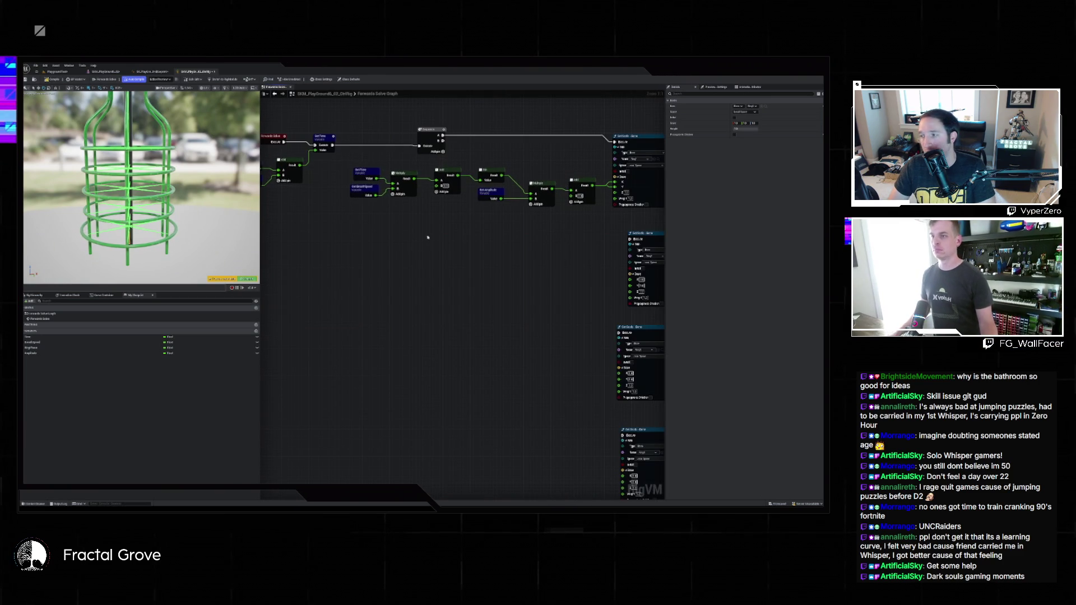
{"action": "left_click_drag", "start_coordinate": [427, 239], "coordinate": [391, 240]}
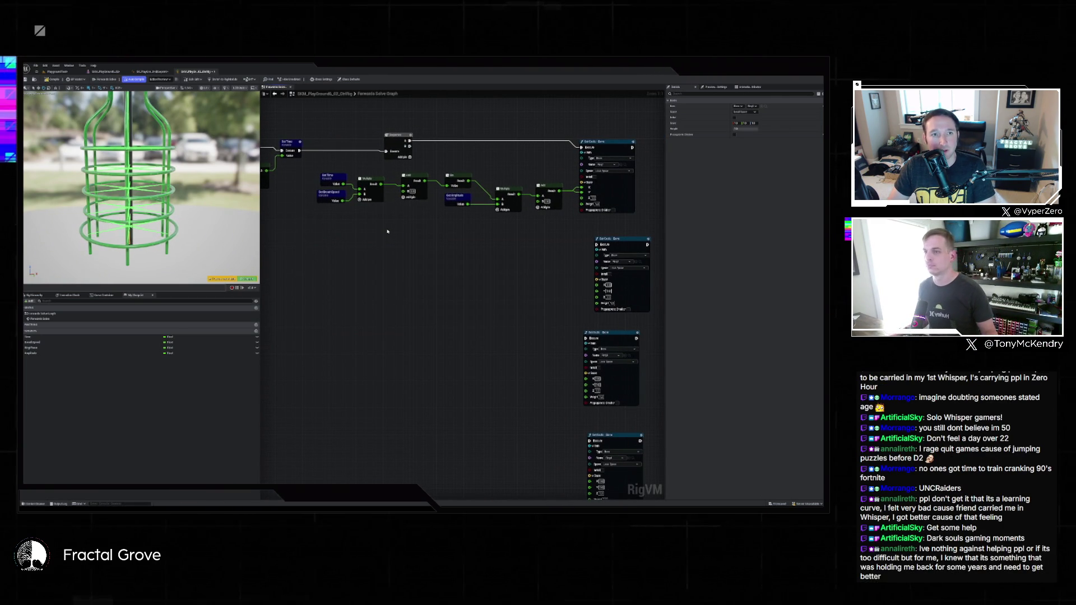
{"action": "left_click_drag", "start_coordinate": [313, 169], "coordinate": [533, 211]}
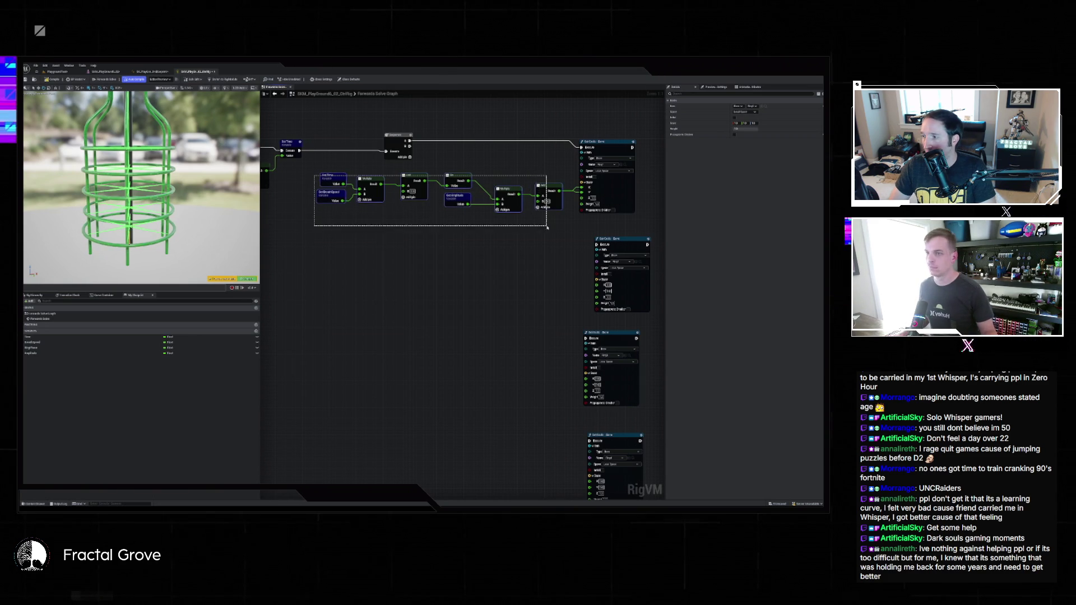
{"action": "key", "text": "ctrl+c"}
{"action": "key", "text": "ctrl+v"}
{"action": "mouse_move", "coordinate": [370, 253]}
{"action": "left_mouse_down"}
{"action": "mouse_move", "coordinate": [403, 278]}
{"action": "mouse_move", "coordinate": [421, 322]}
{"action": "left_mouse_up"}
{"action": "key", "text": "ctrl+v"}
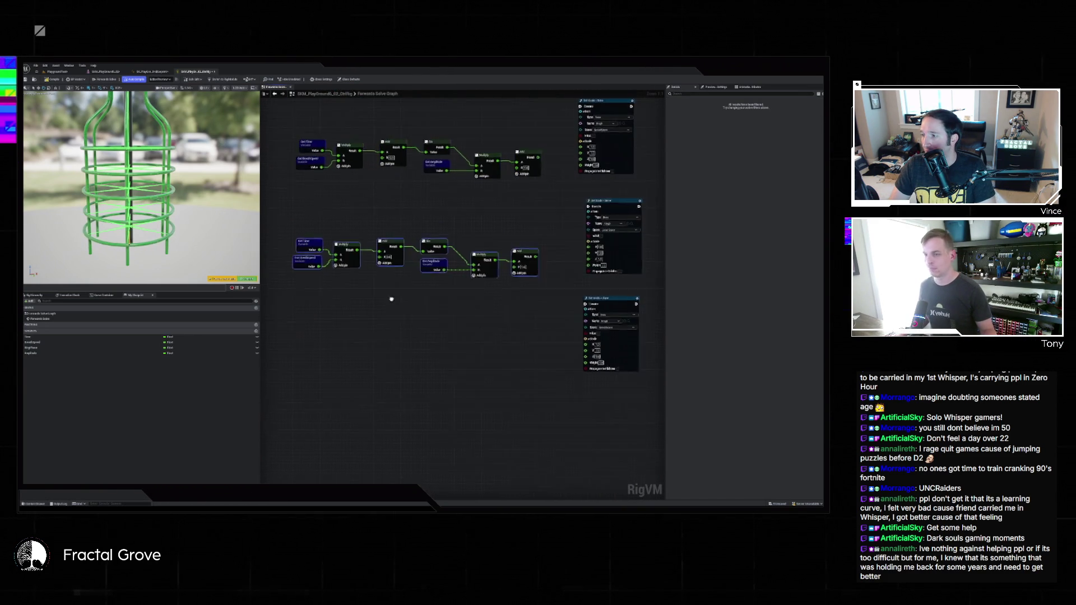
{"action": "mouse_move", "coordinate": [402, 248]}
{"action": "left_mouse_down"}
{"action": "mouse_move", "coordinate": [427, 239]}
{"action": "mouse_move", "coordinate": [415, 425]}
{"action": "left_mouse_up"}
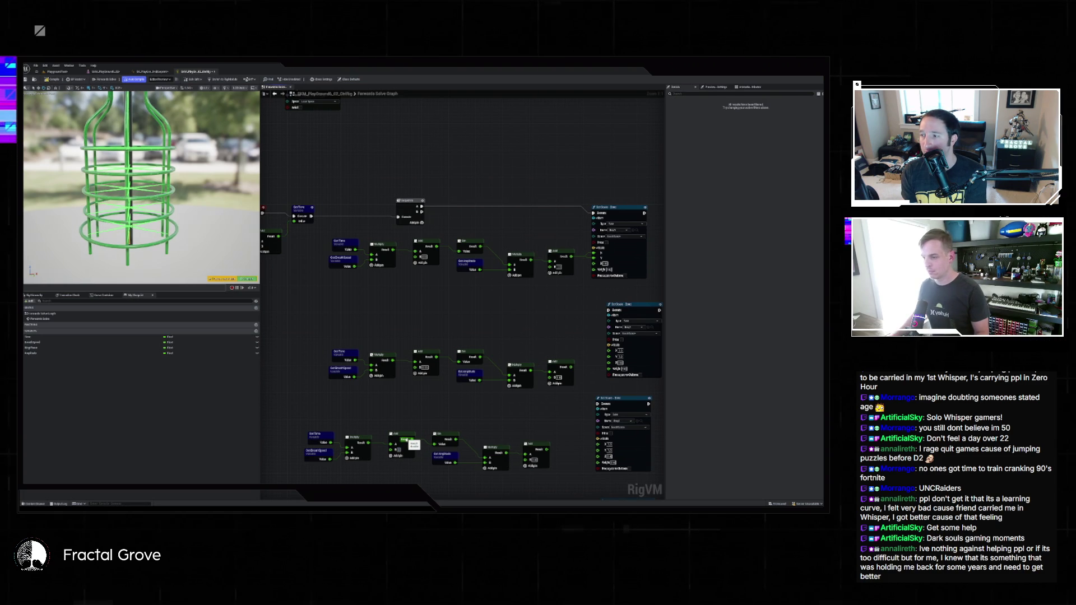
{"action": "left_click_drag", "start_coordinate": [412, 443], "coordinate": [426, 276]}
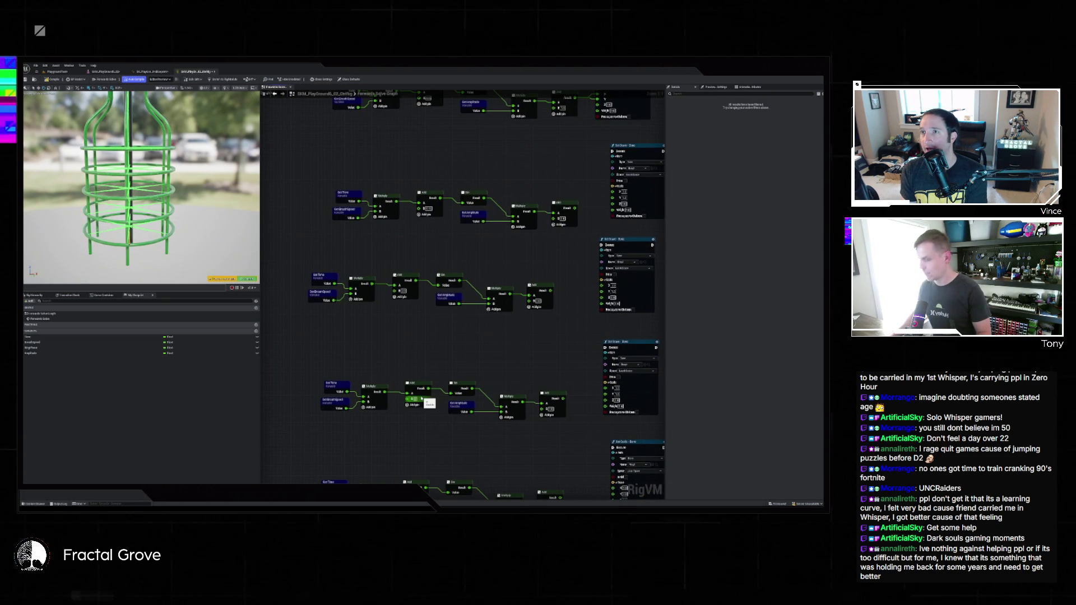
{"action": "left_click_drag", "start_coordinate": [418, 452], "coordinate": [420, 337]}
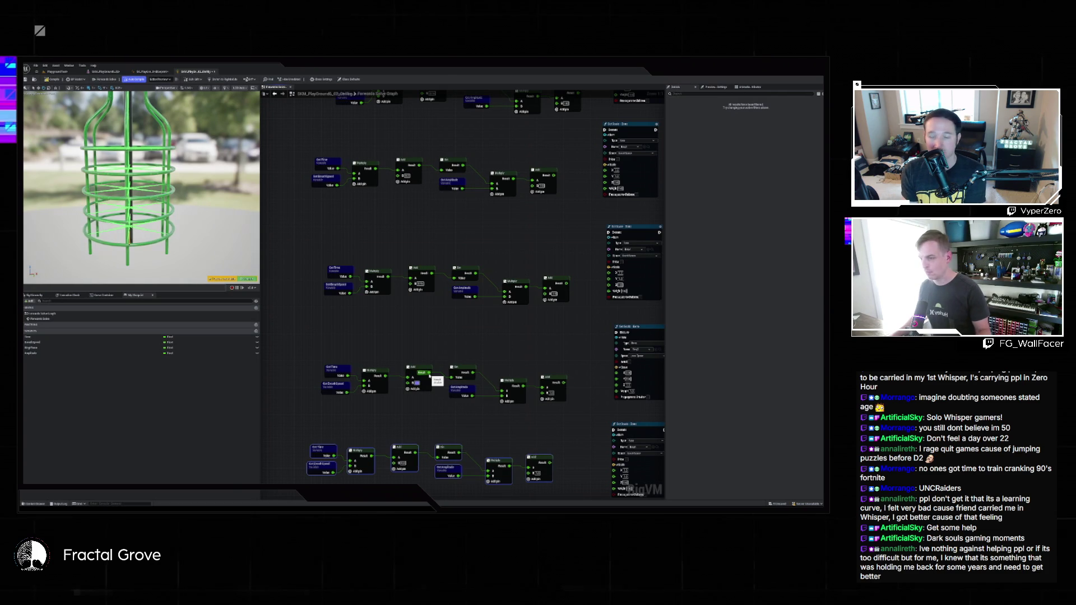
{"action": "left_click_drag", "start_coordinate": [443, 435], "coordinate": [444, 345]}
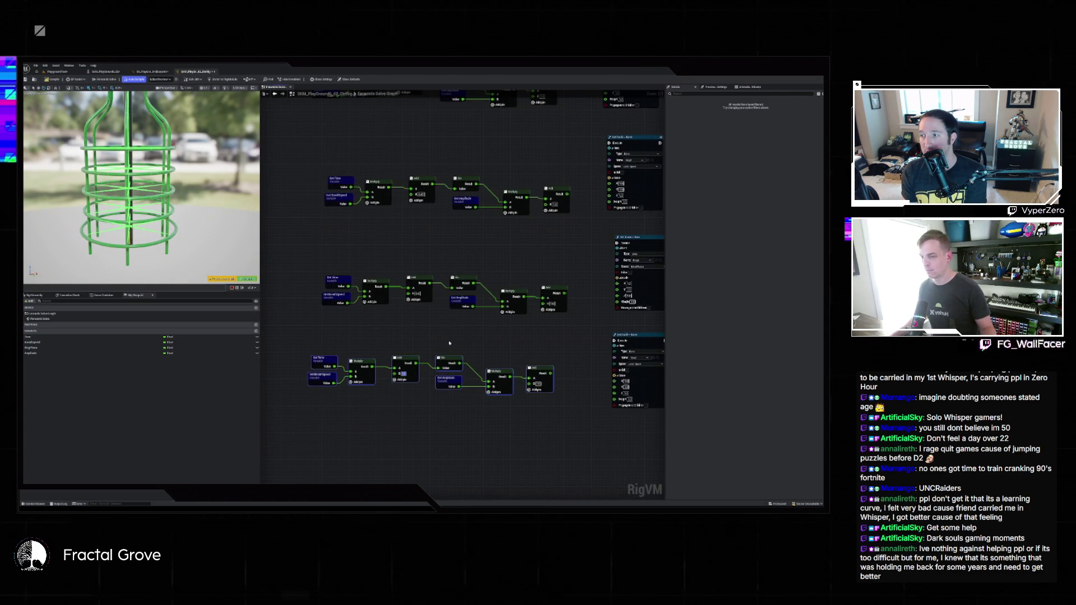
{"action": "scroll", "coordinate": [444, 346], "scroll_direction": "down", "scroll_amount": 4}
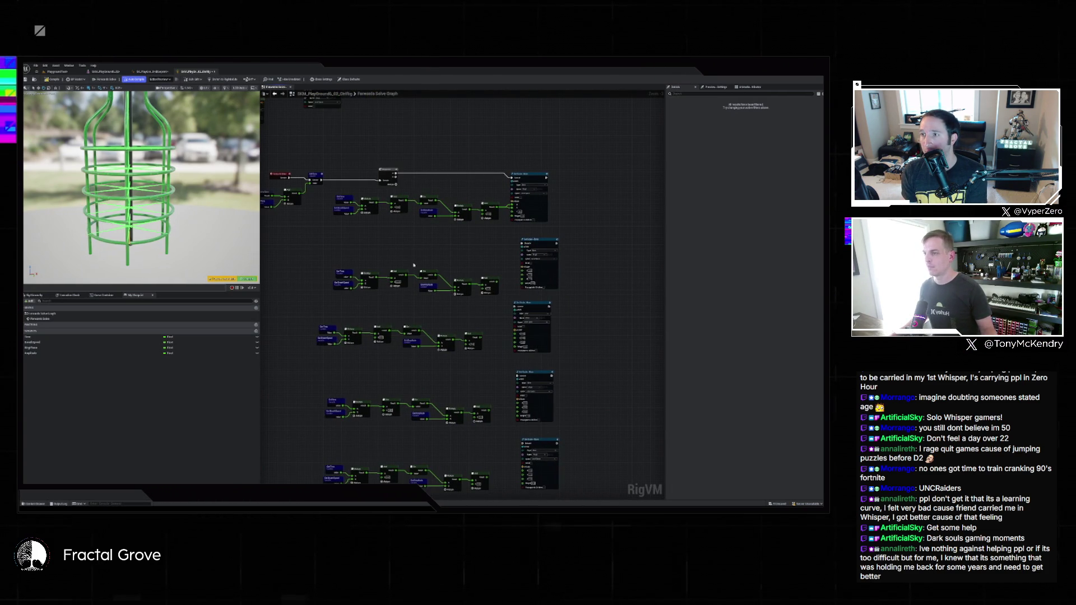
Review the lower rows, undo the last math-chain edits, and clear the node selection
{"action": "left_click_drag", "start_coordinate": [395, 377], "coordinate": [395, 306]}
{"action": "scroll", "coordinate": [396, 307], "scroll_direction": "up", "scroll_amount": 4}
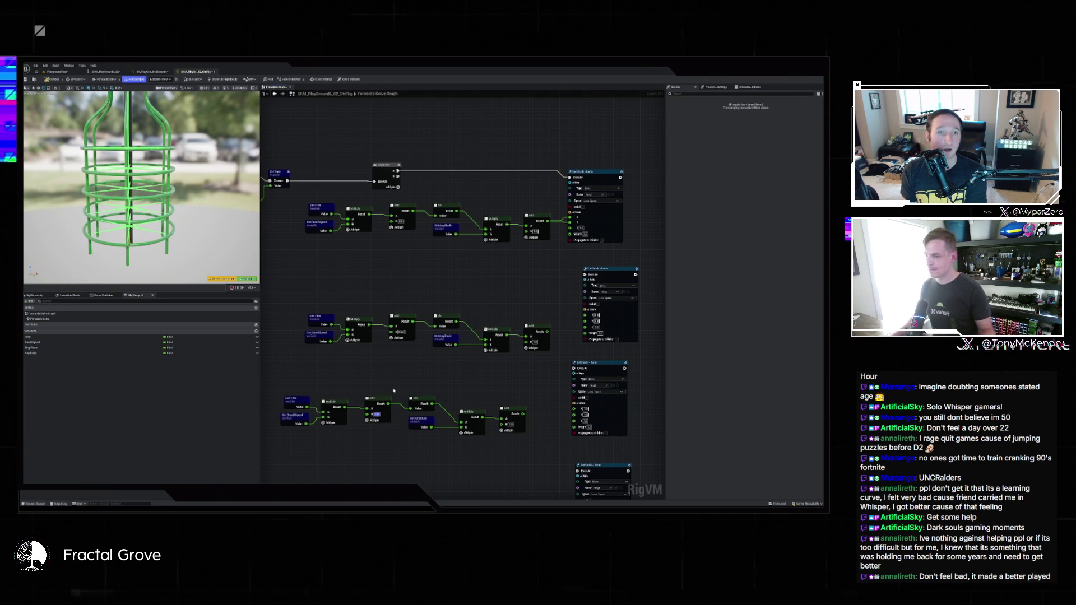
{"action": "scroll", "coordinate": [374, 399], "scroll_direction": "down", "scroll_amount": 3}
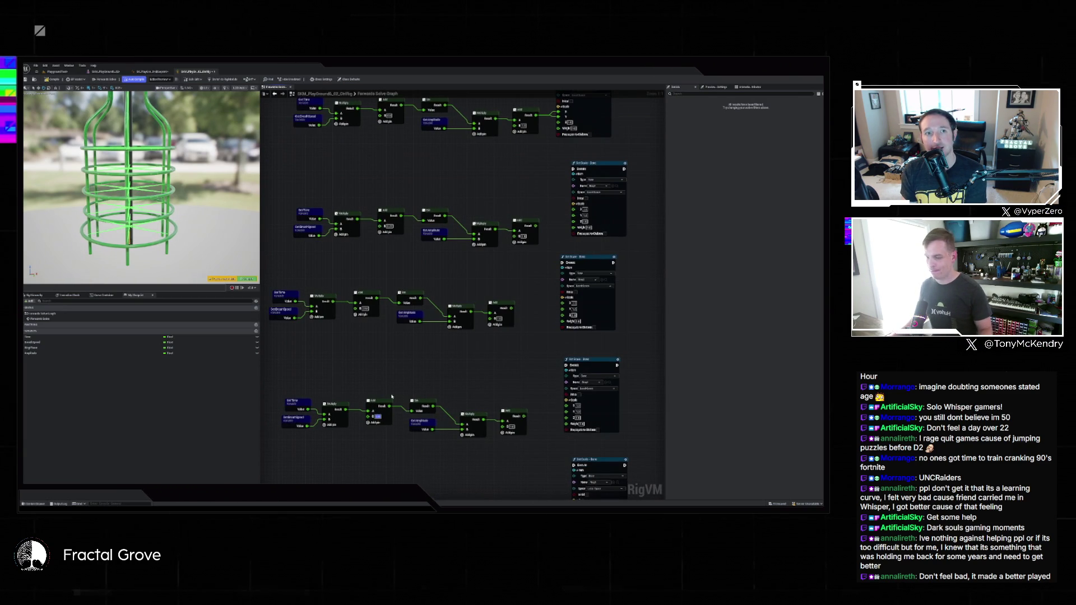
{"action": "key", "text": "ctrl+z"}
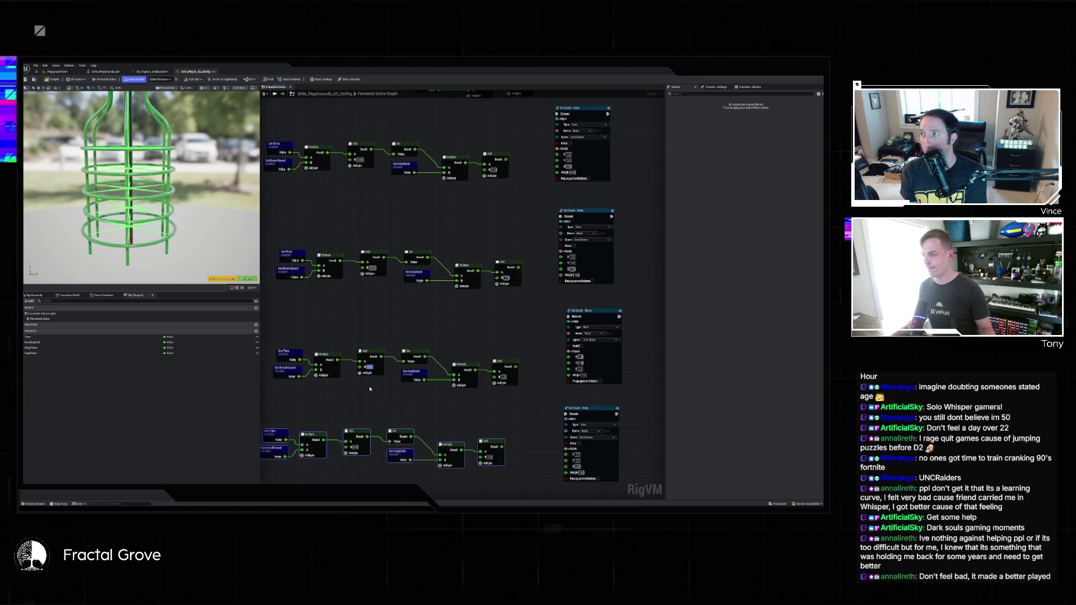
{"action": "scroll", "coordinate": [395, 370], "scroll_direction": "down", "scroll_amount": 1}
{"action": "left_click", "coordinate": [392, 282]}
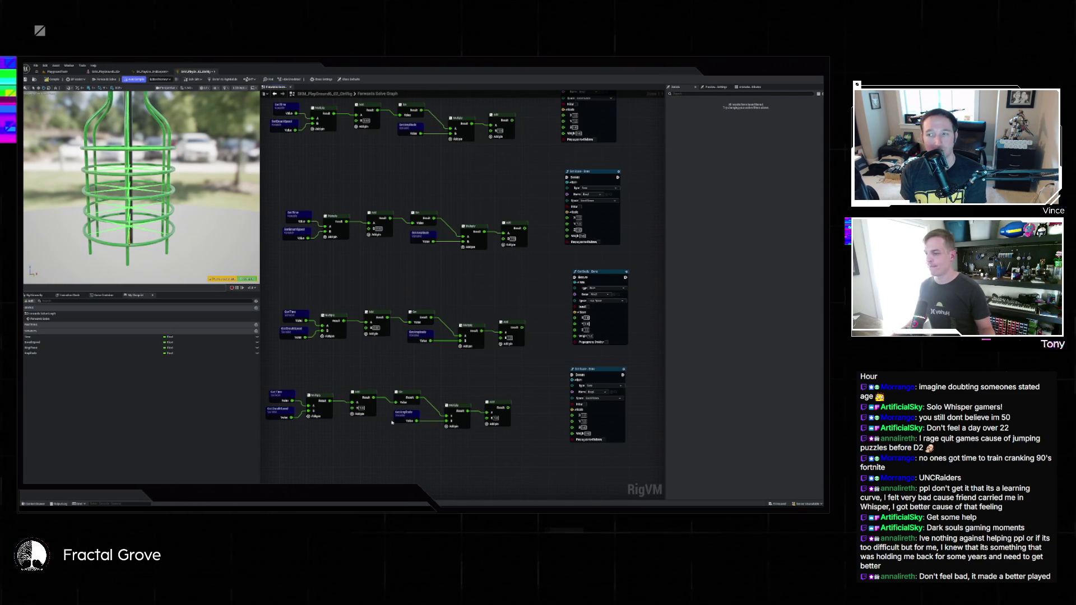
{"action": "key", "text": "ctrl+z"}
{"action": "key", "text": "ctrl+z"}
{"action": "key", "text": "ctrl+z"}
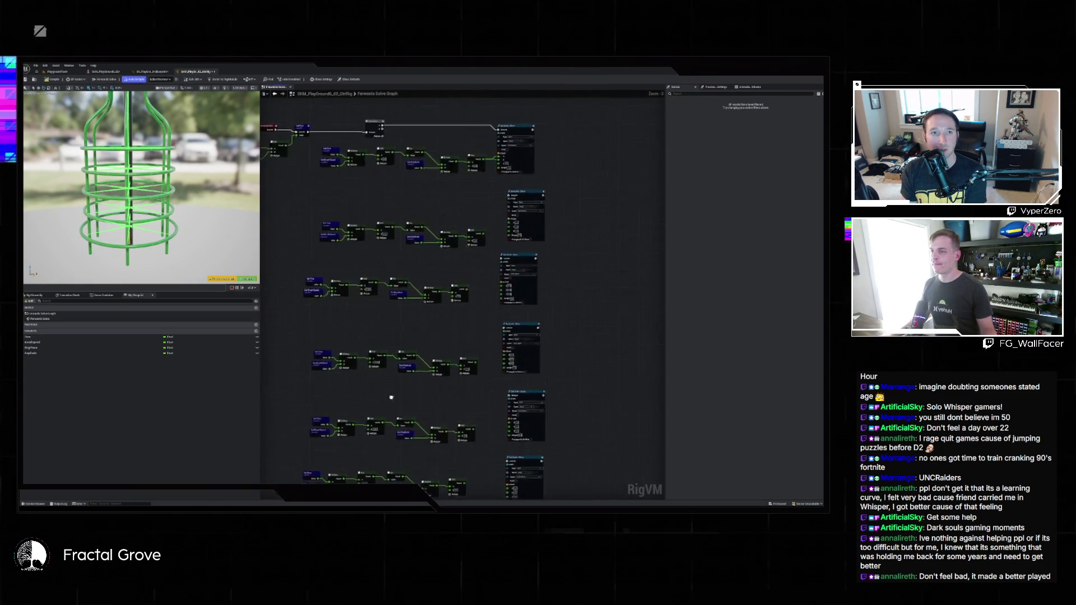
Wire each row's Add result into the X and Y scale pins of its Set Scale node
{"action": "left_click_drag", "start_coordinate": [470, 333], "coordinate": [506, 321]}
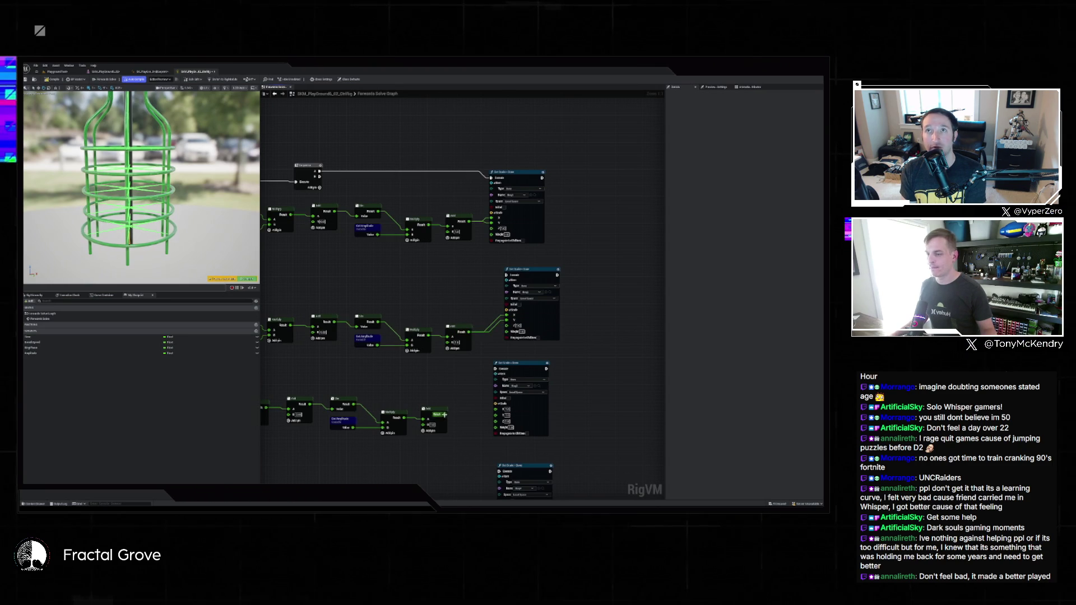
{"action": "left_click_drag", "start_coordinate": [445, 414], "coordinate": [495, 415]}
{"action": "scroll", "coordinate": [476, 364], "scroll_direction": "down", "scroll_amount": 5}
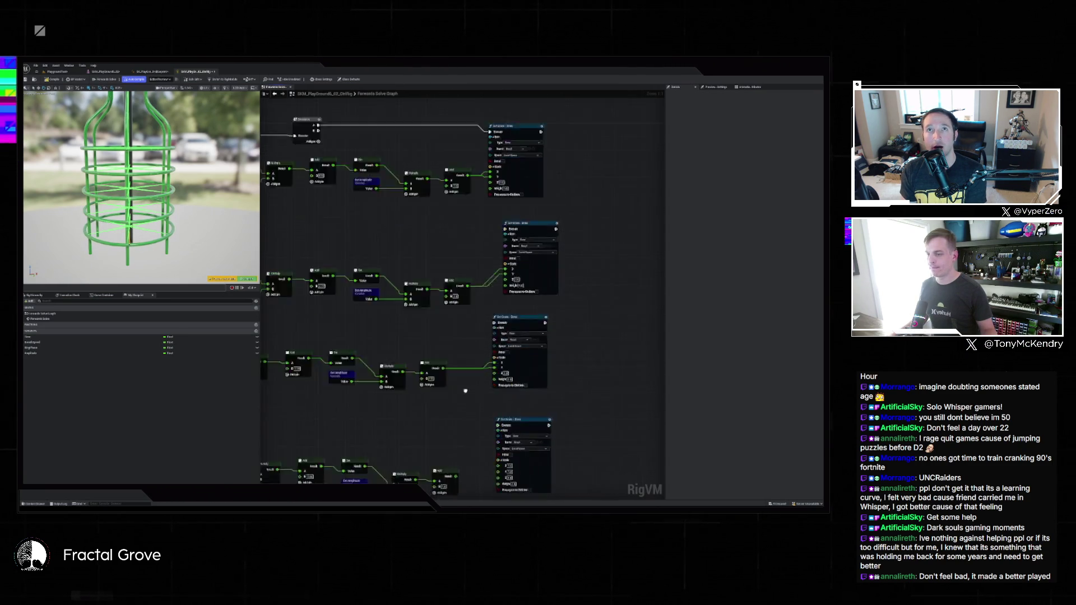
{"action": "mouse_move", "coordinate": [458, 366]}
{"action": "left_mouse_down"}
{"action": "mouse_move", "coordinate": [498, 362]}
{"action": "mouse_move", "coordinate": [488, 370]}
{"action": "mouse_move", "coordinate": [510, 386]}
{"action": "left_mouse_up"}
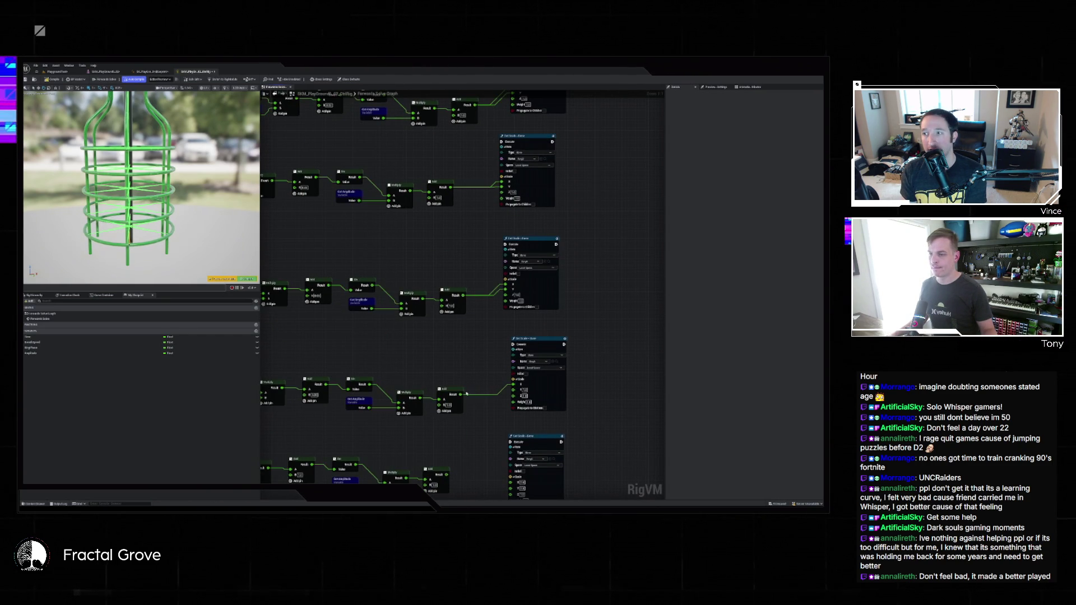
{"action": "scroll", "coordinate": [450, 363], "scroll_direction": "down", "scroll_amount": 4}
{"action": "left_click_drag", "start_coordinate": [449, 353], "coordinate": [511, 370]}
{"action": "scroll", "coordinate": [511, 370], "scroll_direction": "down", "scroll_amount": 5}
{"action": "scroll", "coordinate": [454, 277], "scroll_direction": "up", "scroll_amount": 3}
{"action": "mouse_move", "coordinate": [447, 275]}
{"action": "left_mouse_down"}
{"action": "mouse_move", "coordinate": [538, 297]}
{"action": "mouse_move", "coordinate": [586, 347]}
{"action": "left_mouse_up"}
{"action": "left_click", "coordinate": [443, 286]}
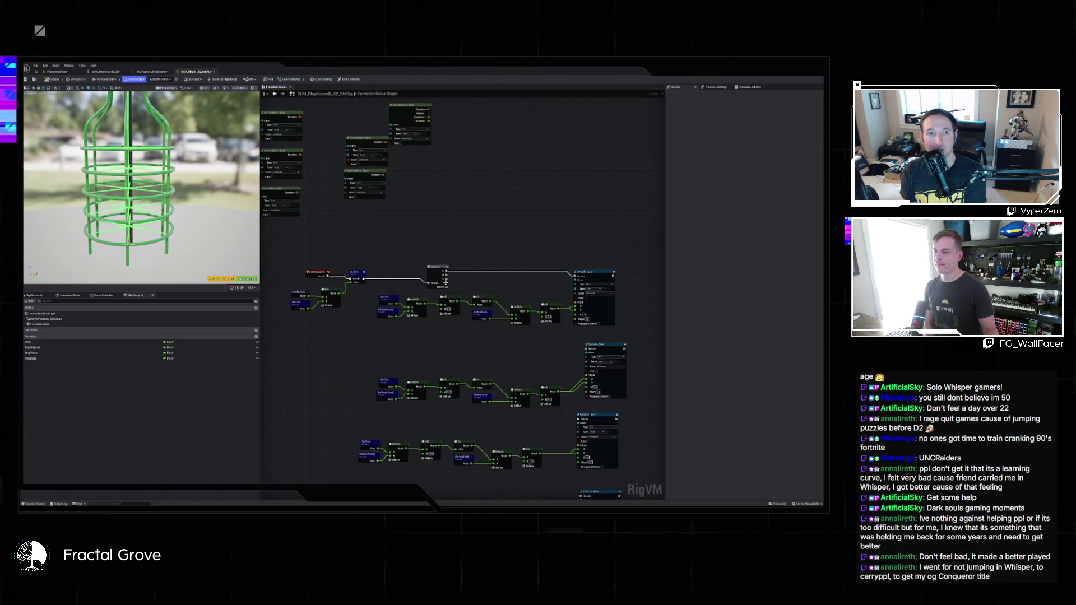
Connect the Sequence node's outputs to the execute inputs of the stacked Set nodes
{"action": "left_click", "coordinate": [446, 285]}
{"action": "left_click_drag", "start_coordinate": [447, 275], "coordinate": [585, 349]}
{"action": "scroll", "coordinate": [480, 289], "scroll_direction": "up", "scroll_amount": 2}
{"action": "mouse_move", "coordinate": [436, 277]}
{"action": "left_mouse_down"}
{"action": "mouse_move", "coordinate": [552, 336]}
{"action": "mouse_move", "coordinate": [610, 395]}
{"action": "left_mouse_up"}
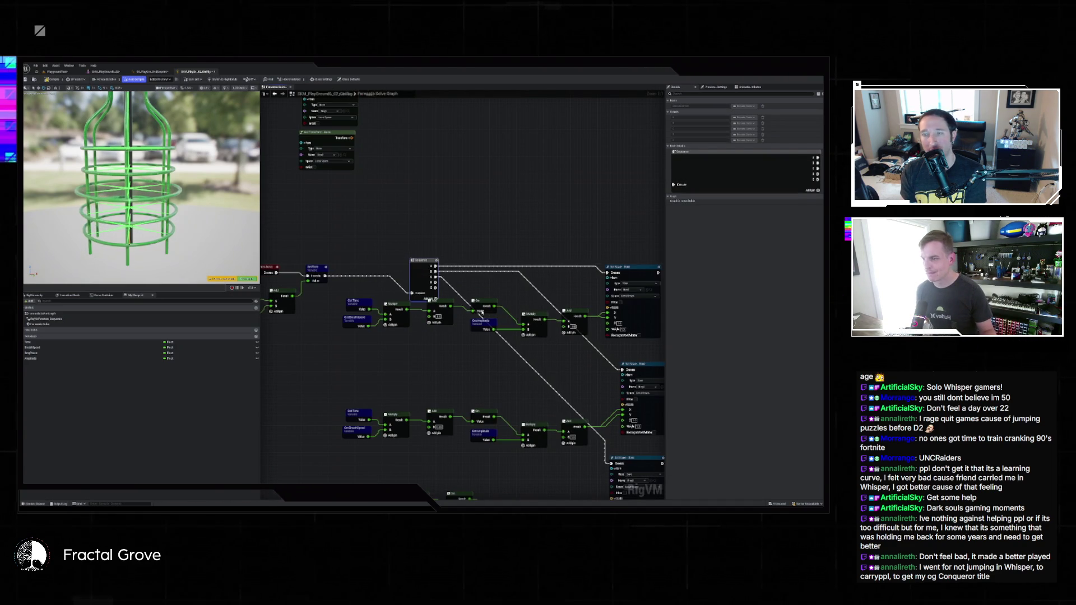
{"action": "left_click_drag", "start_coordinate": [615, 466], "coordinate": [590, 369]}
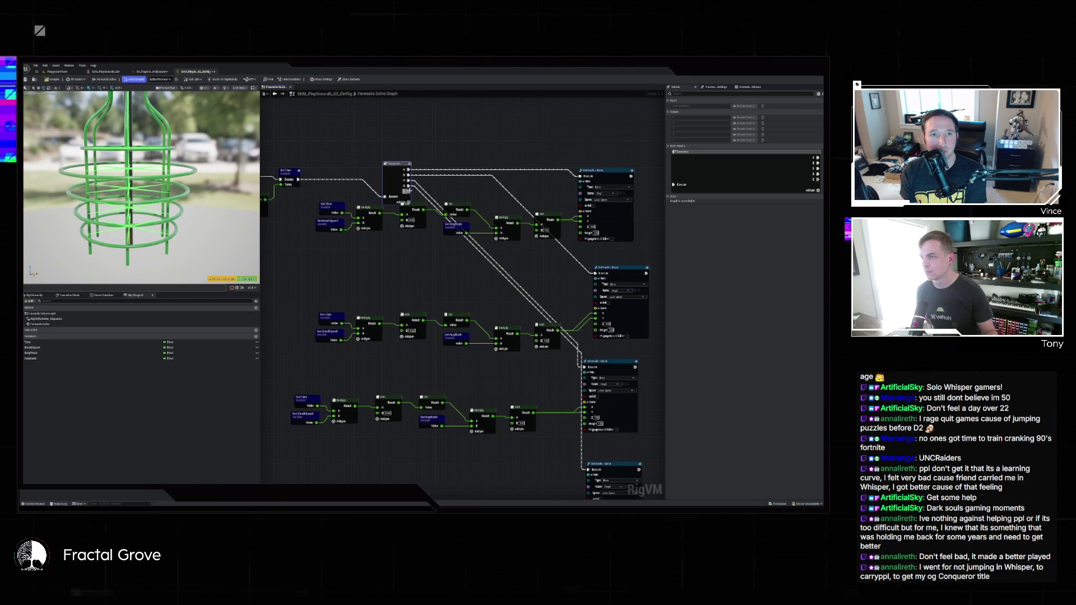
{"action": "left_click_drag", "start_coordinate": [590, 369], "coordinate": [590, 221]}
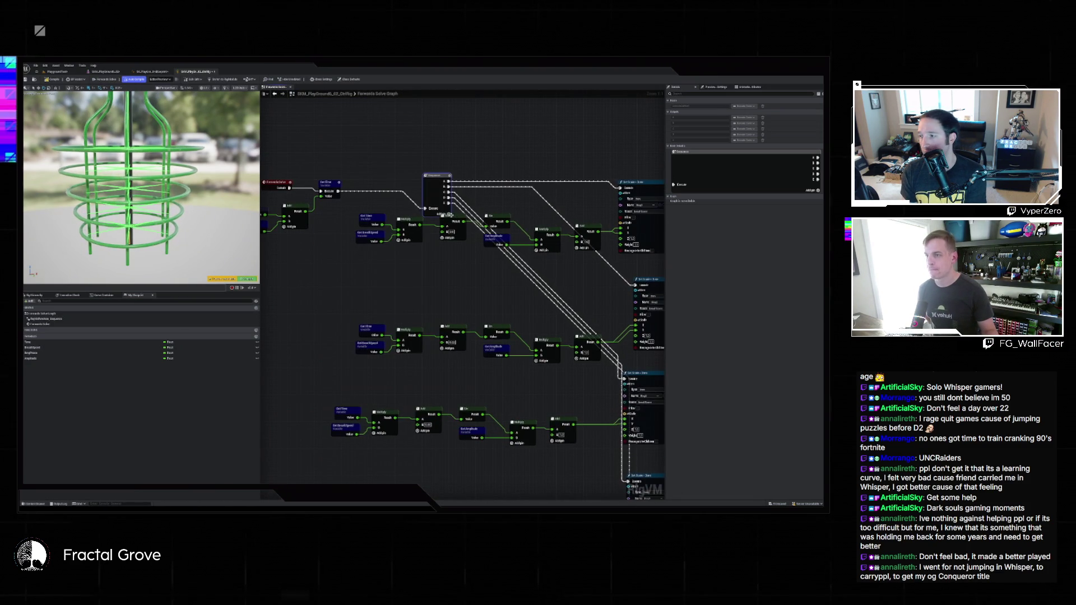
{"action": "mouse_move", "coordinate": [449, 215]}
{"action": "left_mouse_down"}
{"action": "mouse_move", "coordinate": [445, 198]}
{"action": "mouse_move", "coordinate": [530, 210]}
{"action": "mouse_move", "coordinate": [567, 241]}
{"action": "mouse_move", "coordinate": [639, 387]}
{"action": "mouse_move", "coordinate": [706, 483]}
{"action": "mouse_move", "coordinate": [504, 404]}
{"action": "mouse_move", "coordinate": [487, 474]}
{"action": "mouse_move", "coordinate": [486, 328]}
{"action": "left_mouse_up"}
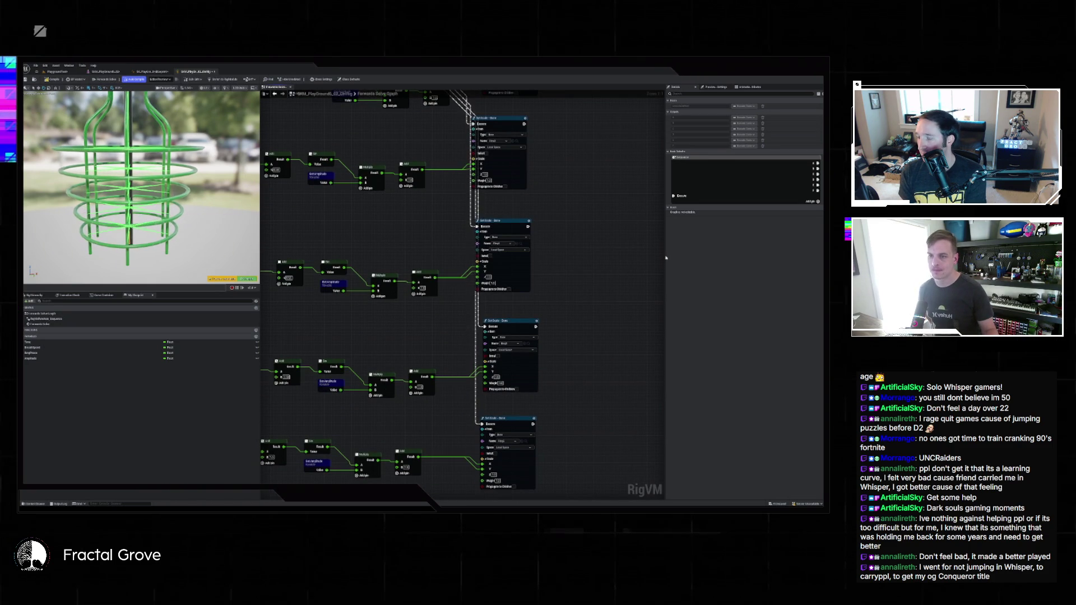
Resize the panels to give the 3D ring-cage preview more width and height
{"action": "left_click_drag", "start_coordinate": [667, 259], "coordinate": [753, 258]}
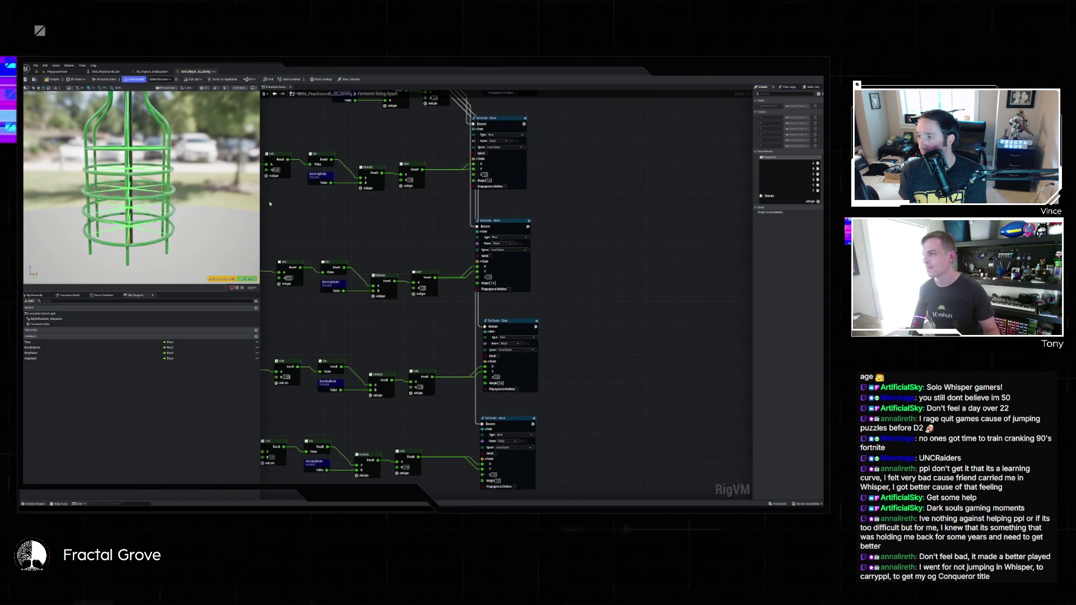
{"action": "mouse_move", "coordinate": [261, 203]}
{"action": "left_mouse_down"}
{"action": "mouse_move", "coordinate": [385, 203]}
{"action": "mouse_move", "coordinate": [365, 203]}
{"action": "left_mouse_up"}
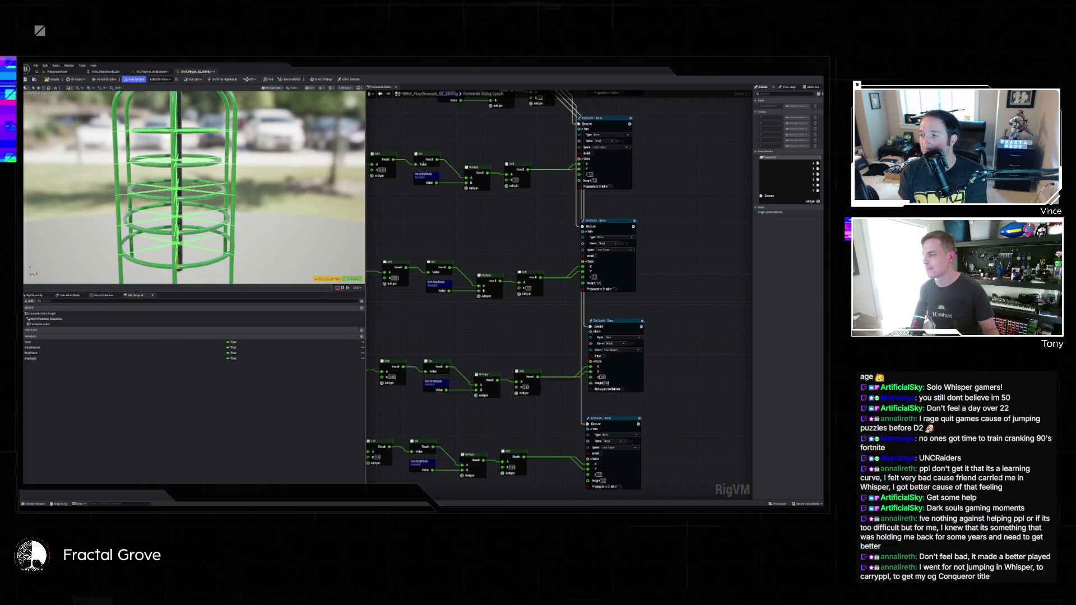
{"action": "mouse_move", "coordinate": [240, 292]}
{"action": "left_mouse_down"}
{"action": "mouse_move", "coordinate": [241, 483]}
{"action": "mouse_move", "coordinate": [241, 383]}
{"action": "mouse_move", "coordinate": [241, 409]}
{"action": "left_mouse_up"}
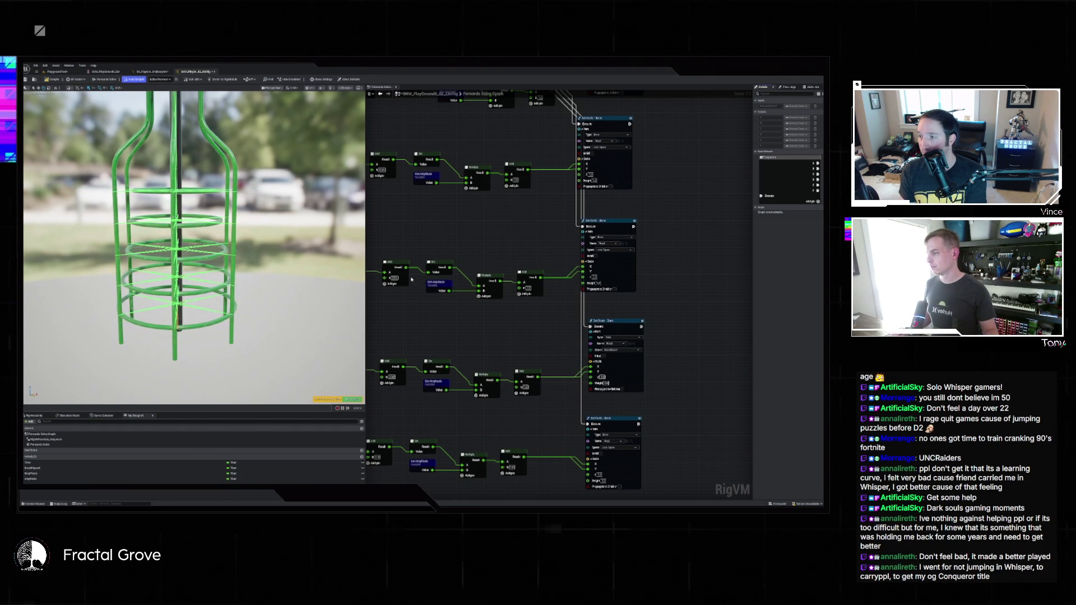
{"action": "mouse_move", "coordinate": [469, 224]}
{"action": "left_mouse_down"}
{"action": "mouse_move", "coordinate": [555, 371]}
{"action": "mouse_move", "coordinate": [539, 369]}
{"action": "left_mouse_up"}
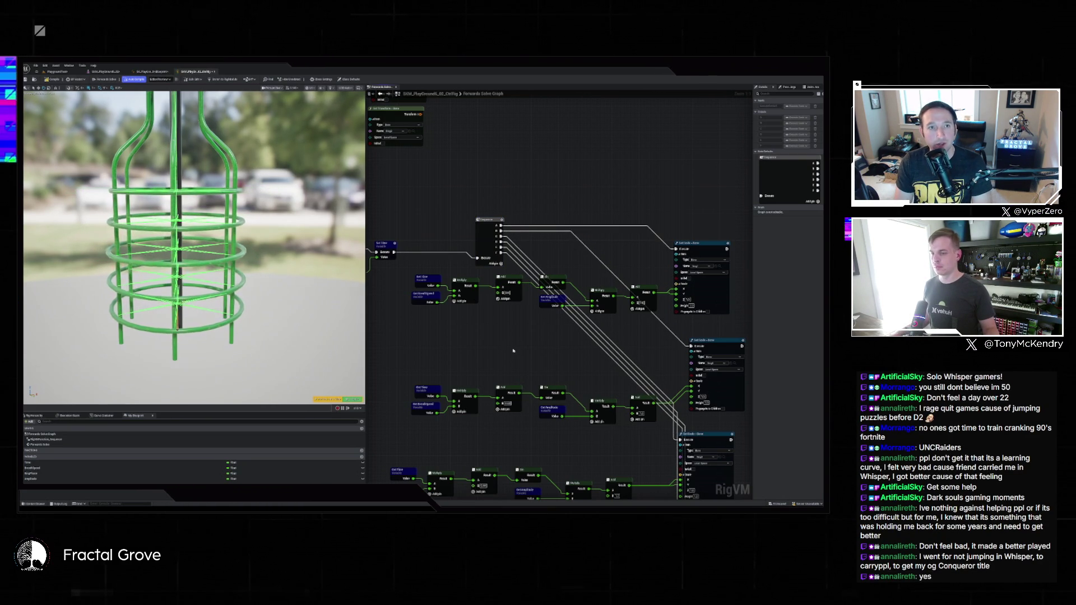
{"action": "left_click_drag", "start_coordinate": [513, 349], "coordinate": [504, 304]}
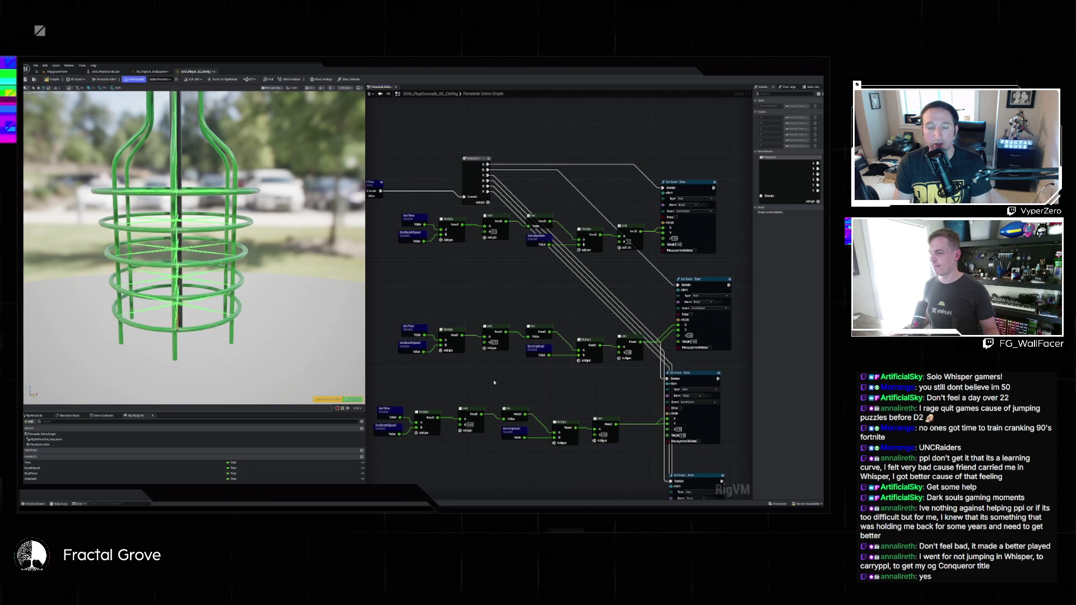
{"action": "left_click_drag", "start_coordinate": [494, 381], "coordinate": [514, 331]}
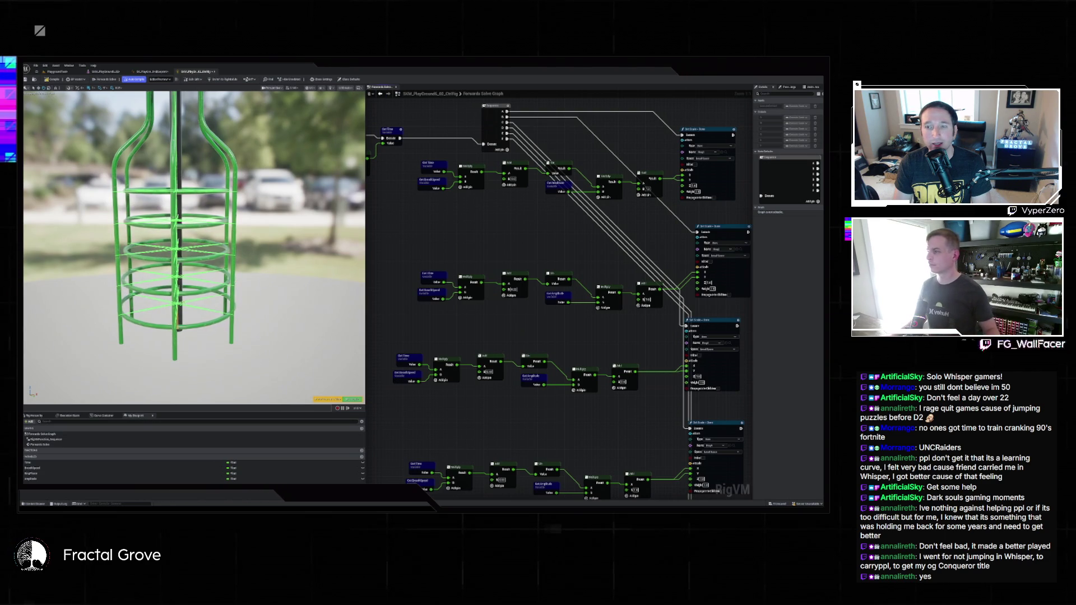
{"action": "left_click_drag", "start_coordinate": [554, 227], "coordinate": [484, 180]}
{"action": "scroll", "coordinate": [484, 180], "scroll_direction": "down", "scroll_amount": 4}
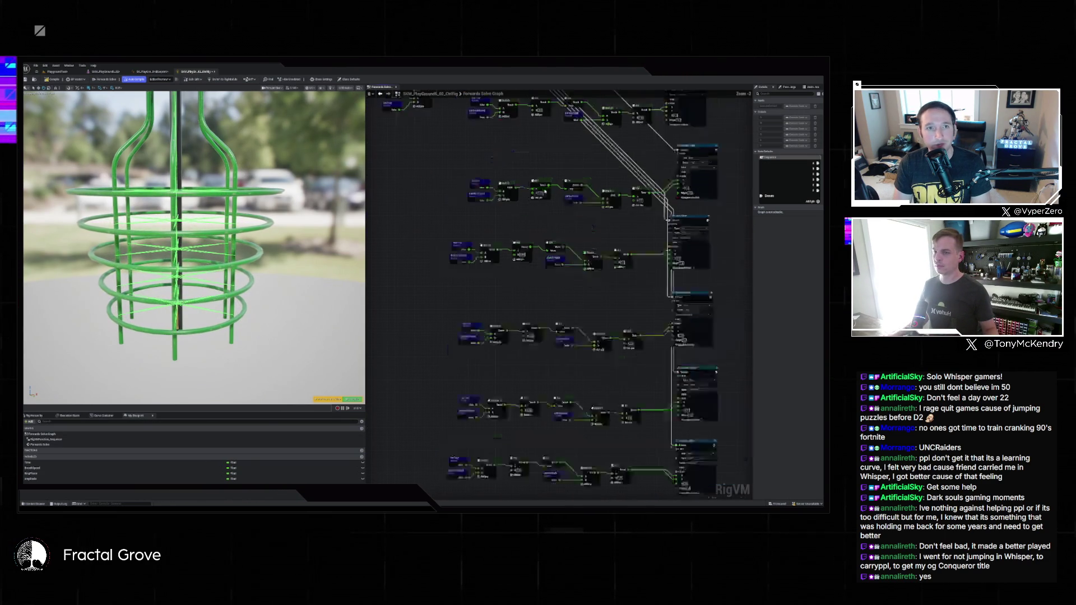
{"action": "scroll", "coordinate": [536, 218], "scroll_direction": "up", "scroll_amount": 3}
{"action": "left_click_drag", "start_coordinate": [535, 212], "coordinate": [533, 279]}
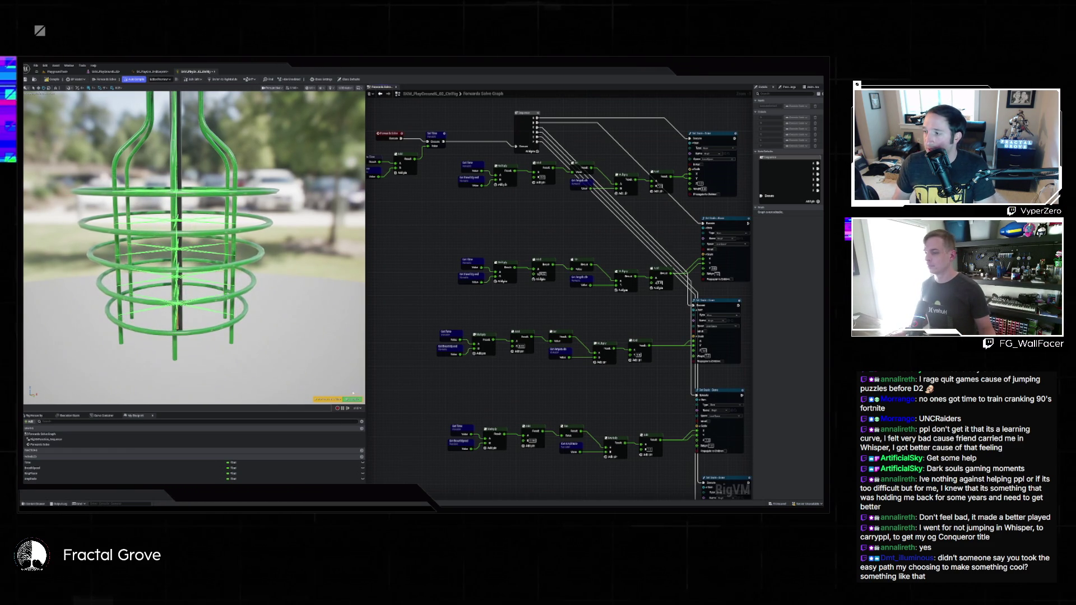
Select a rig element to show its location, rotation and scale fields, then zoom out
{"action": "left_click", "coordinate": [371, 344]}
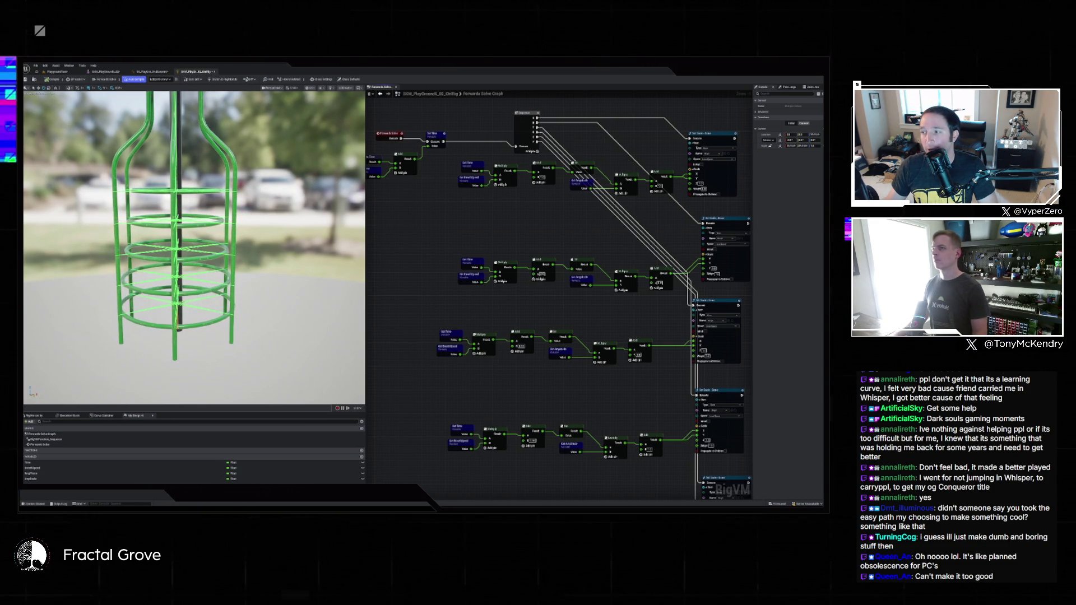
{"action": "scroll", "coordinate": [483, 146], "scroll_direction": "down", "scroll_amount": 4}
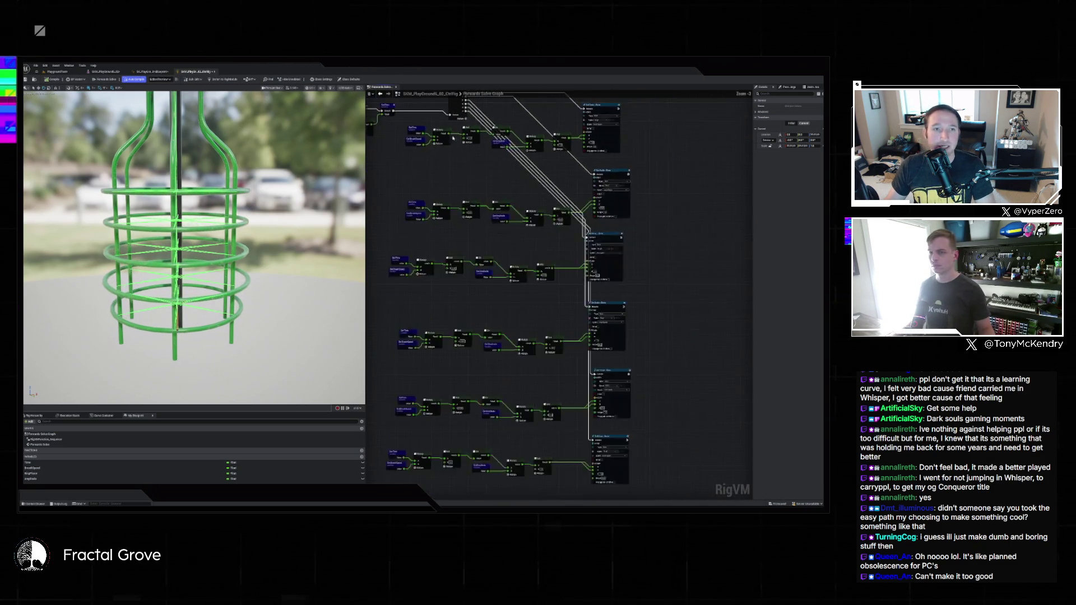
Frame all nodes, widen the graph panel, and marquee-select the rotation node rows
{"action": "key", "text": "Home"}
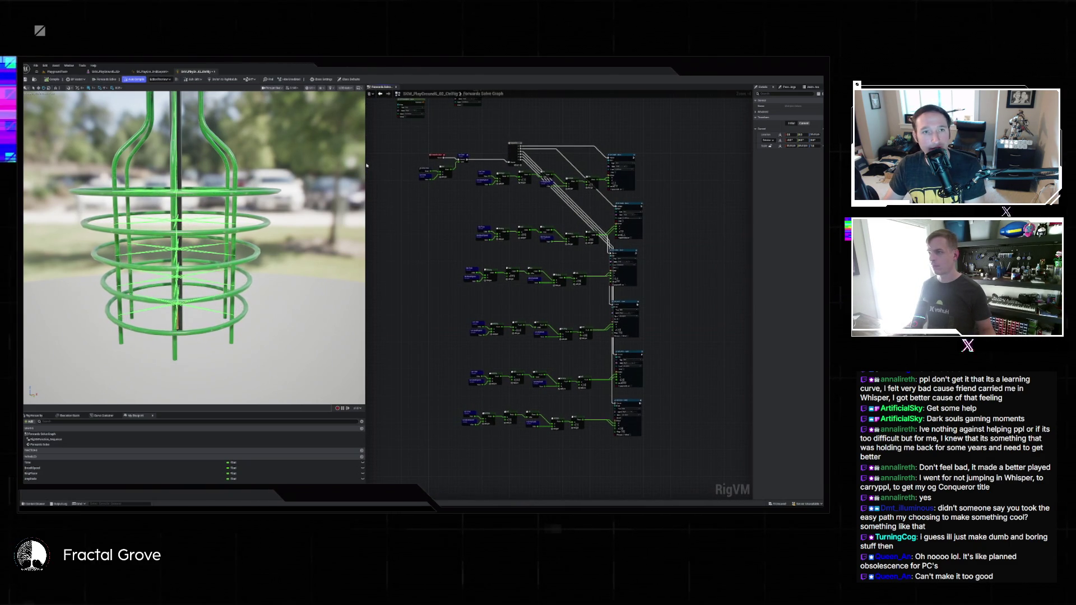
{"action": "left_click_drag", "start_coordinate": [365, 165], "coordinate": [256, 164]}
{"action": "scroll", "coordinate": [463, 164], "scroll_direction": "up", "scroll_amount": 2}
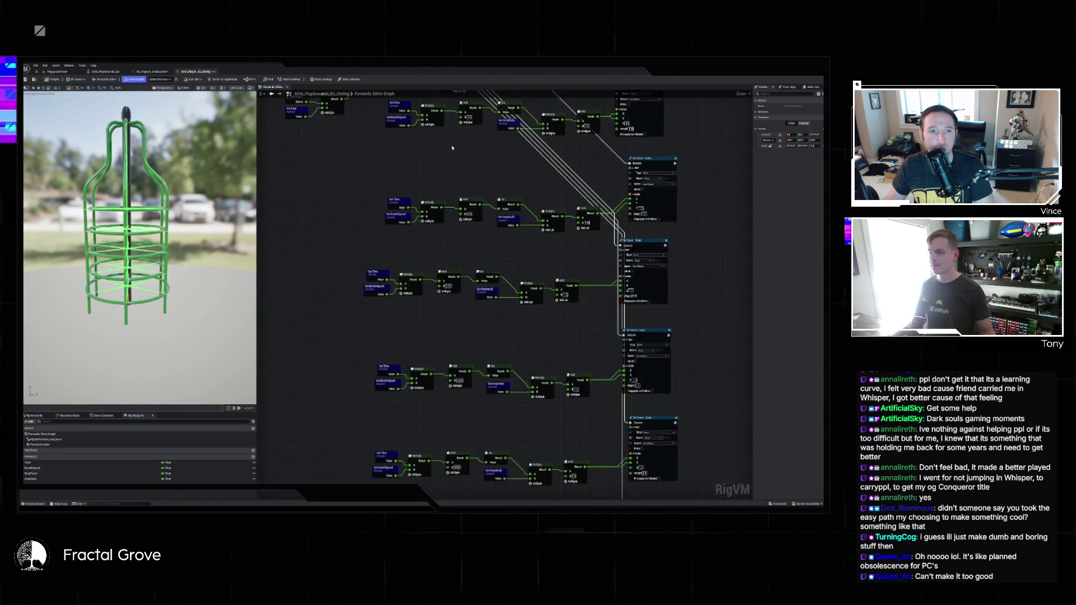
{"action": "scroll", "coordinate": [463, 164], "scroll_direction": "down", "scroll_amount": 1}
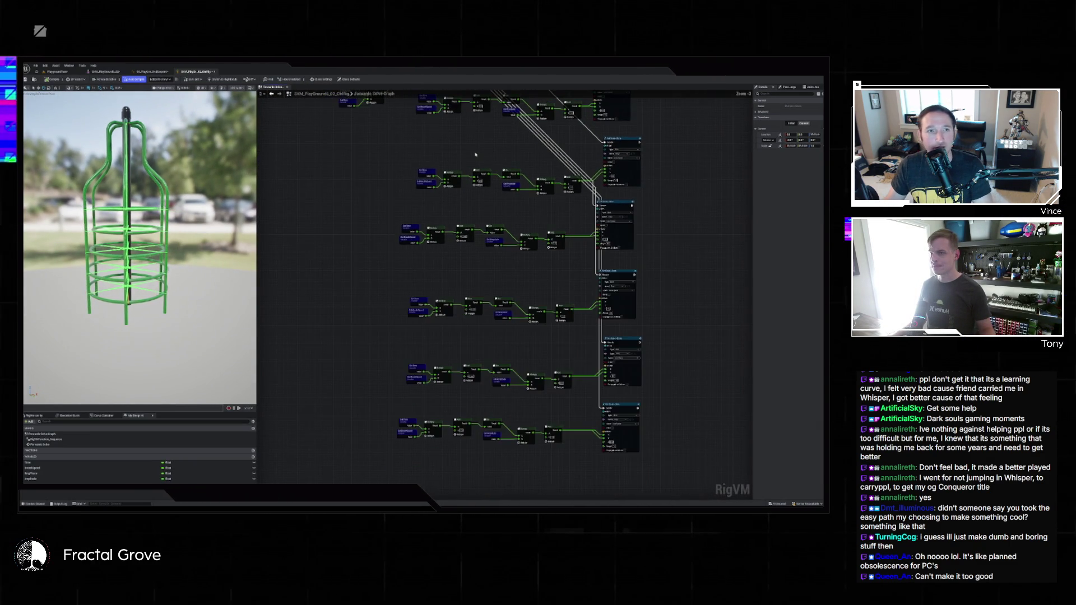
{"action": "scroll", "coordinate": [482, 191], "scroll_direction": "down", "scroll_amount": 1}
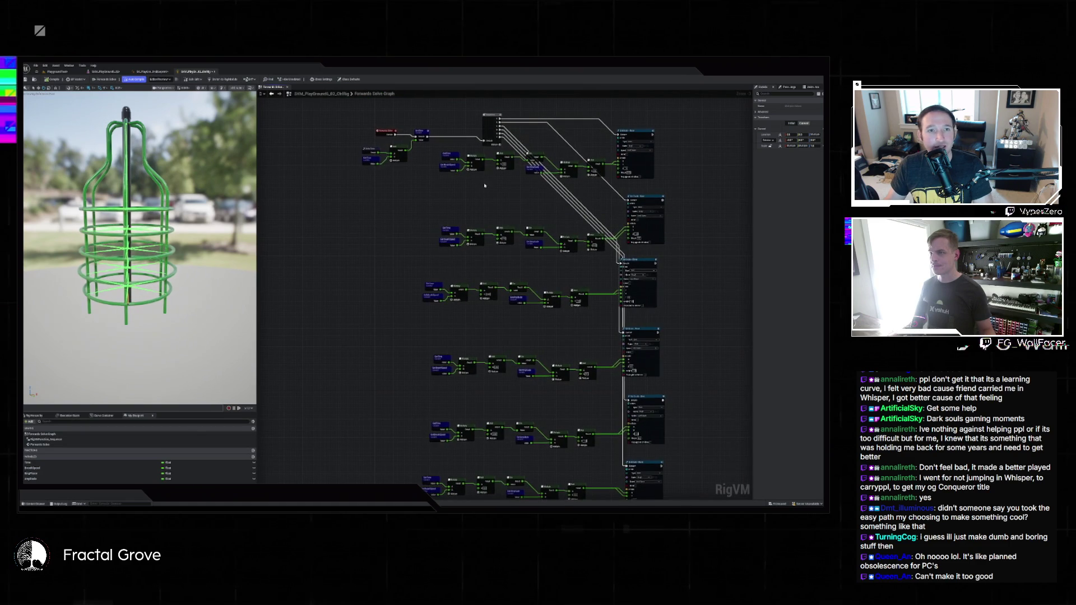
{"action": "scroll", "coordinate": [434, 160], "scroll_direction": "up", "scroll_amount": 1}
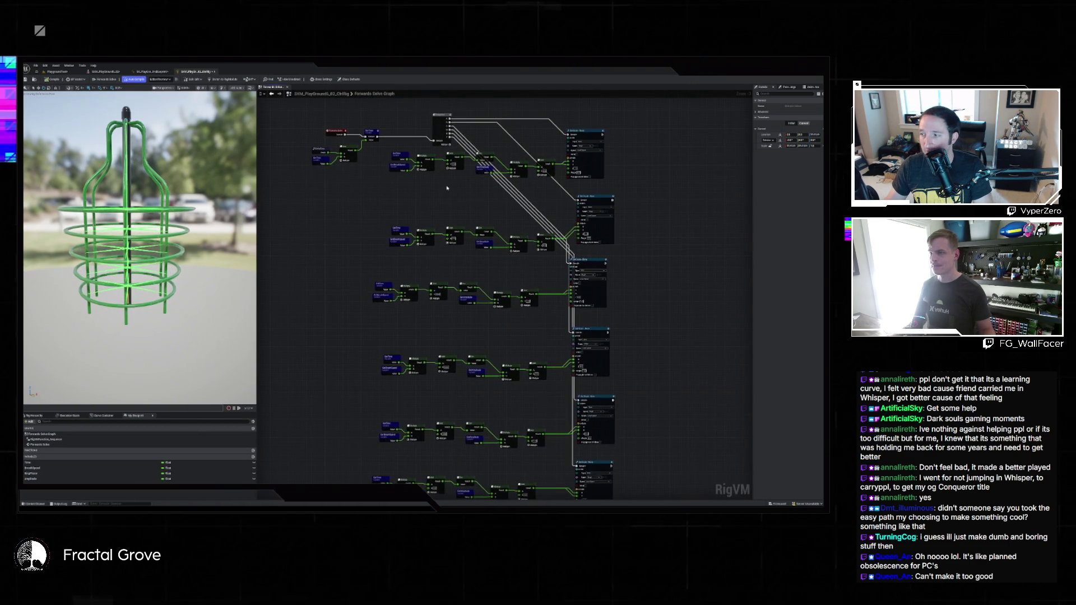
{"action": "scroll", "coordinate": [447, 188], "scroll_direction": "up", "scroll_amount": 1}
{"action": "scroll", "coordinate": [447, 188], "scroll_direction": "up", "scroll_amount": 2}
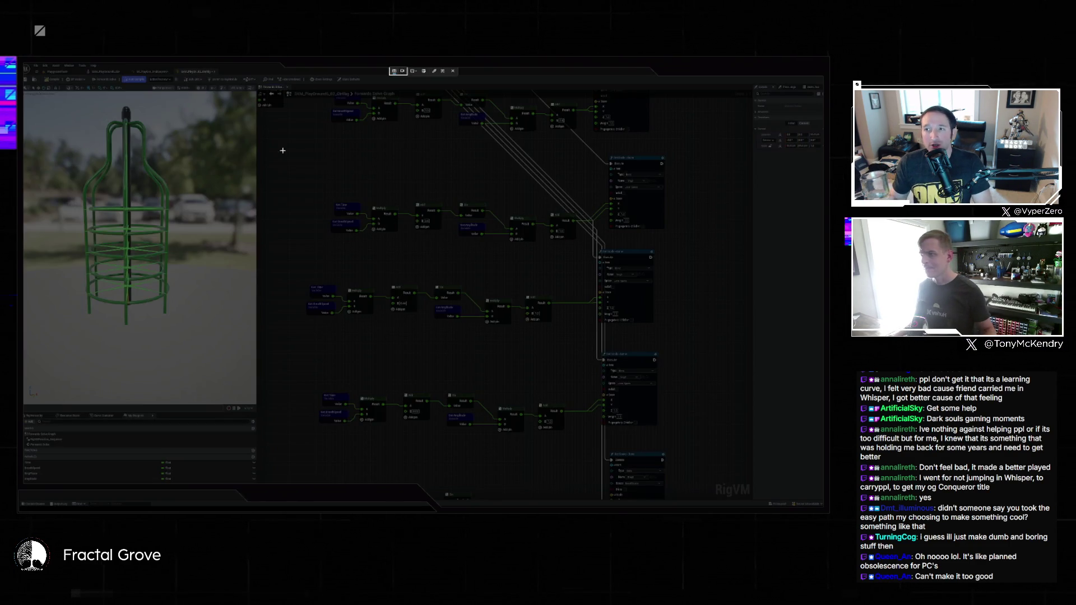
{"action": "left_click_drag", "start_coordinate": [269, 129], "coordinate": [686, 337]}
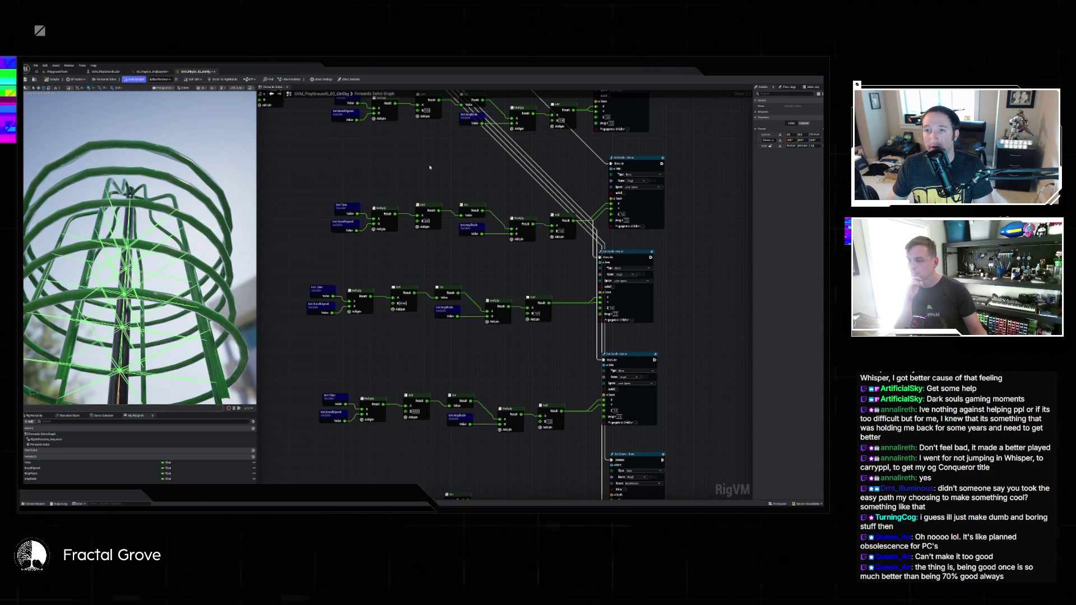
Revisit the Add values in each rotation row, then open the SKM_Playground skeletal mesh tab
{"action": "left_click", "coordinate": [405, 303]}
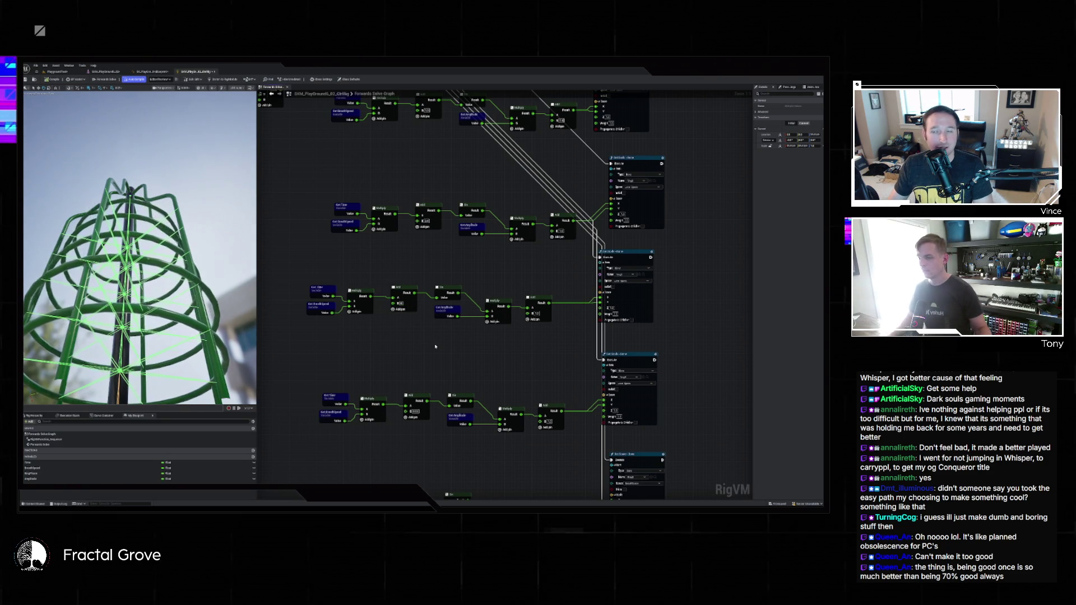
{"action": "left_click", "coordinate": [415, 411]}
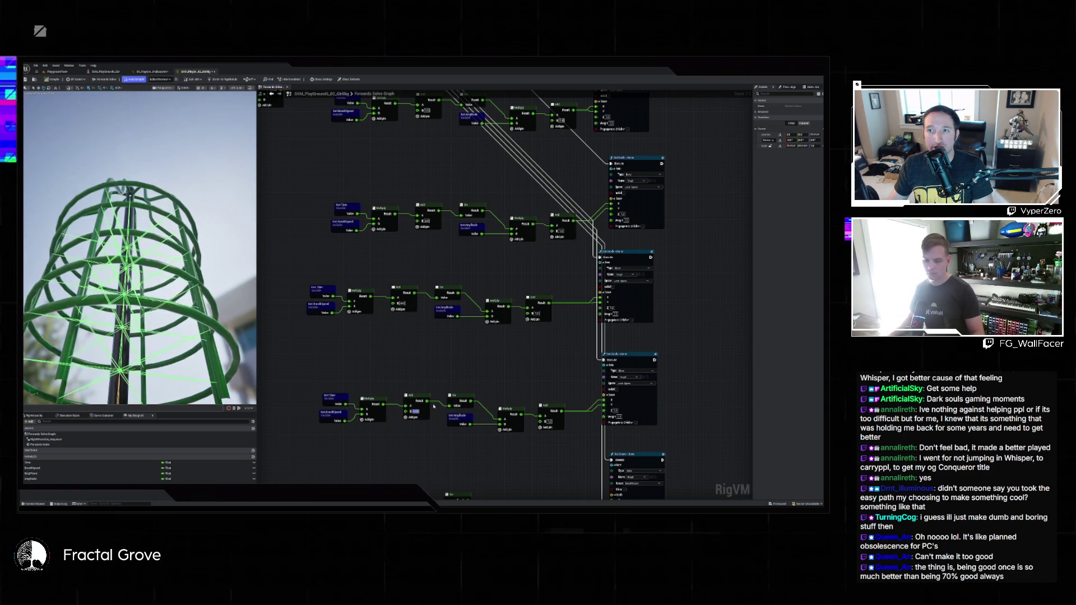
{"action": "scroll", "coordinate": [441, 415], "scroll_direction": "down", "scroll_amount": 5}
{"action": "left_click", "coordinate": [414, 391]}
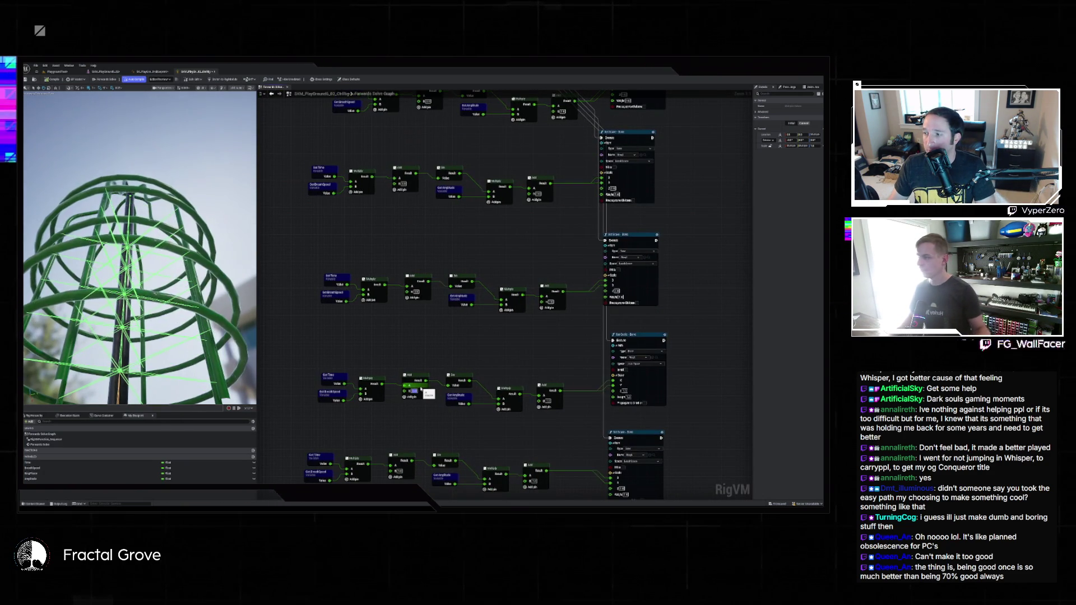
{"action": "scroll", "coordinate": [425, 361], "scroll_direction": "down", "scroll_amount": 3}
{"action": "left_click", "coordinate": [405, 394]}
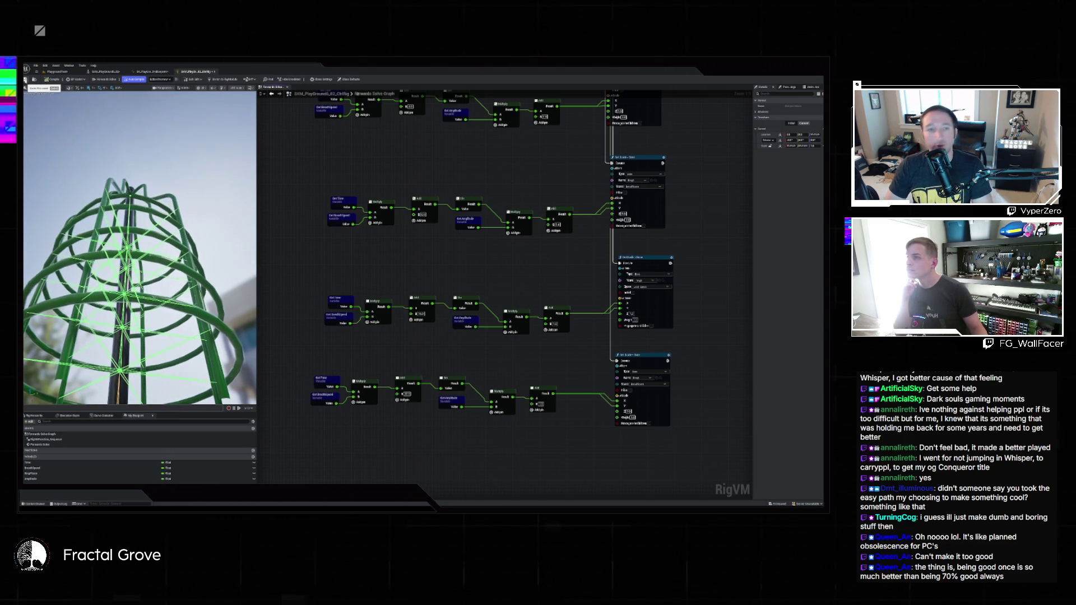
{"action": "left_click", "coordinate": [147, 72]}
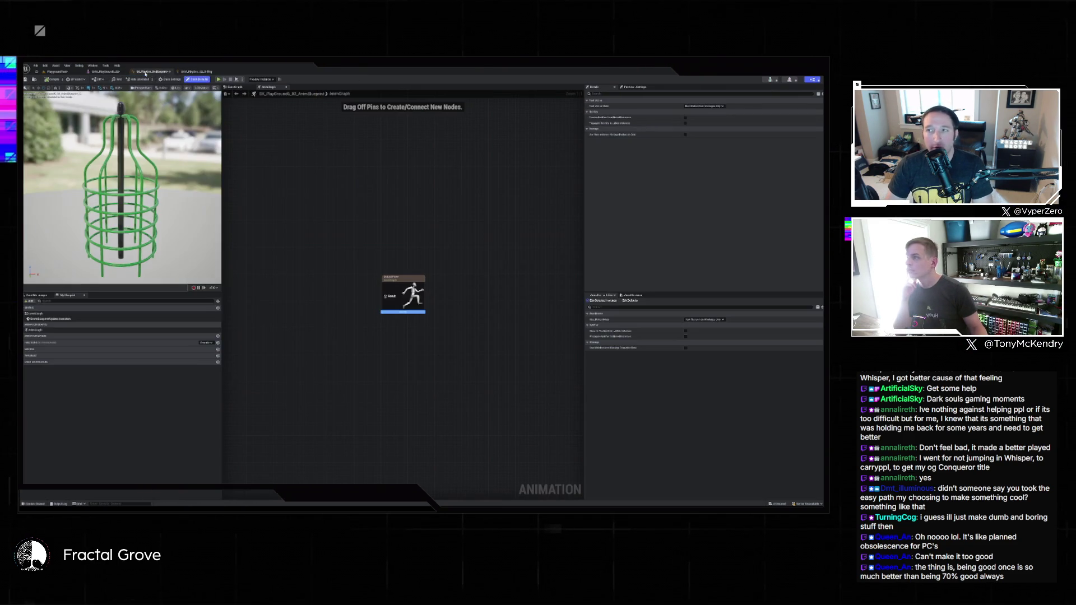
{"action": "left_click", "coordinate": [106, 72]}
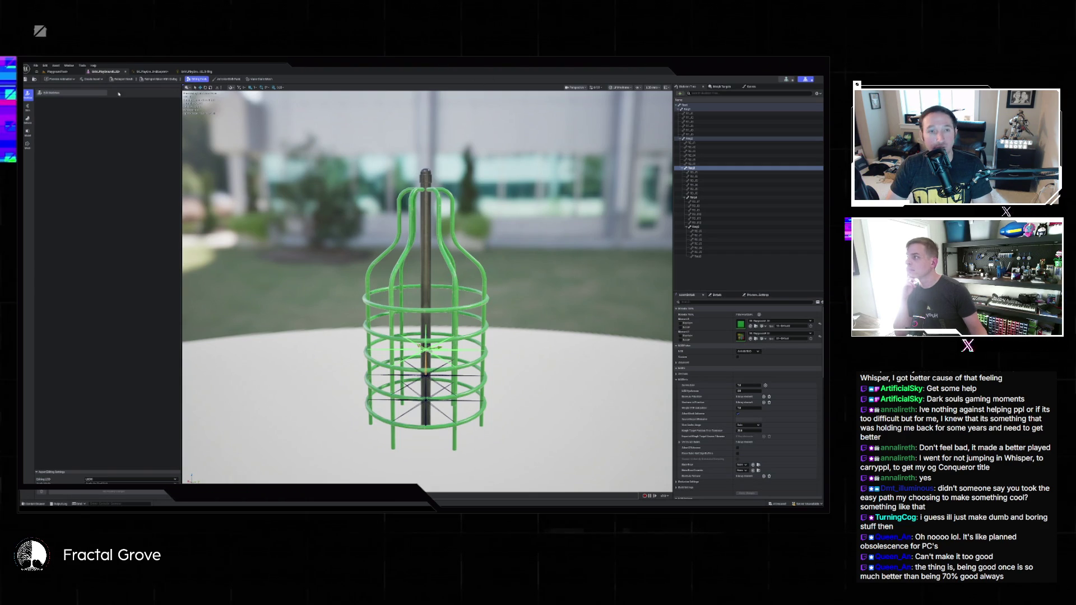
Edit the skeleton, add three new bone branches up the pole, and apply to the asset
{"action": "left_click", "coordinate": [91, 92]}
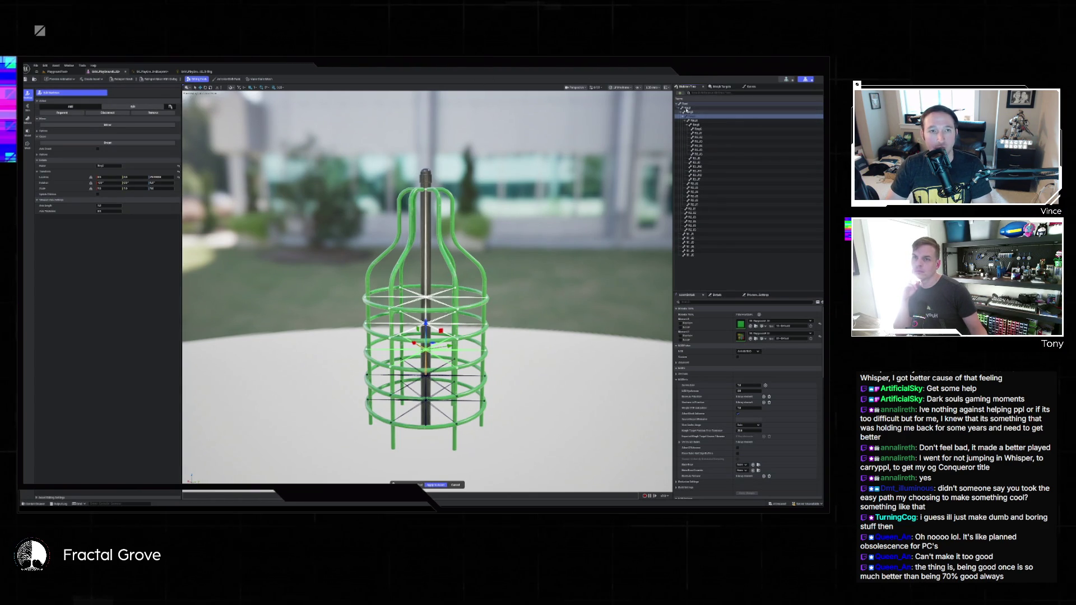
{"action": "left_click", "coordinate": [691, 113]}
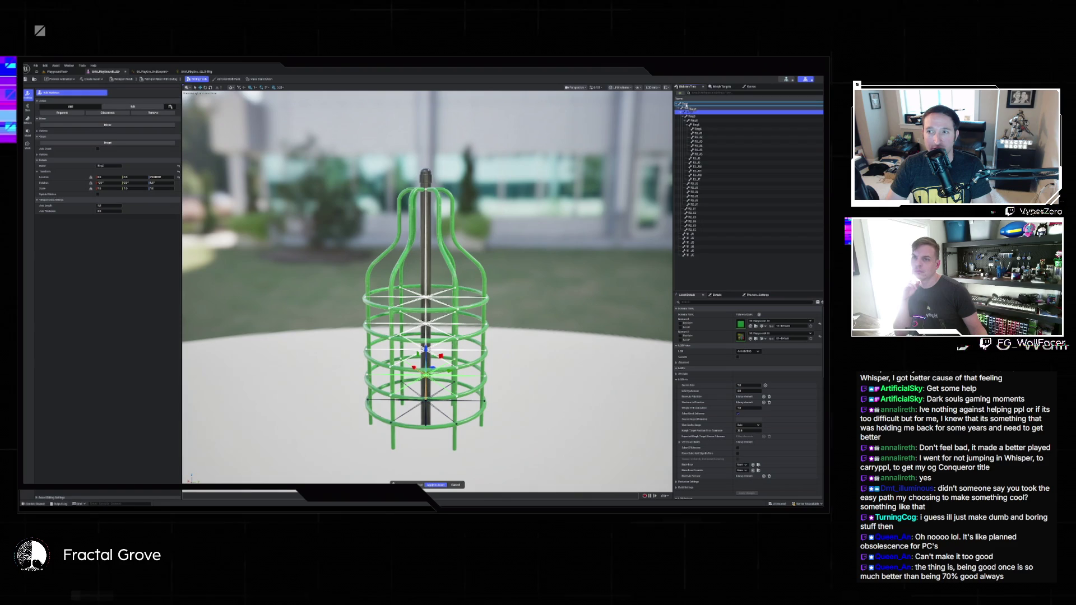
{"action": "left_click", "coordinate": [683, 105]}
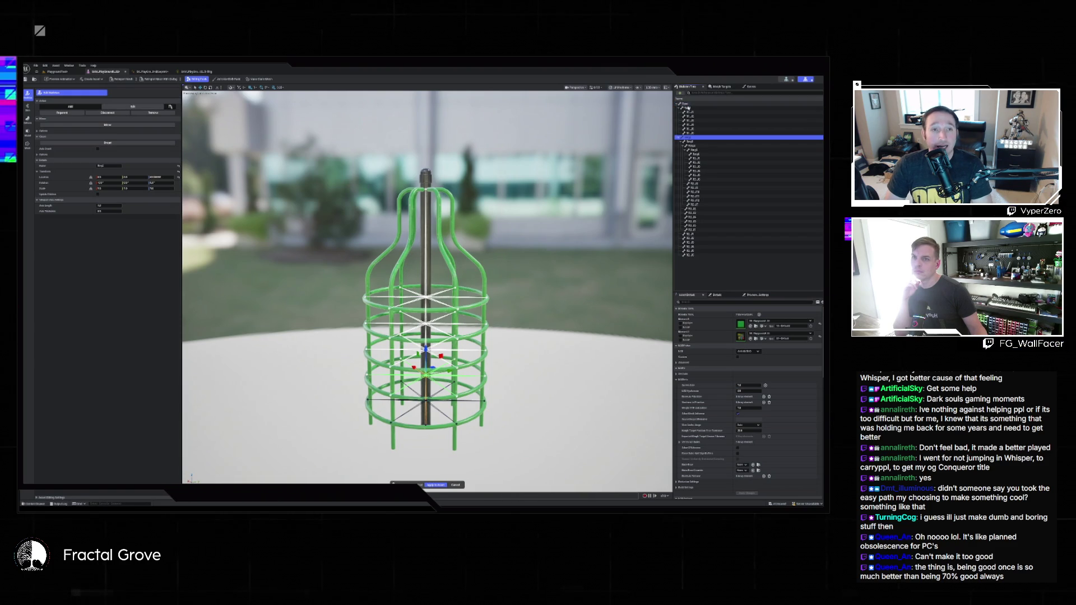
{"action": "left_click", "coordinate": [686, 107]}
{"action": "left_click", "coordinate": [688, 106]}
{"action": "left_click", "coordinate": [688, 105]}
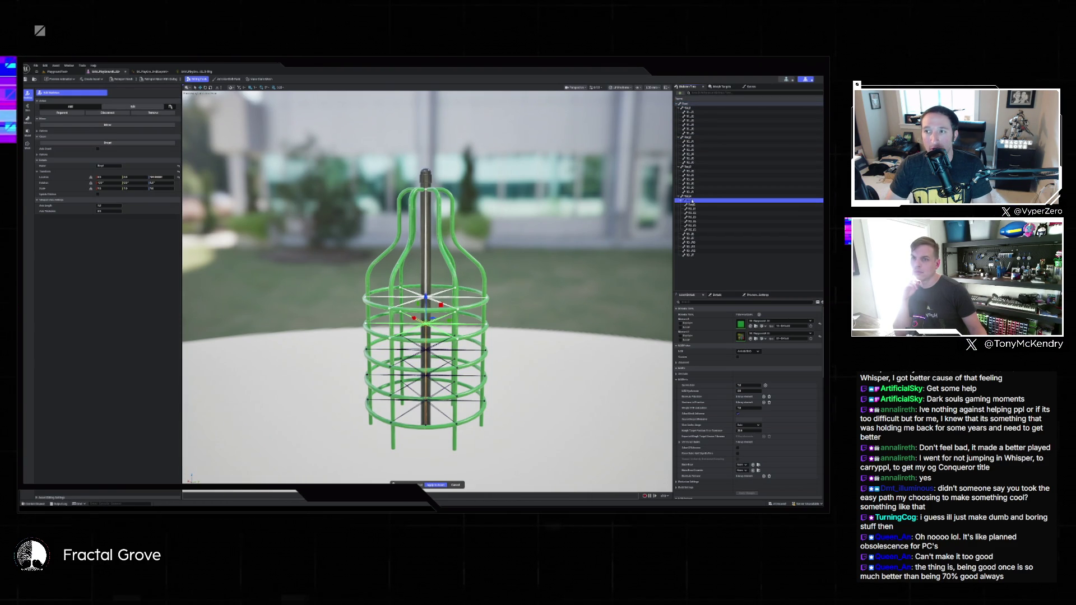
{"action": "left_click", "coordinate": [688, 103]}
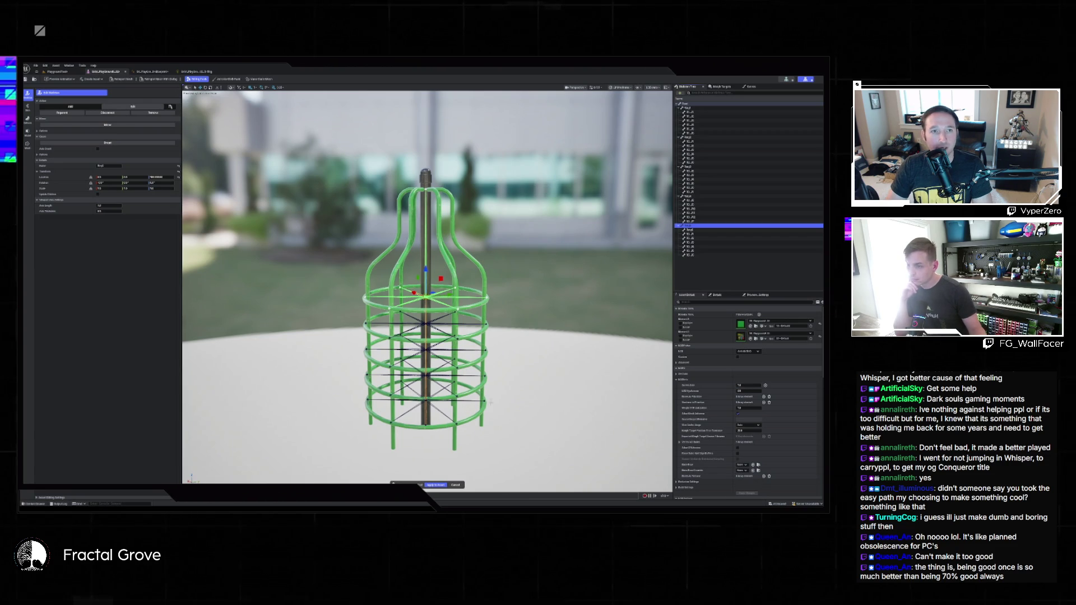
{"action": "left_click", "coordinate": [437, 485]}
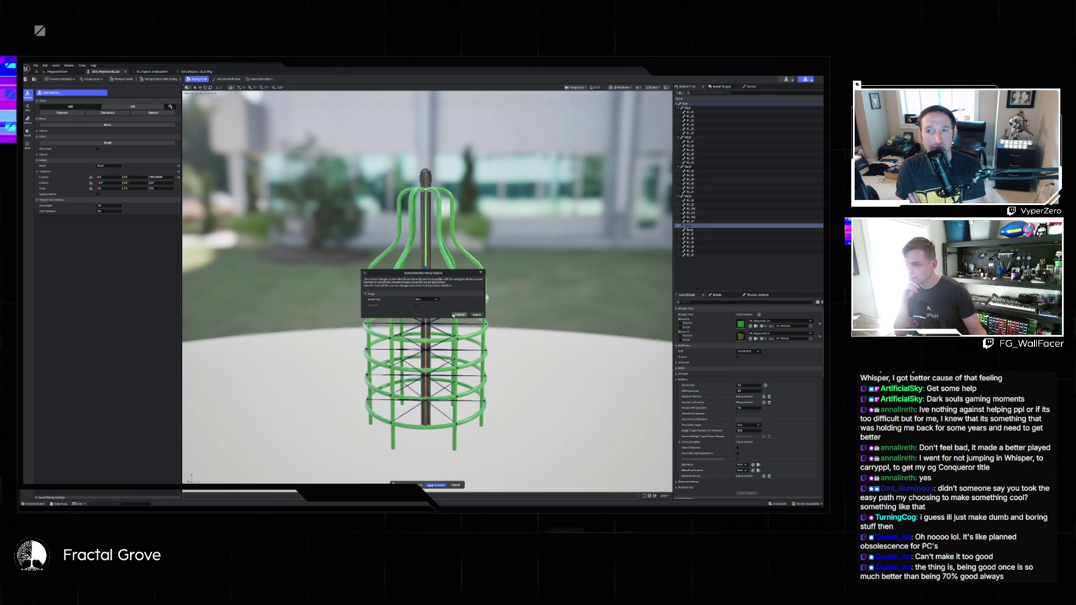
Merge the new bones into the asset using the Merge type, then return to the Control Rig
{"action": "left_click", "coordinate": [426, 300]}
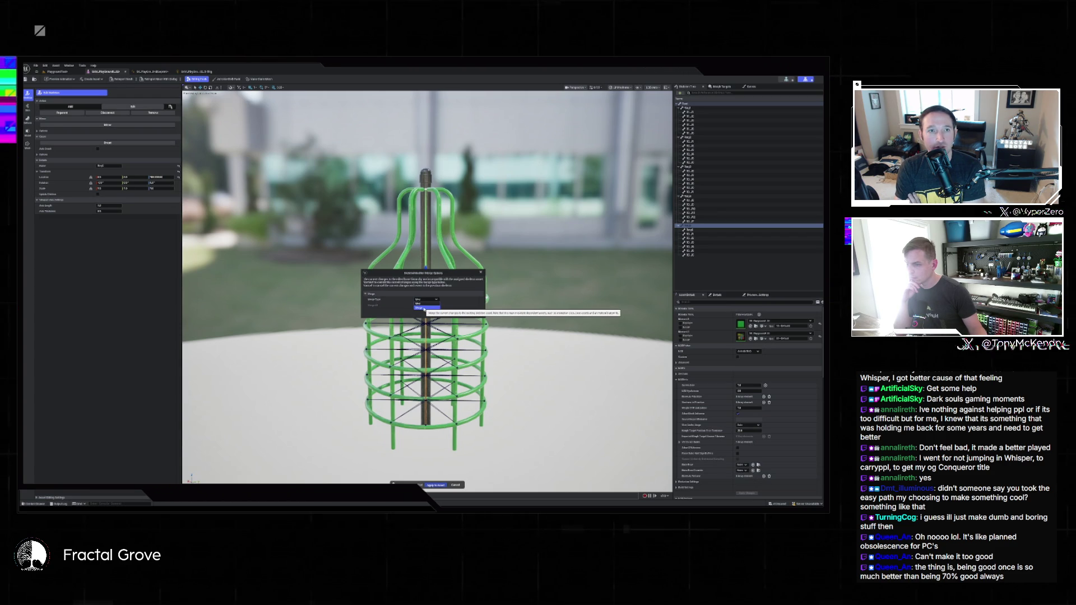
{"action": "left_click", "coordinate": [422, 308]}
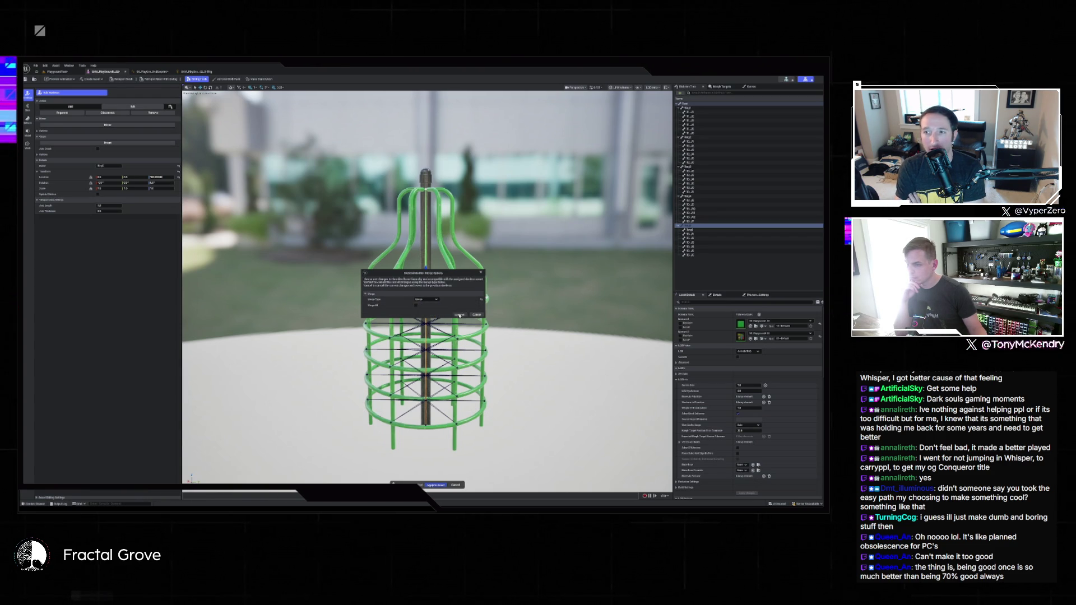
{"action": "left_click", "coordinate": [457, 314]}
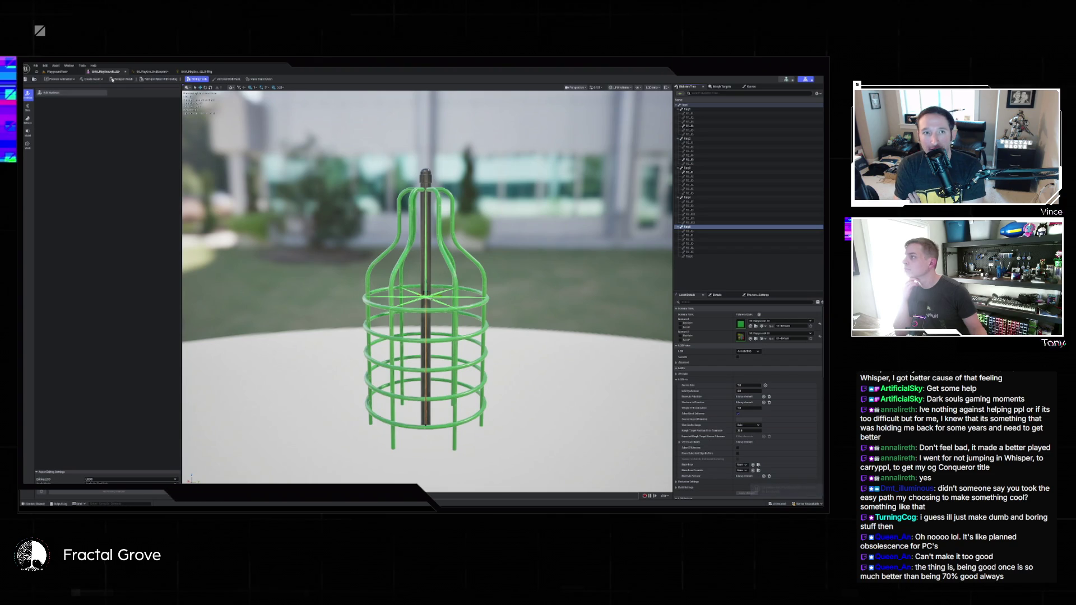
{"action": "left_click", "coordinate": [207, 72]}
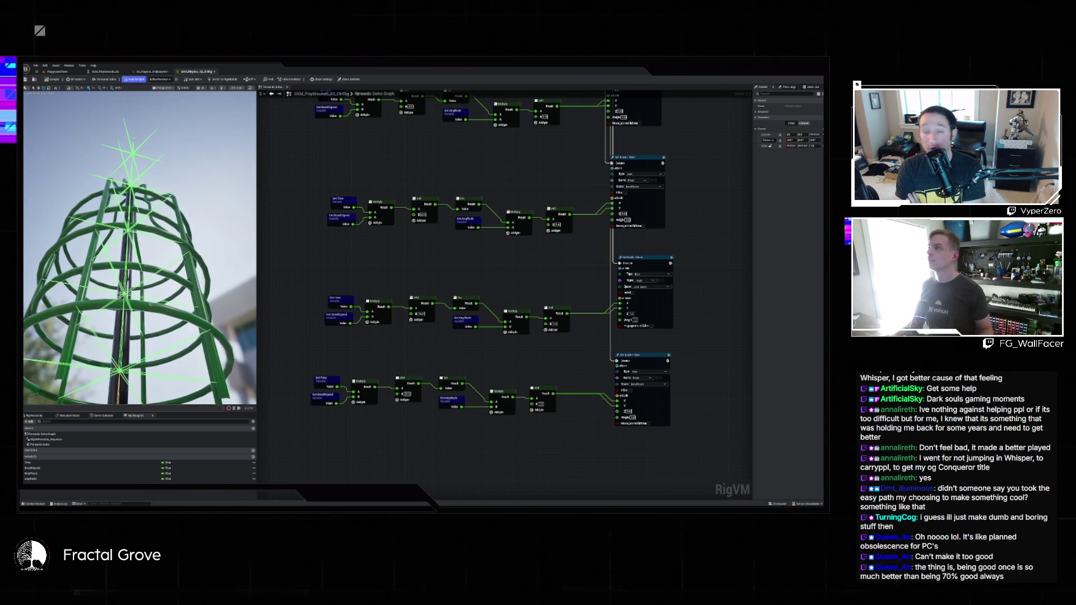
Compute 1/6 (0.1666666666666667) in the calculator and close it
{"action": "type", "text": "1/6"}
{"action": "key", "text": "Return"}
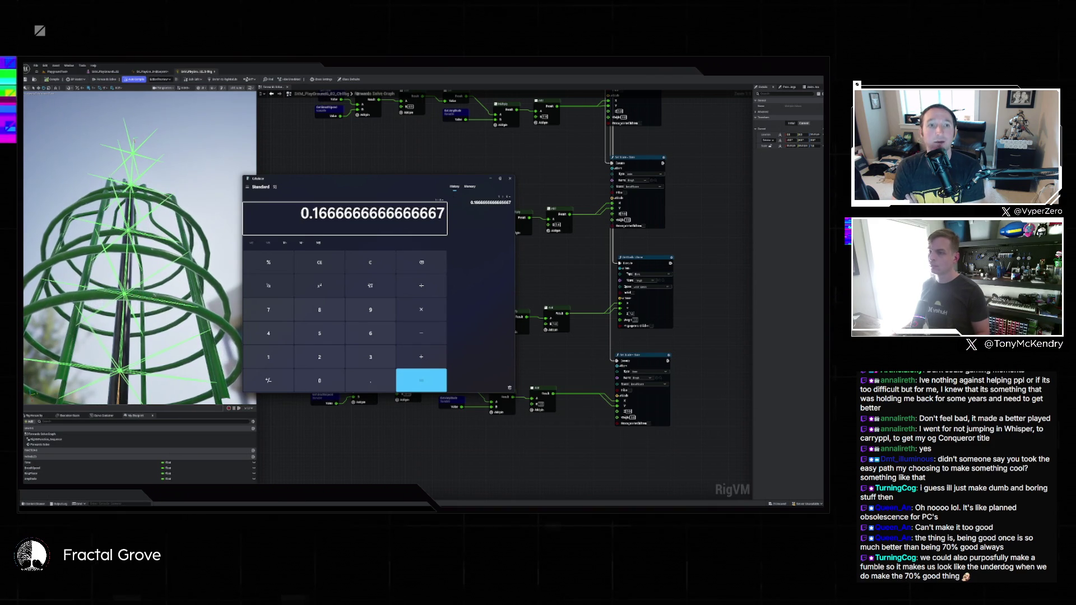
{"action": "left_click", "coordinate": [342, 90]}
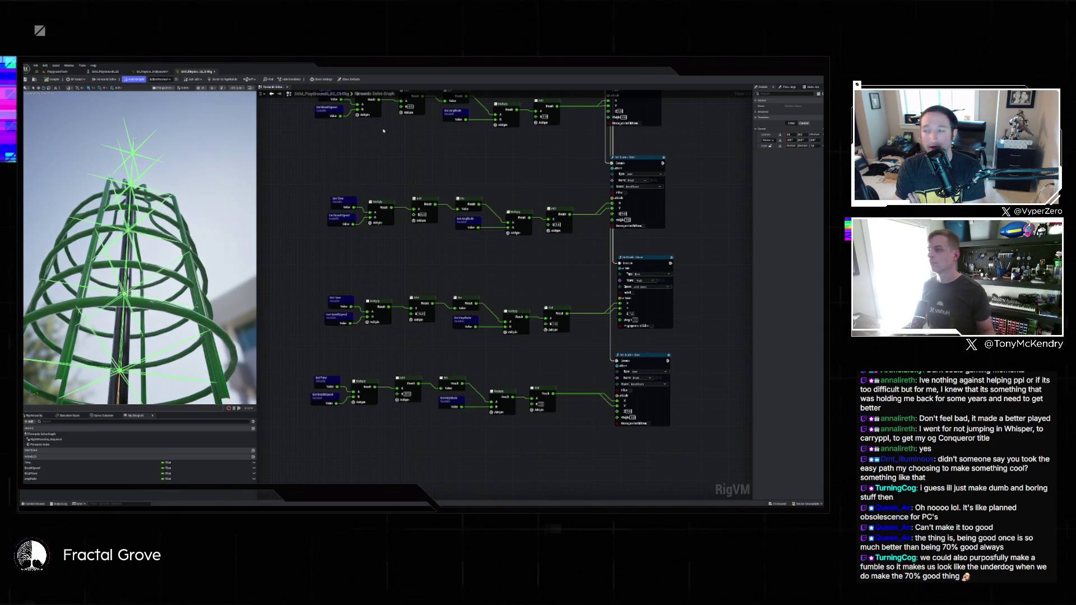
Change the third-row Add node's B value and check the spinning ring cages from below
{"action": "scroll", "coordinate": [403, 251], "scroll_direction": "down", "scroll_amount": 6}
{"action": "scroll", "coordinate": [402, 251], "scroll_direction": "up", "scroll_amount": 6}
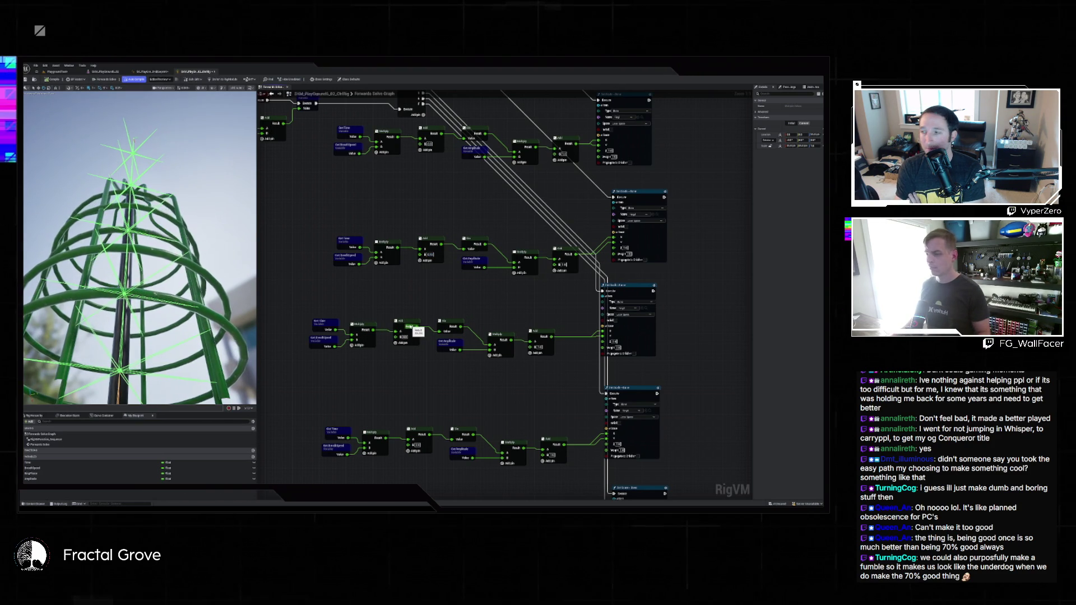
{"action": "left_click", "coordinate": [404, 337]}
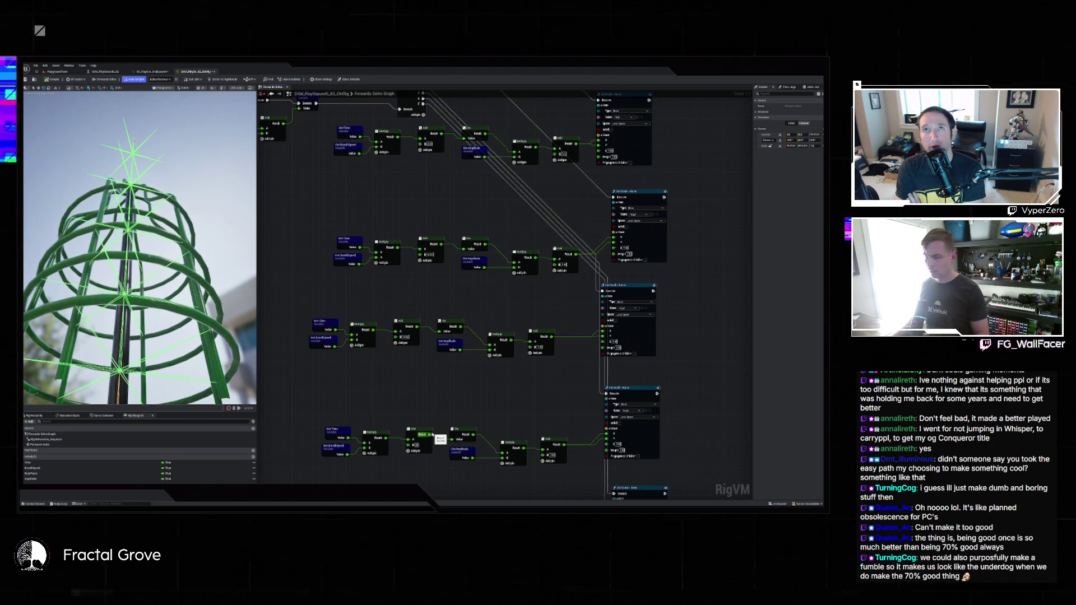
{"action": "left_click_drag", "start_coordinate": [411, 413], "coordinate": [427, 376]}
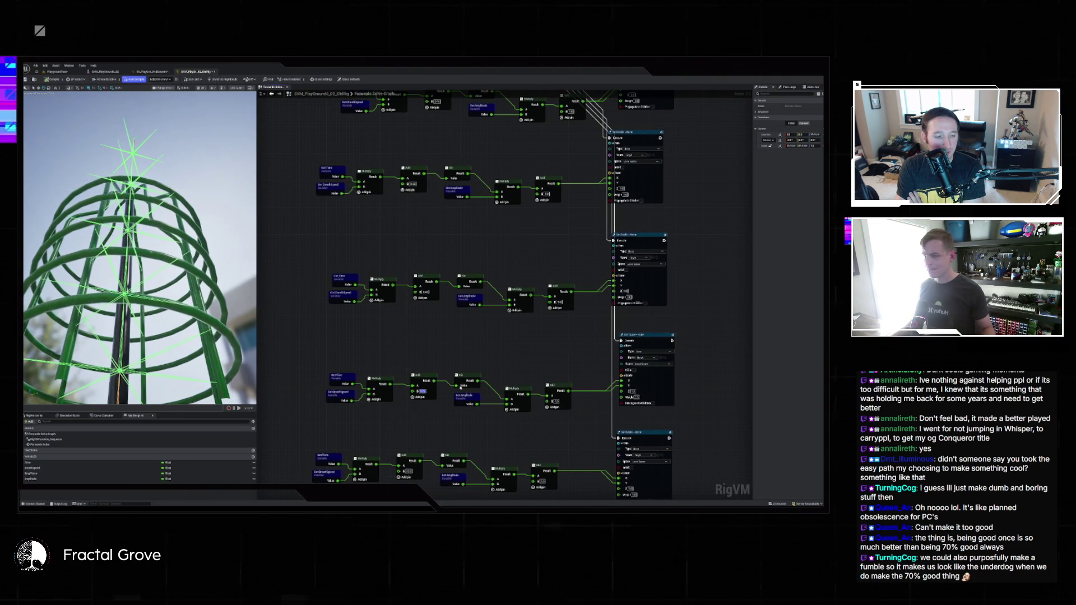
{"action": "left_click_drag", "start_coordinate": [435, 421], "coordinate": [440, 386]}
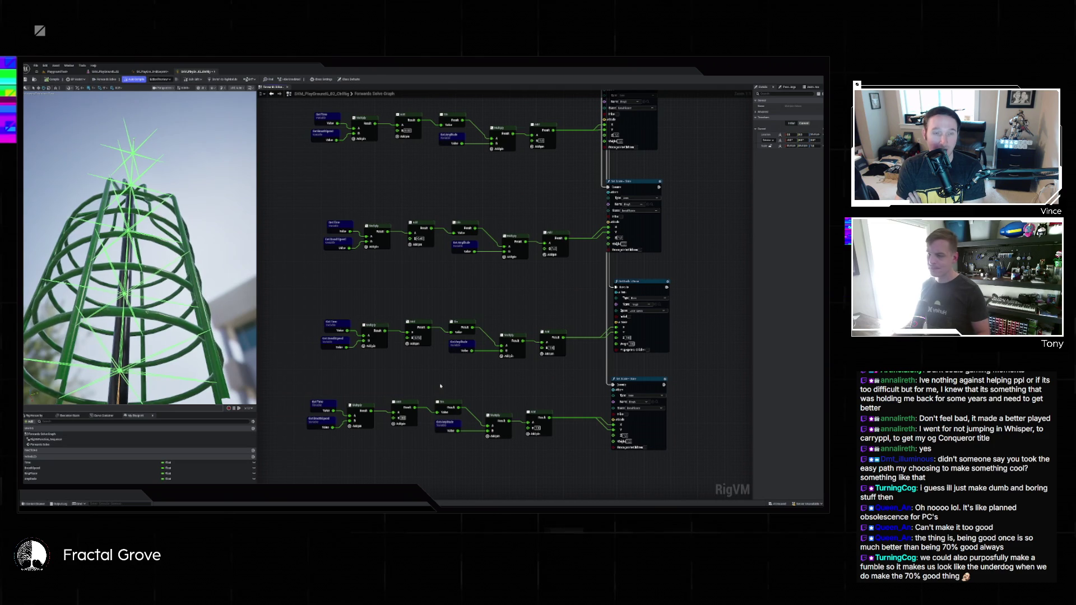
{"action": "left_click_drag", "start_coordinate": [439, 383], "coordinate": [426, 289]}
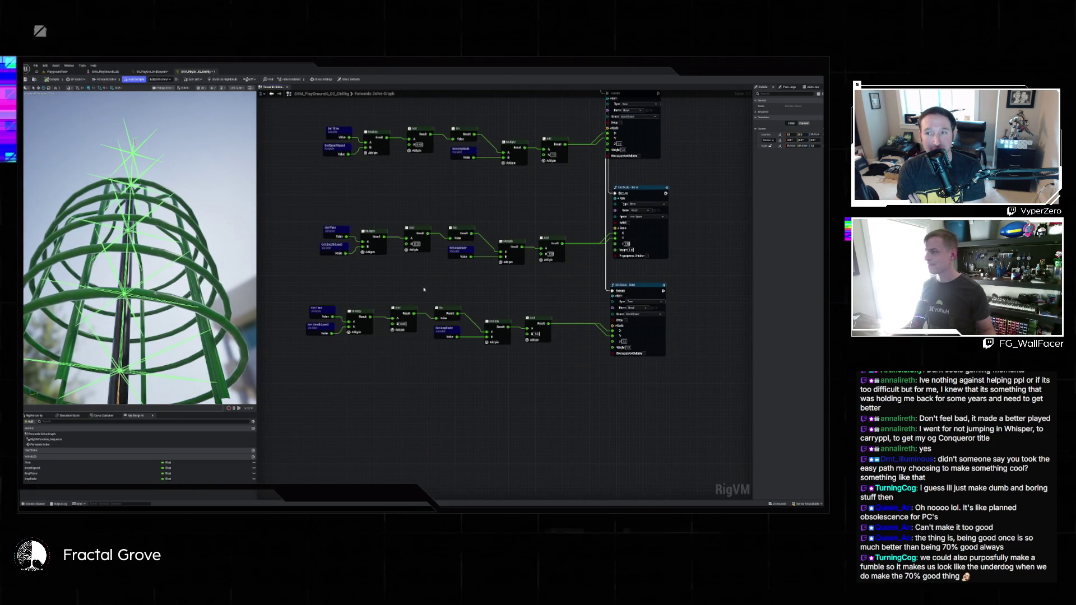
{"action": "left_click_drag", "start_coordinate": [232, 299], "coordinate": [168, 252]}
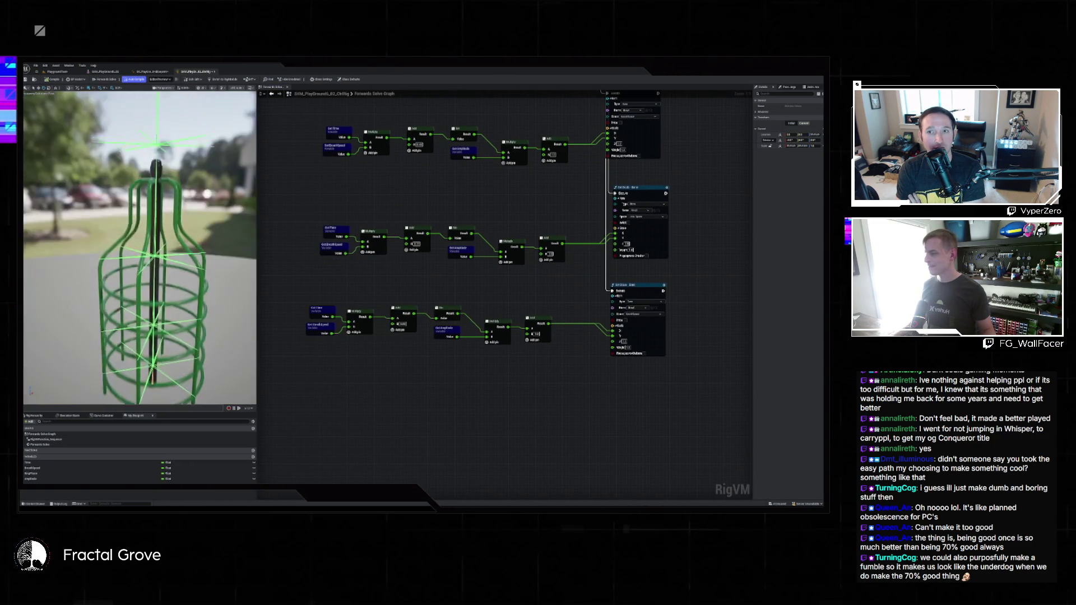
{"action": "mouse_move", "coordinate": [169, 252]}
{"action": "left_mouse_down"}
{"action": "mouse_move", "coordinate": [168, 224]}
{"action": "mouse_move", "coordinate": [140, 190]}
{"action": "left_mouse_up"}
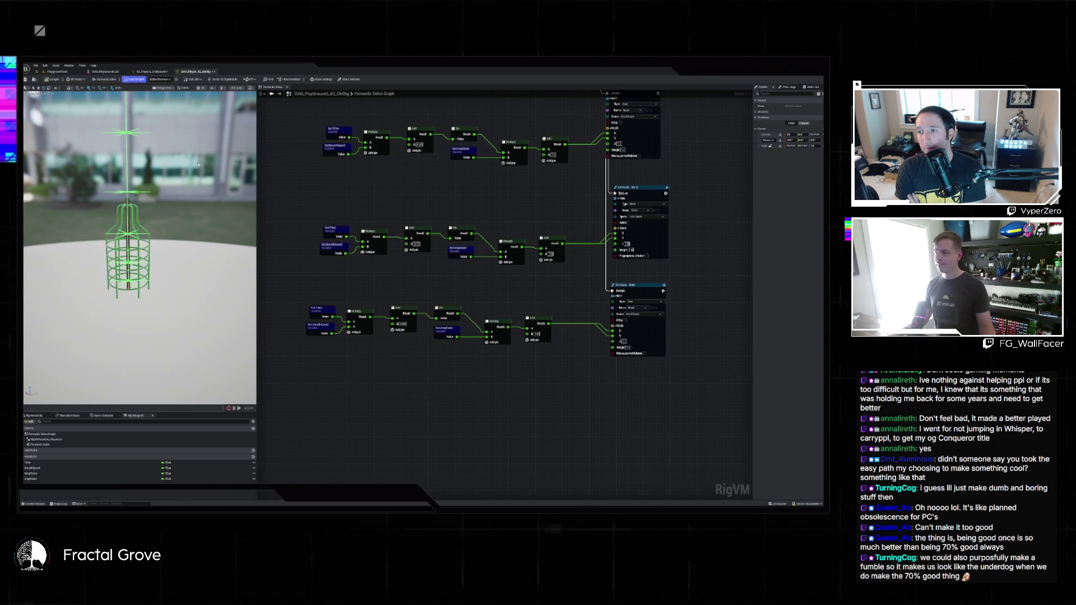
Set the preview's bone display to None, then frame the cage and view it from above
{"action": "left_click", "coordinate": [213, 88]}
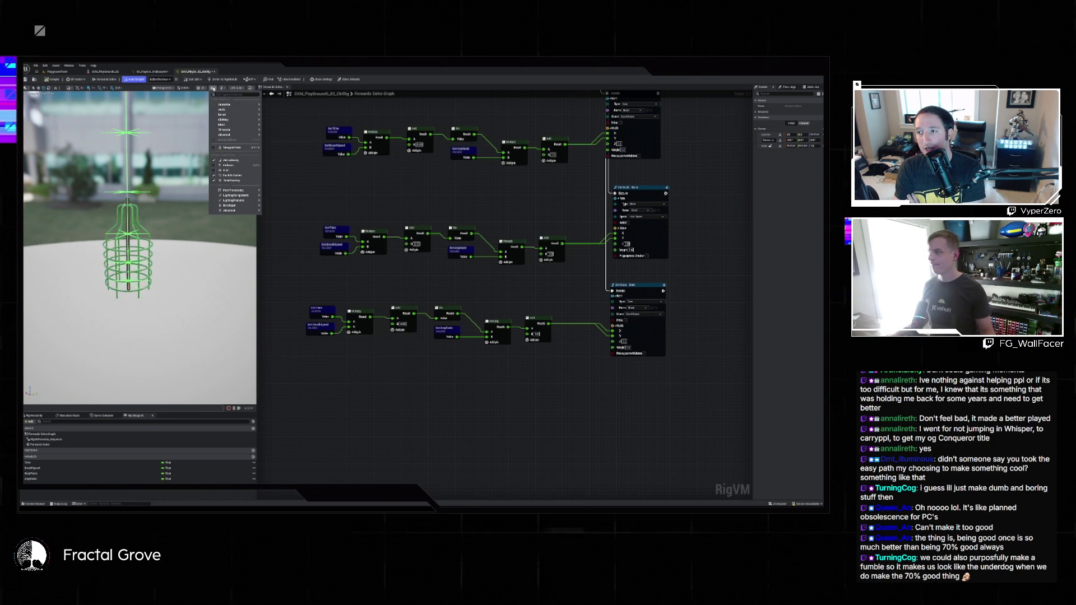
{"action": "mouse_move", "coordinate": [235, 115]}
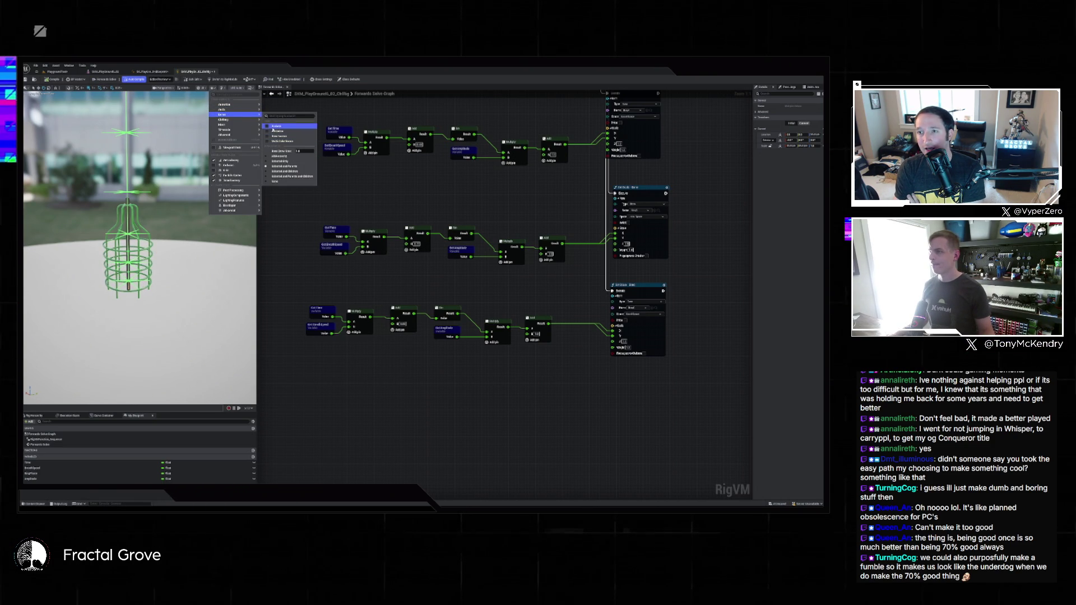
{"action": "left_click", "coordinate": [274, 181]}
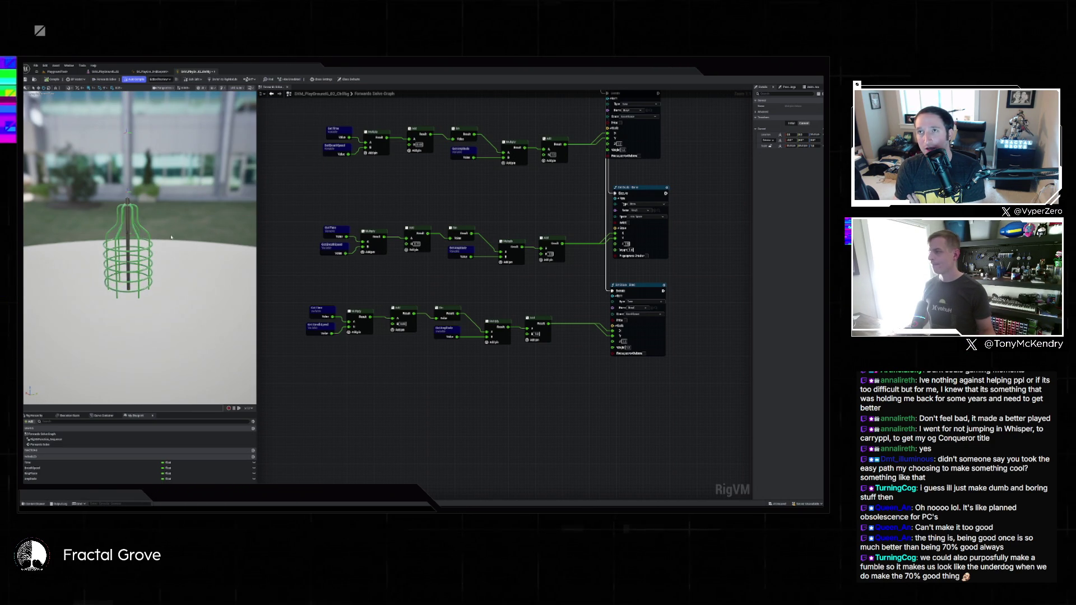
{"action": "key", "text": "f"}
{"action": "left_click_drag", "start_coordinate": [168, 202], "coordinate": [171, 246]}
{"action": "key", "text": "ctrl+Tab"}
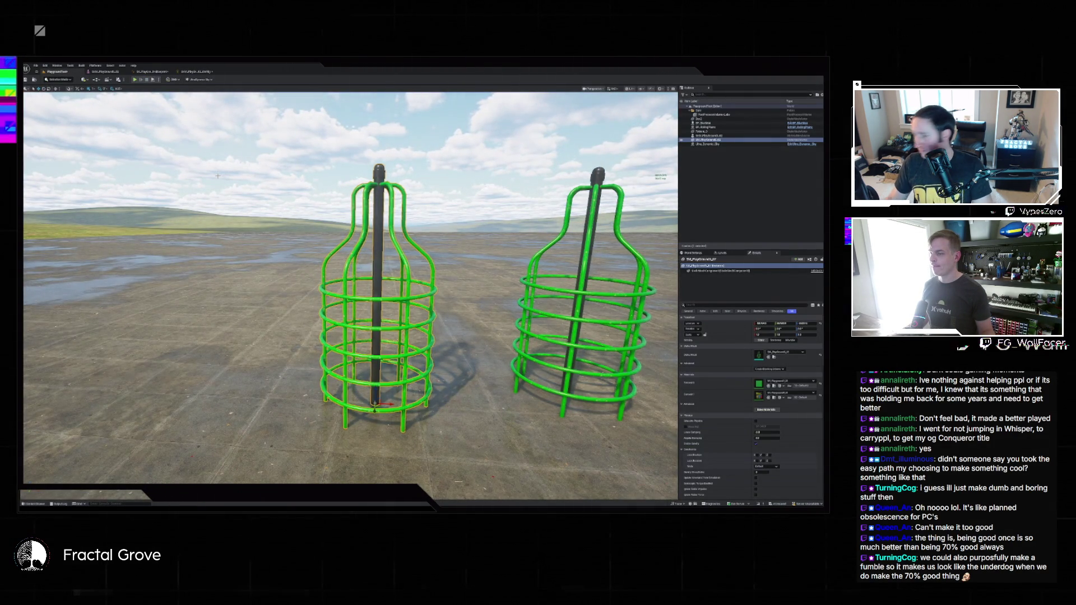
Drag another cage asset from the Content Drawer into the level and restore normal selection mode
{"action": "left_click", "coordinate": [197, 72]}
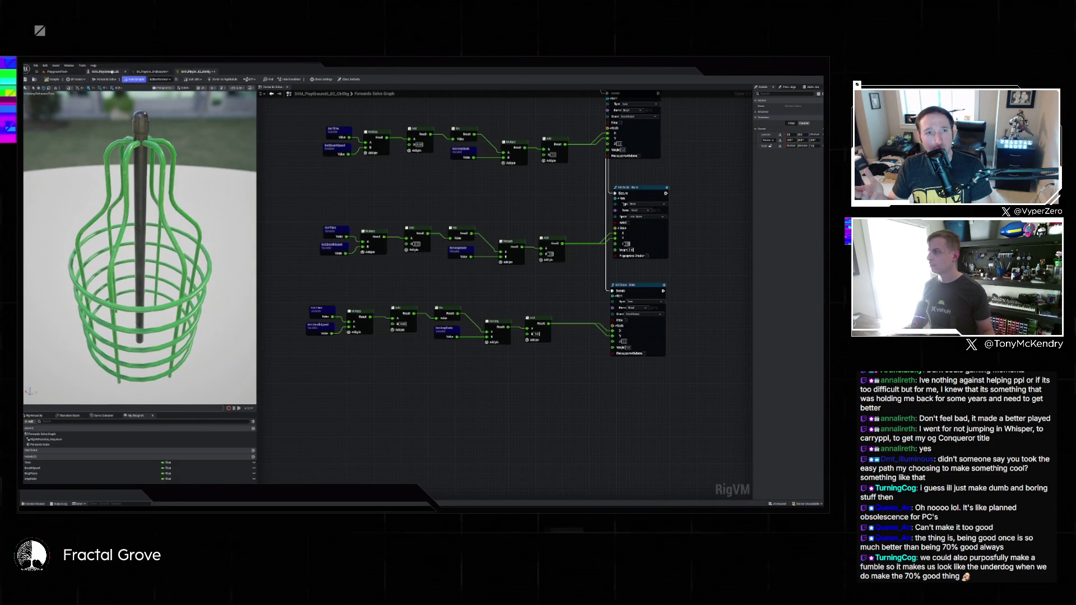
{"action": "left_click", "coordinate": [61, 72]}
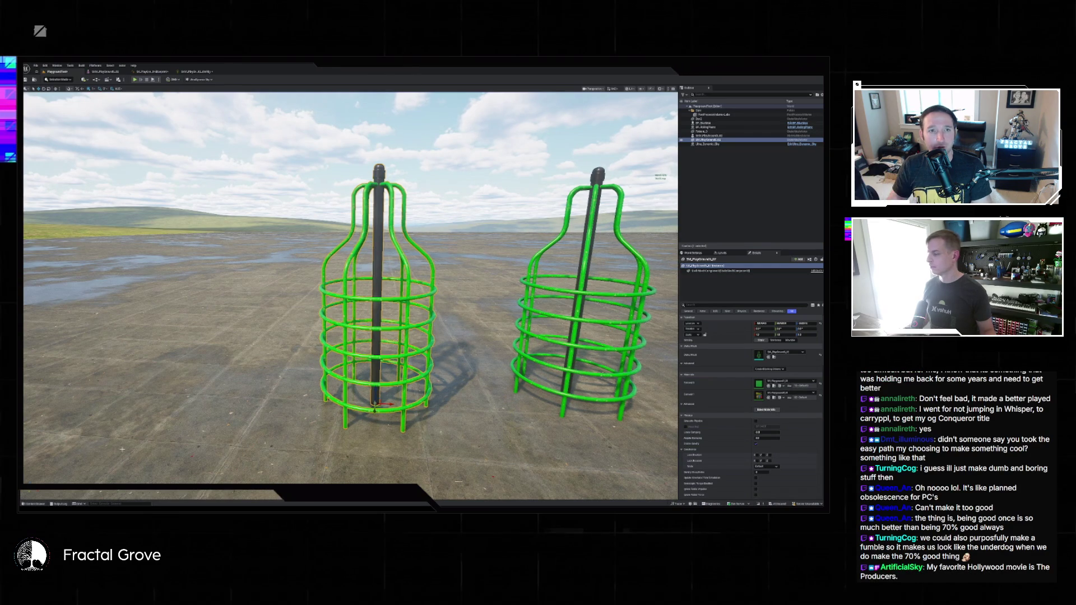
{"action": "left_click", "coordinate": [35, 504]}
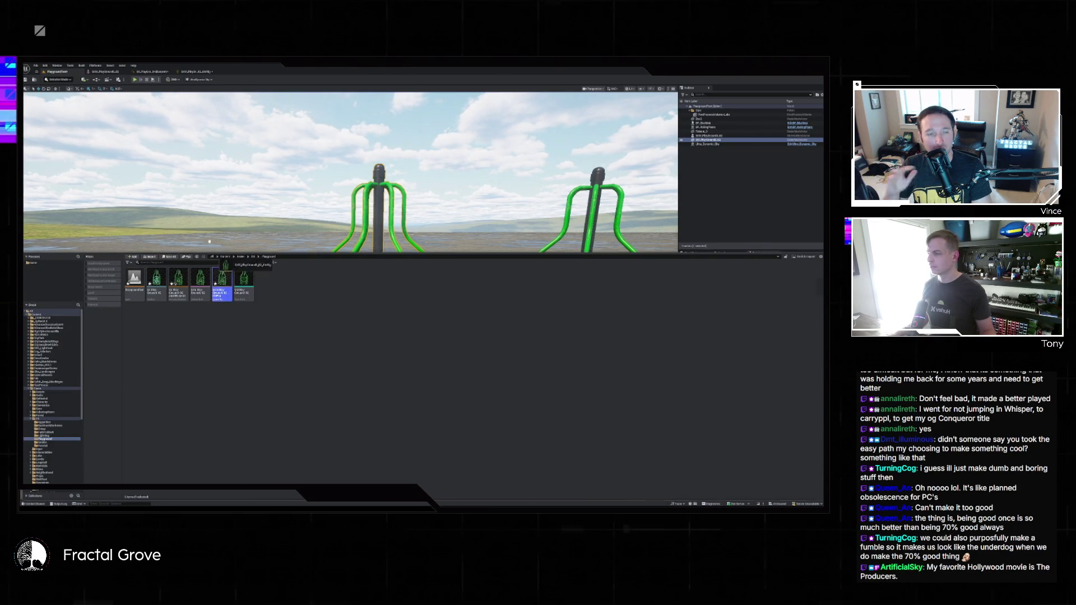
{"action": "left_click_drag", "start_coordinate": [212, 247], "coordinate": [212, 247]}
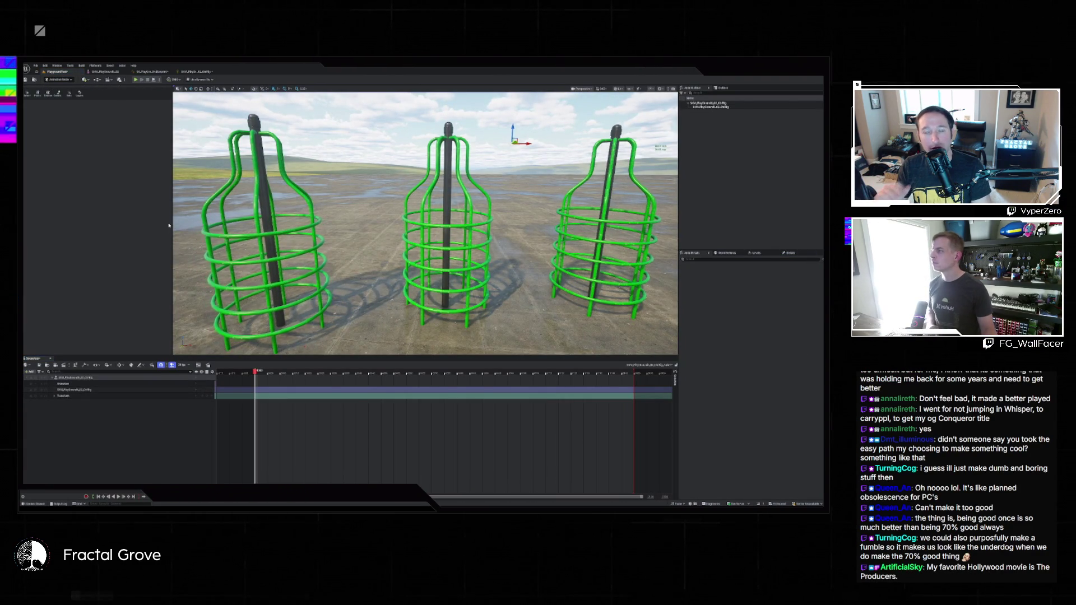
{"action": "left_click", "coordinate": [59, 79]}
{"action": "left_click", "coordinate": [64, 88]}
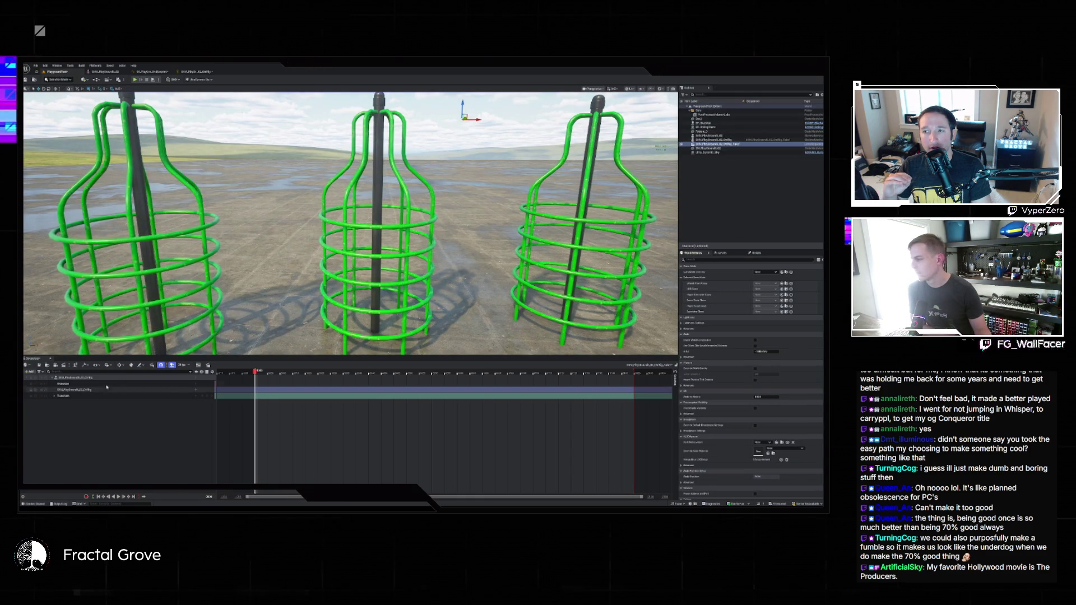
Close Sequencer, then try deleting the left cage but cancel the Delete Referenced Actor prompt
{"action": "left_click", "coordinate": [51, 359]}
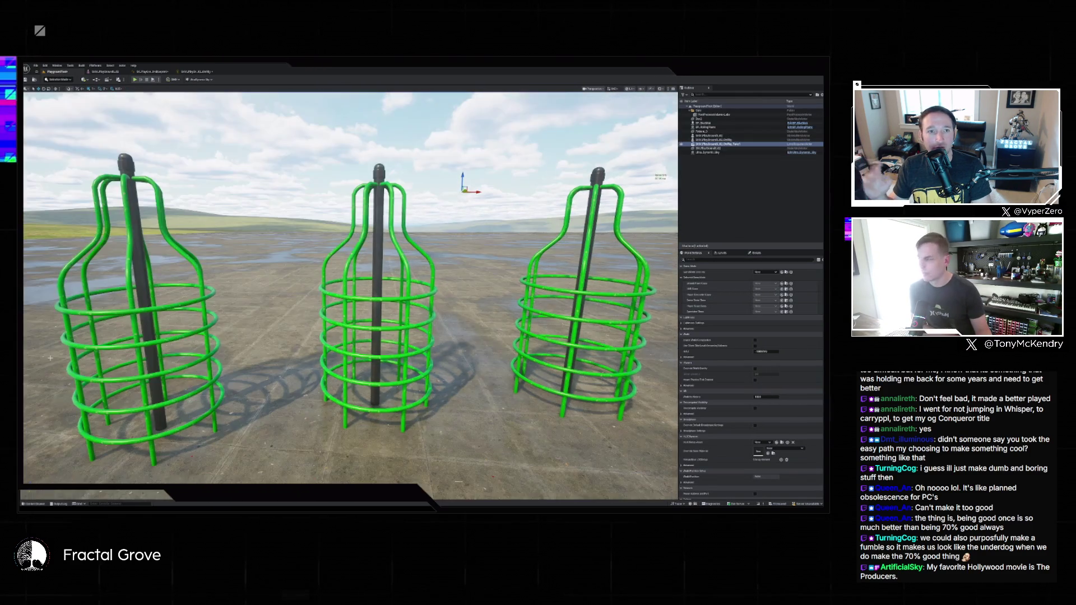
{"action": "mouse_move", "coordinate": [245, 395]}
{"action": "left_mouse_down"}
{"action": "mouse_move", "coordinate": [264, 387]}
{"action": "mouse_move", "coordinate": [224, 395]}
{"action": "mouse_move", "coordinate": [245, 396]}
{"action": "mouse_move", "coordinate": [378, 266]}
{"action": "left_mouse_up"}
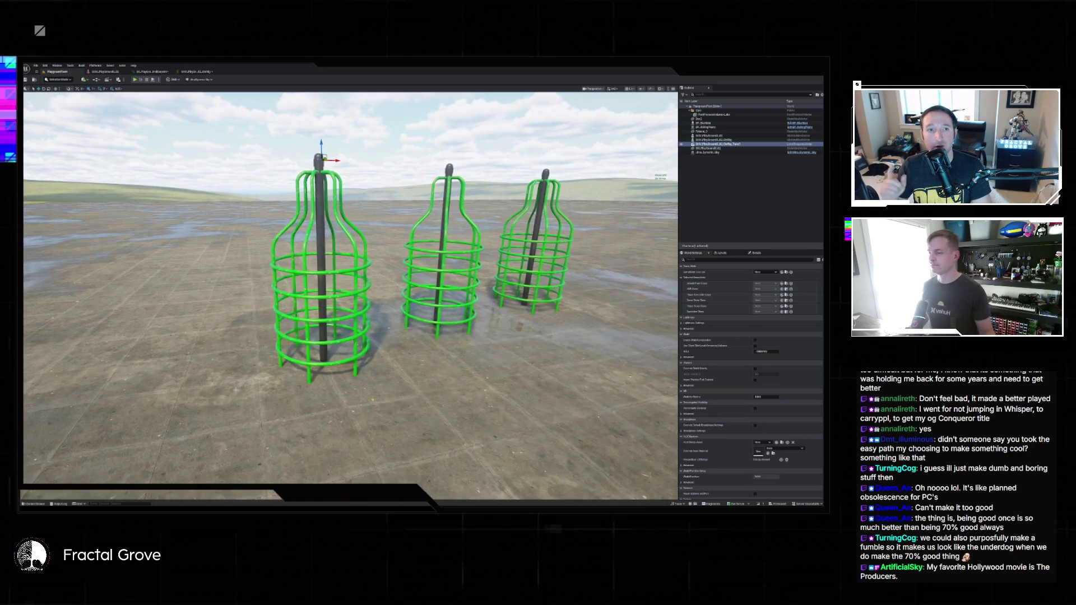
{"action": "left_click", "coordinate": [318, 216]}
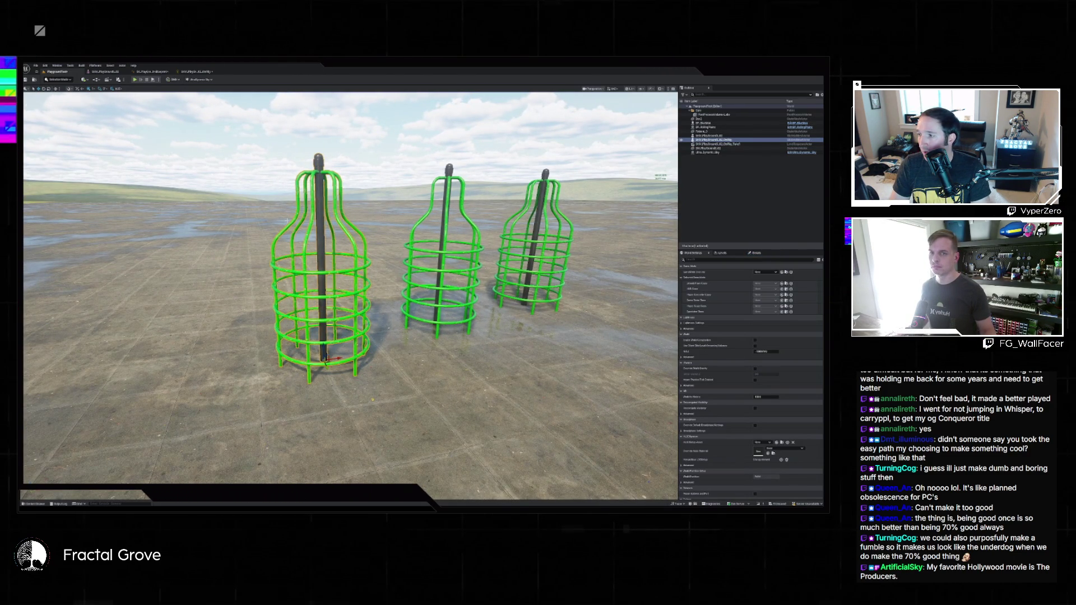
{"action": "key", "text": "Delete"}
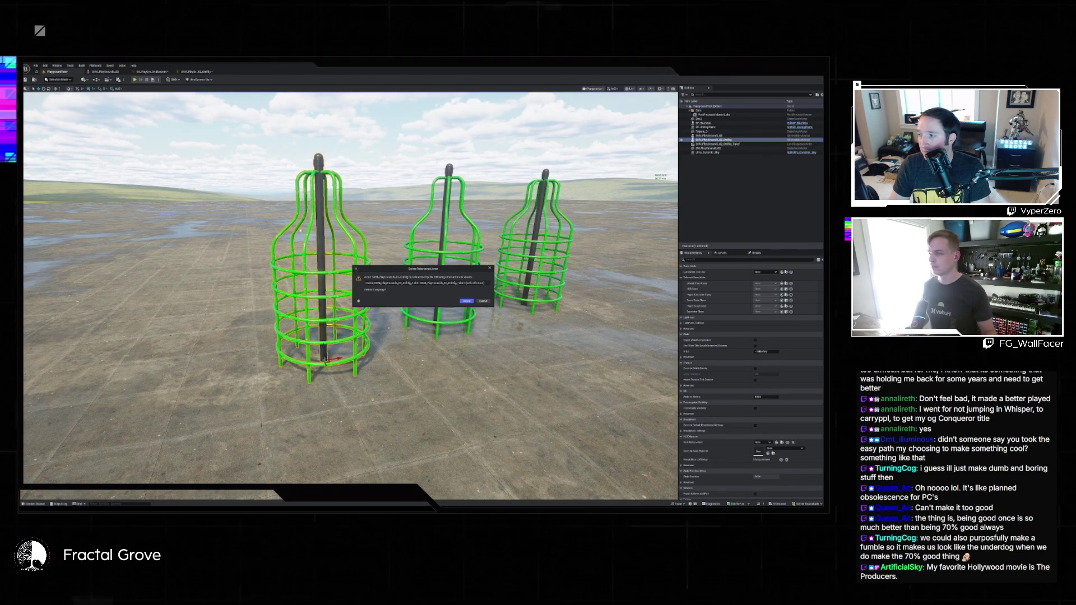
{"action": "left_click", "coordinate": [482, 302]}
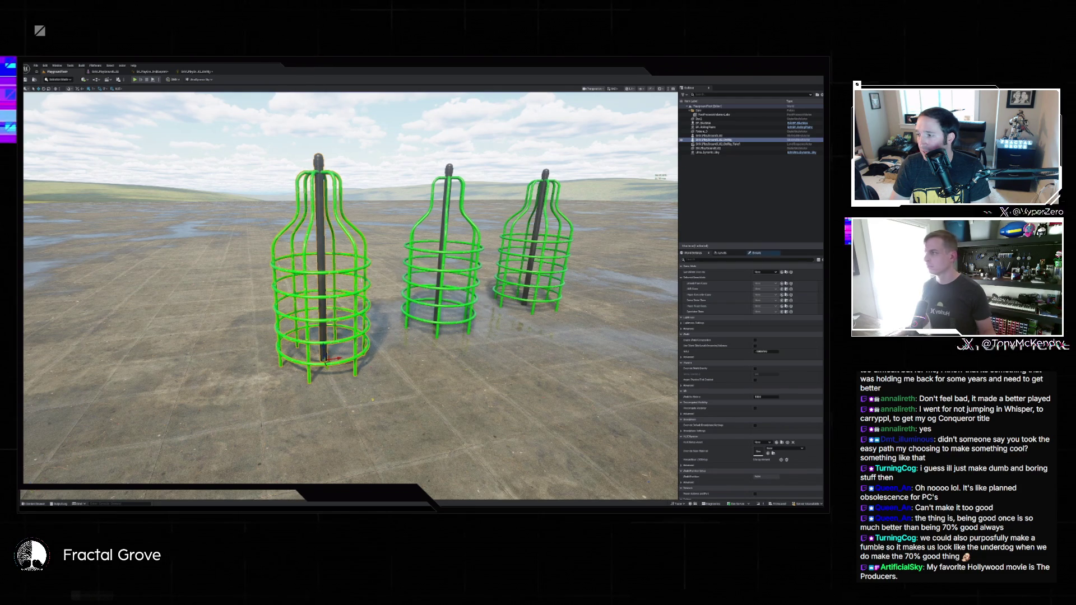
{"action": "left_click", "coordinate": [202, 73]}
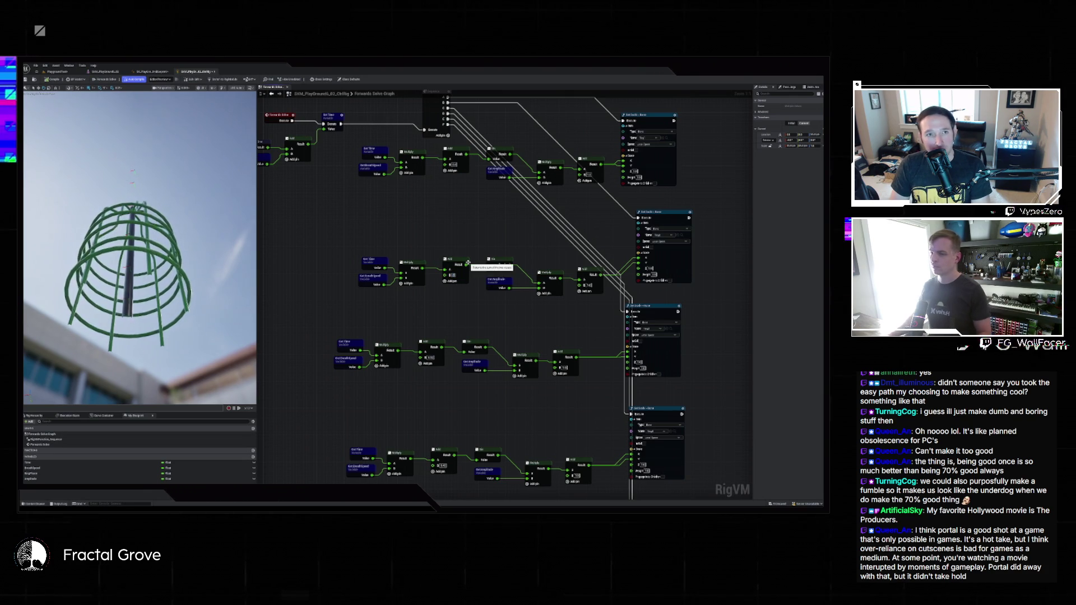
Edit an Add node's B value, review all four rotation chains, and frame the cage
{"action": "left_click", "coordinate": [428, 358]}
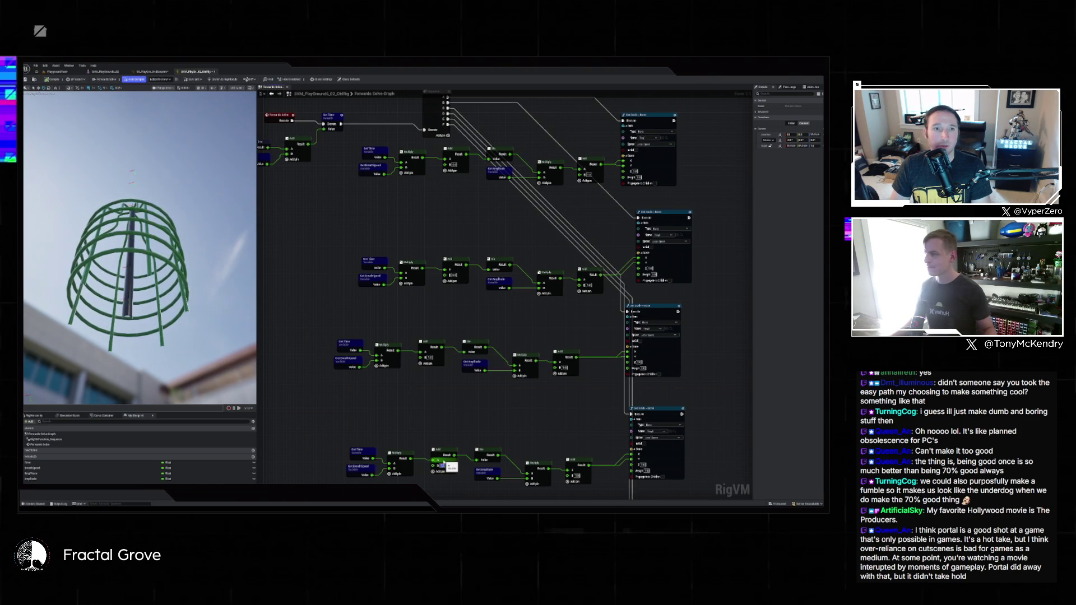
{"action": "left_click_drag", "start_coordinate": [442, 427], "coordinate": [436, 316]}
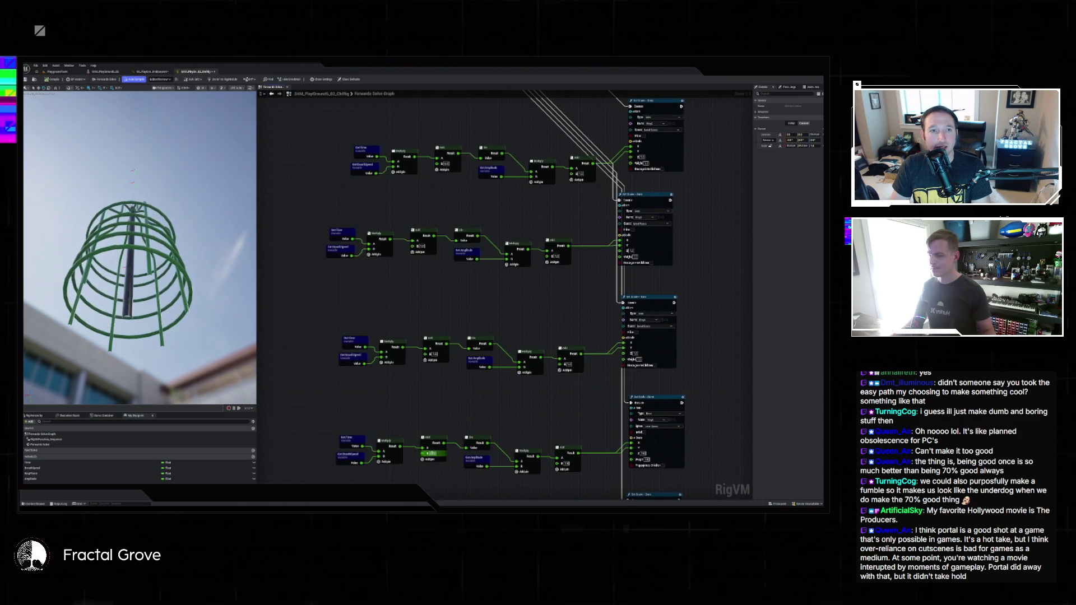
{"action": "left_click_drag", "start_coordinate": [432, 454], "coordinate": [425, 314]}
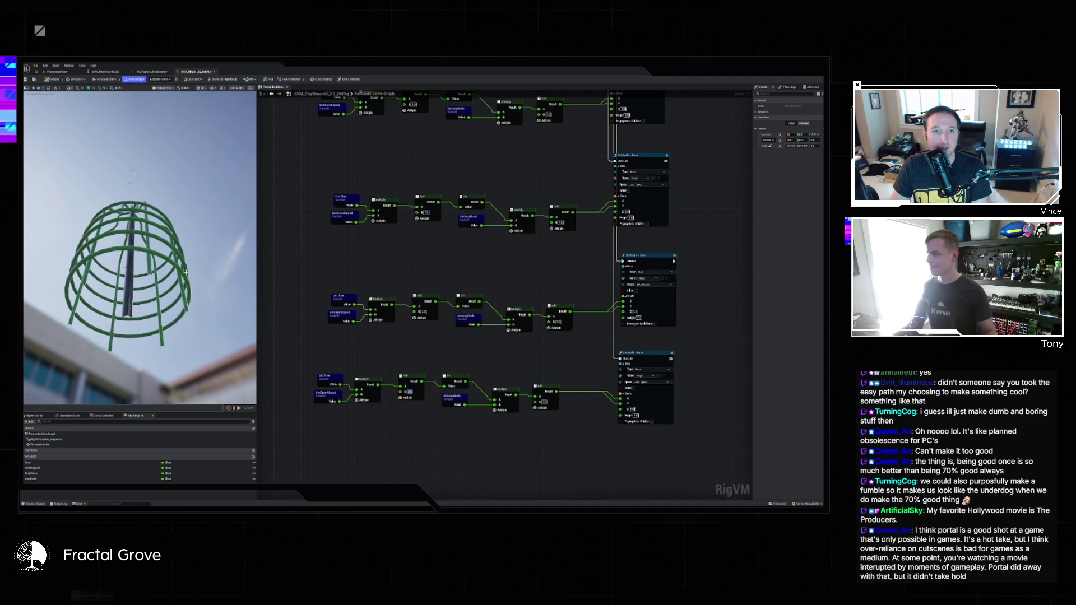
{"action": "left_click_drag", "start_coordinate": [140, 252], "coordinate": [168, 224]}
{"action": "key", "text": "f"}
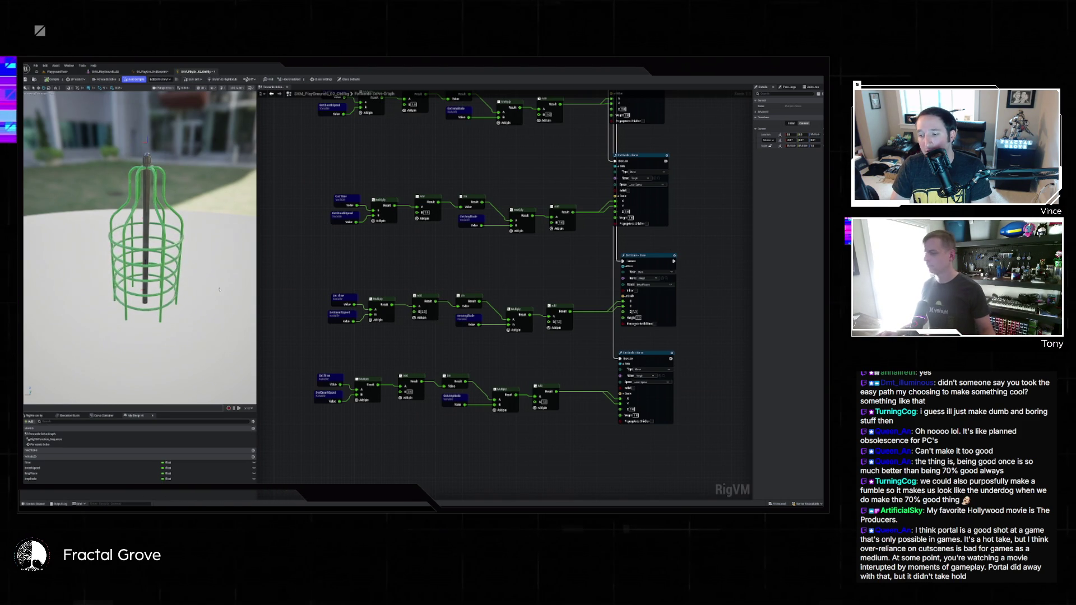
Select the BreathSpeed variable and change its Default Value in the Details panel
{"action": "left_click", "coordinate": [56, 468]}
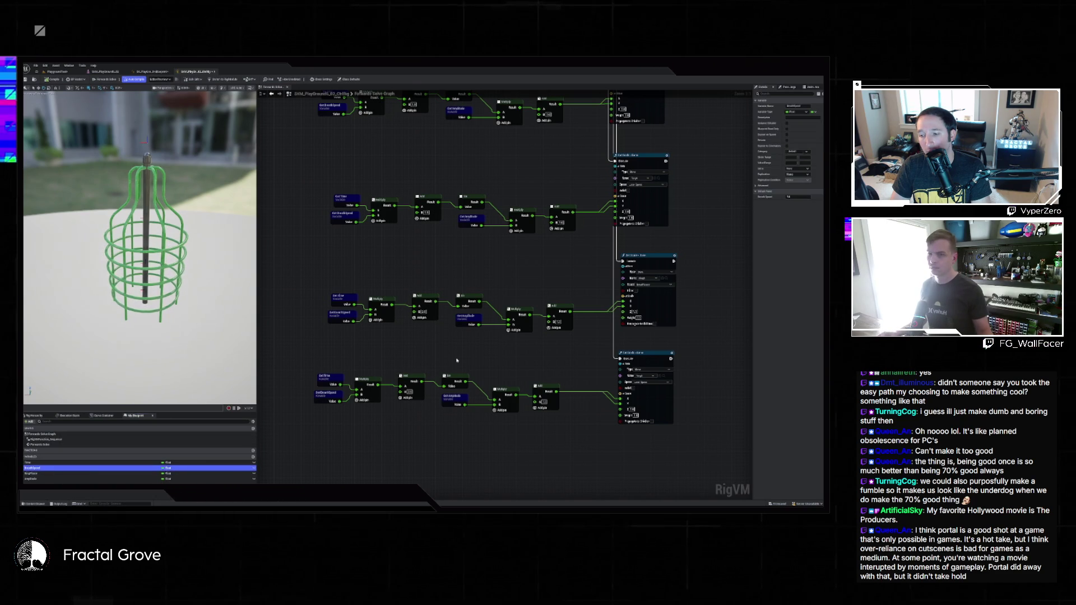
{"action": "left_click", "coordinate": [805, 198]}
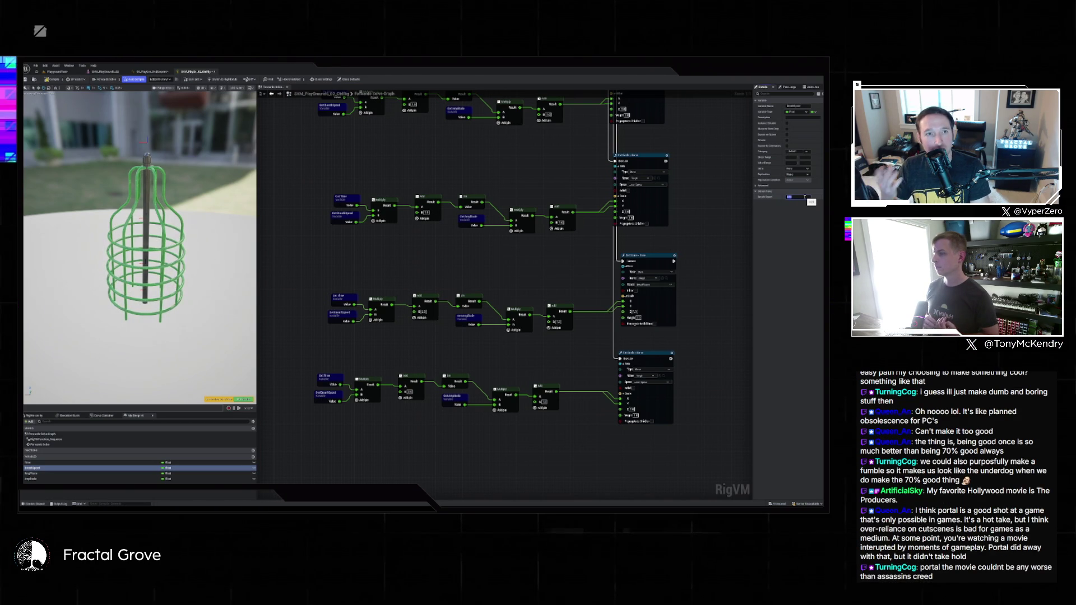
{"action": "scroll", "coordinate": [526, 175], "scroll_direction": "down", "scroll_amount": 5}
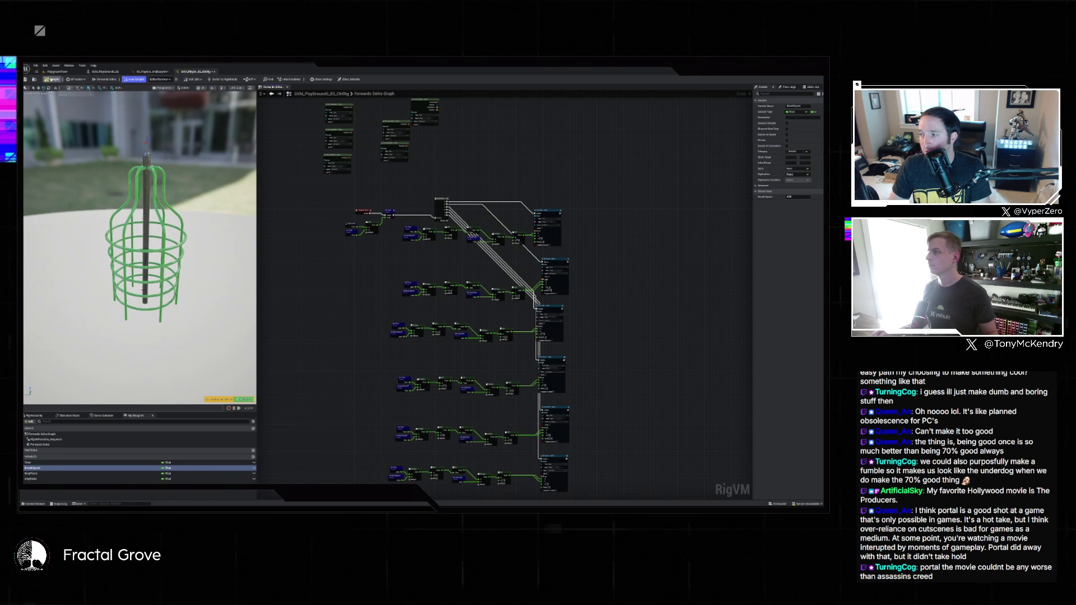
{"action": "left_click", "coordinate": [149, 72]}
{"action": "left_click", "coordinate": [148, 71]}
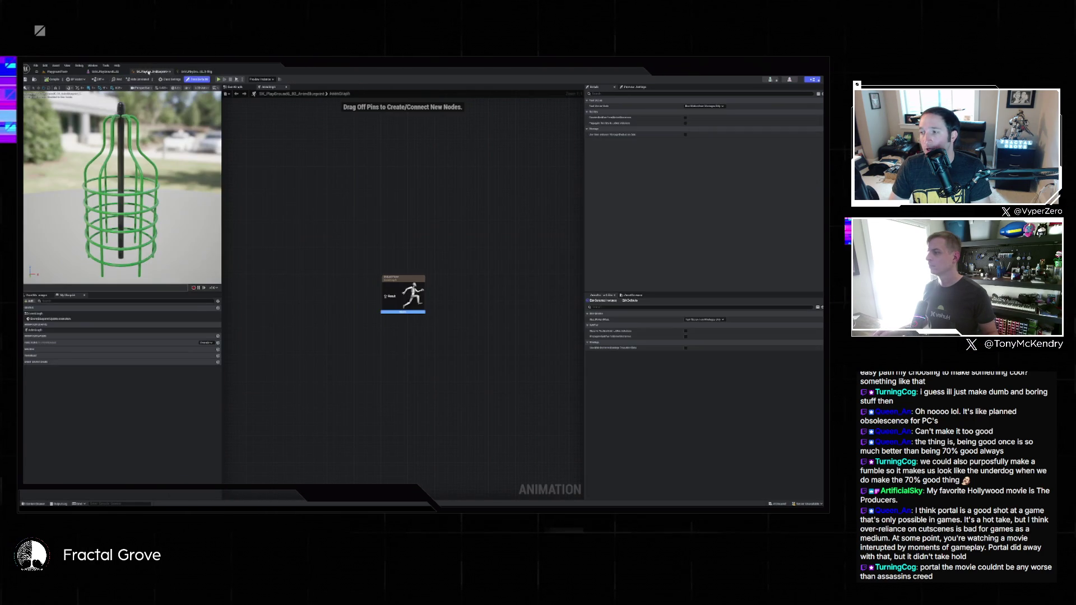
{"action": "left_click", "coordinate": [107, 71]}
{"action": "left_click", "coordinate": [687, 108]}
{"action": "left_click", "coordinate": [691, 139]}
{"action": "left_click", "coordinate": [694, 168]}
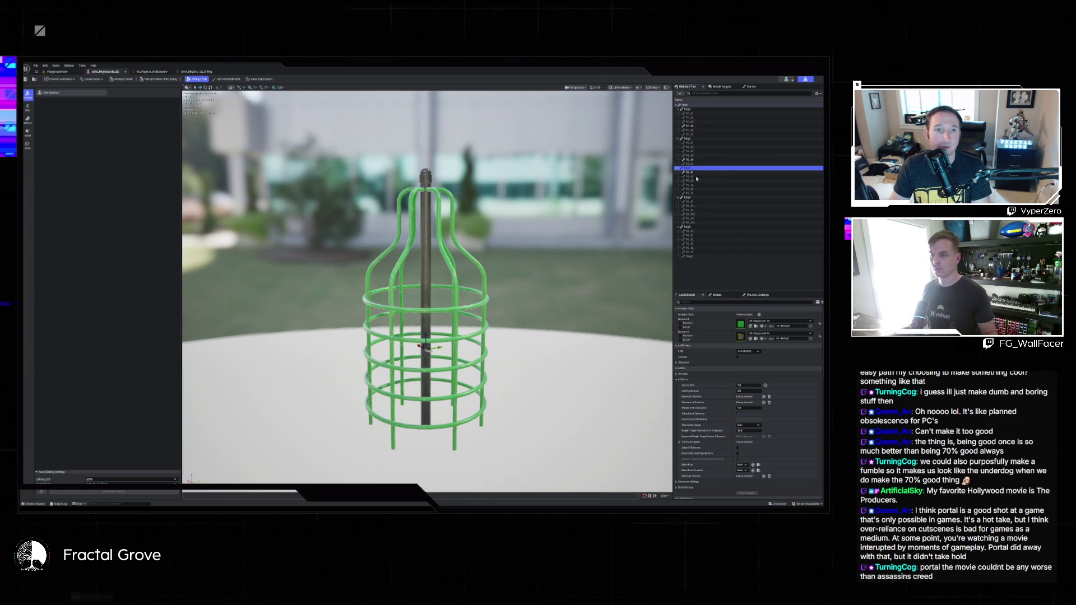
{"action": "left_click", "coordinate": [691, 227]}
{"action": "left_click", "coordinate": [690, 198]}
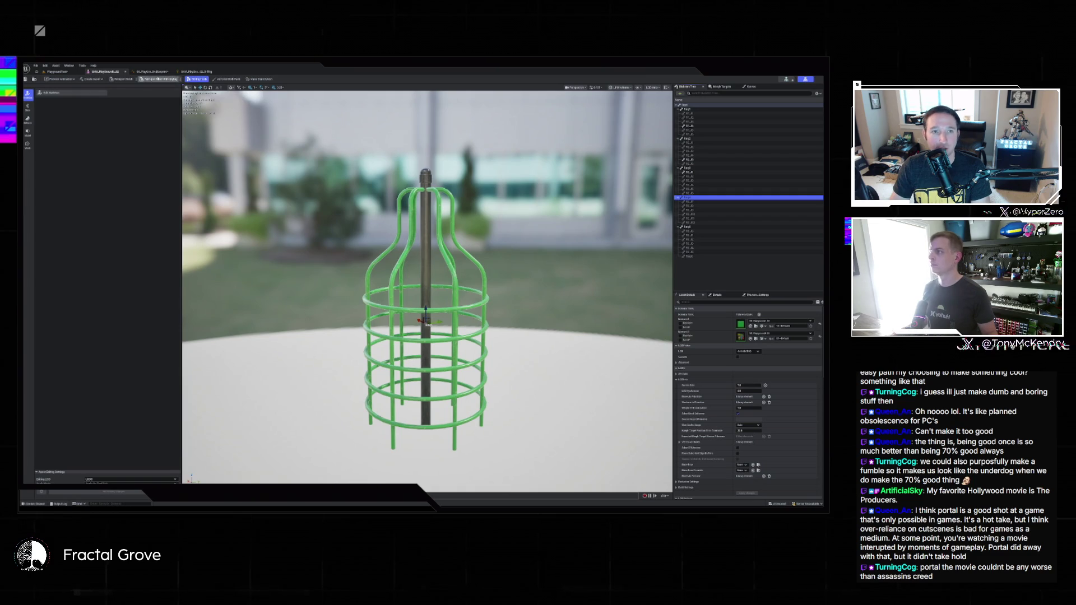
{"action": "left_click", "coordinate": [152, 71]}
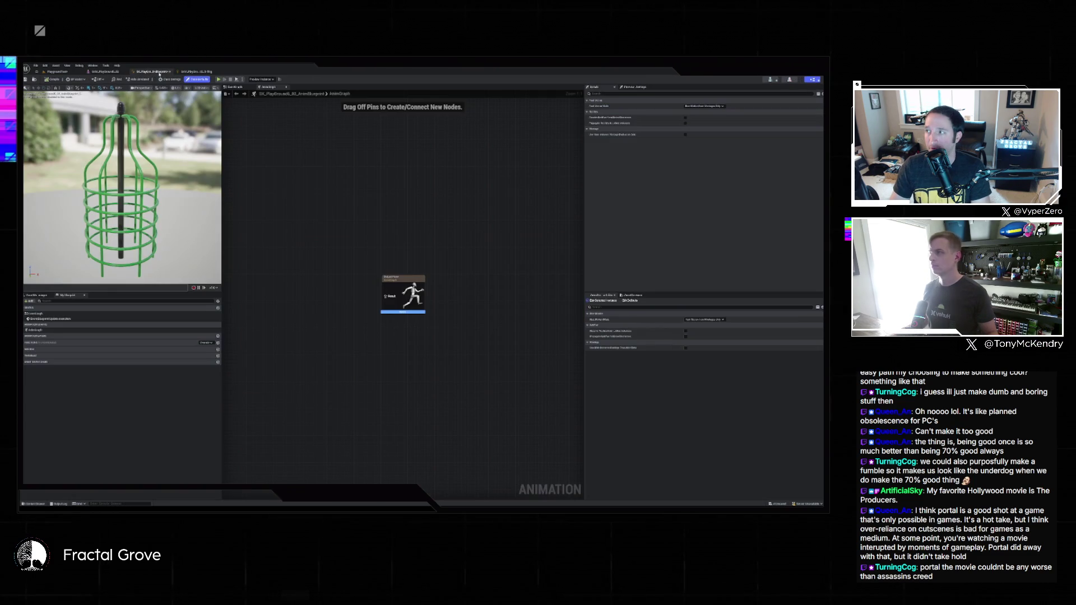
{"action": "left_click", "coordinate": [196, 72]}
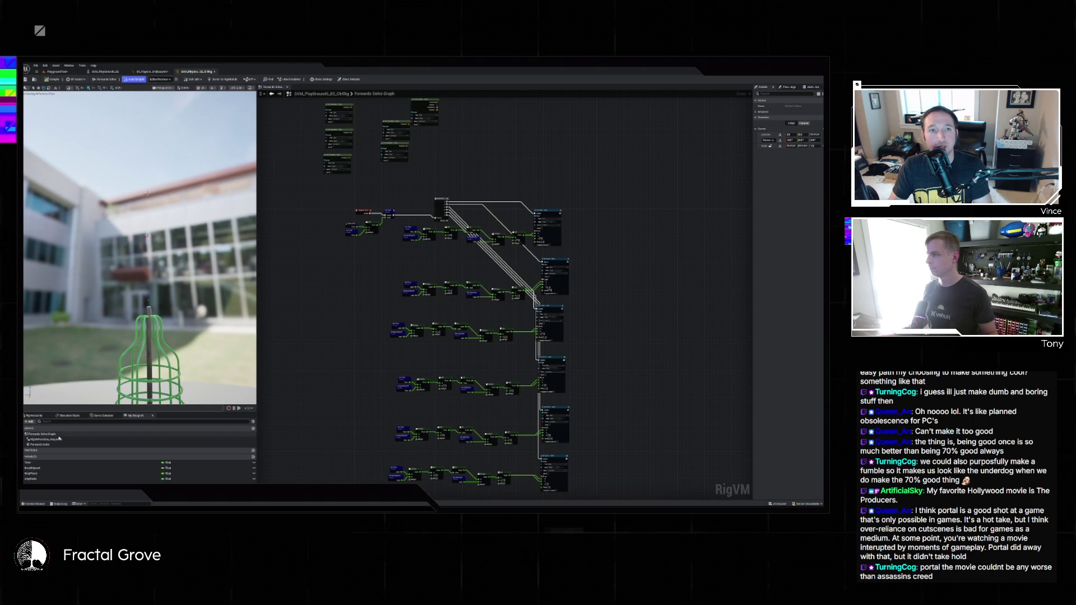
Turn bone display back on from the Show menu, frame the rig, and widen the Details panel
{"action": "left_click", "coordinate": [213, 89]}
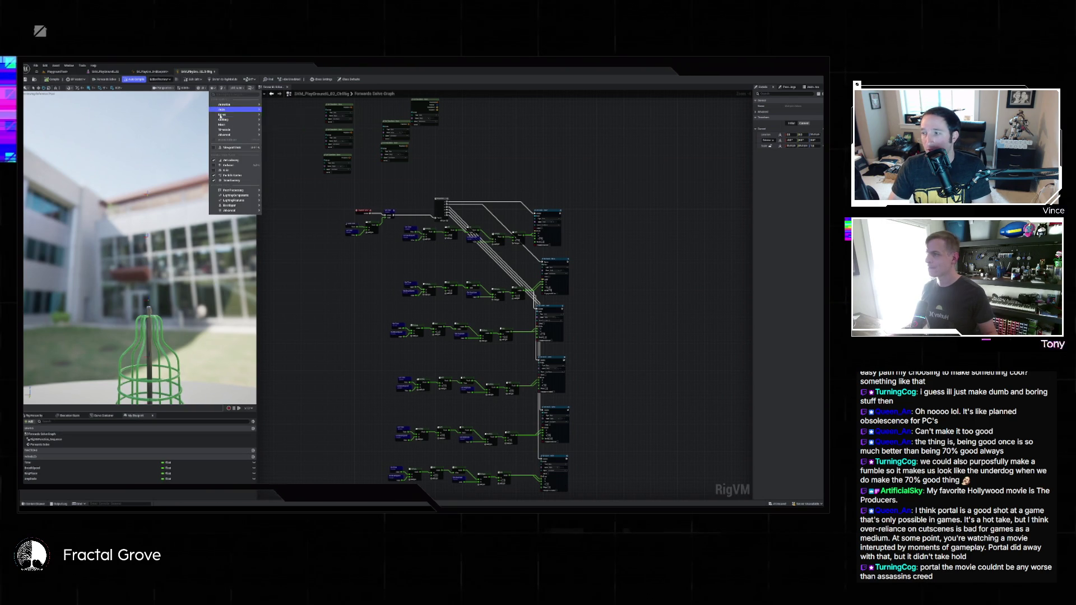
{"action": "mouse_move", "coordinate": [225, 114]}
{"action": "left_click", "coordinate": [279, 158]}
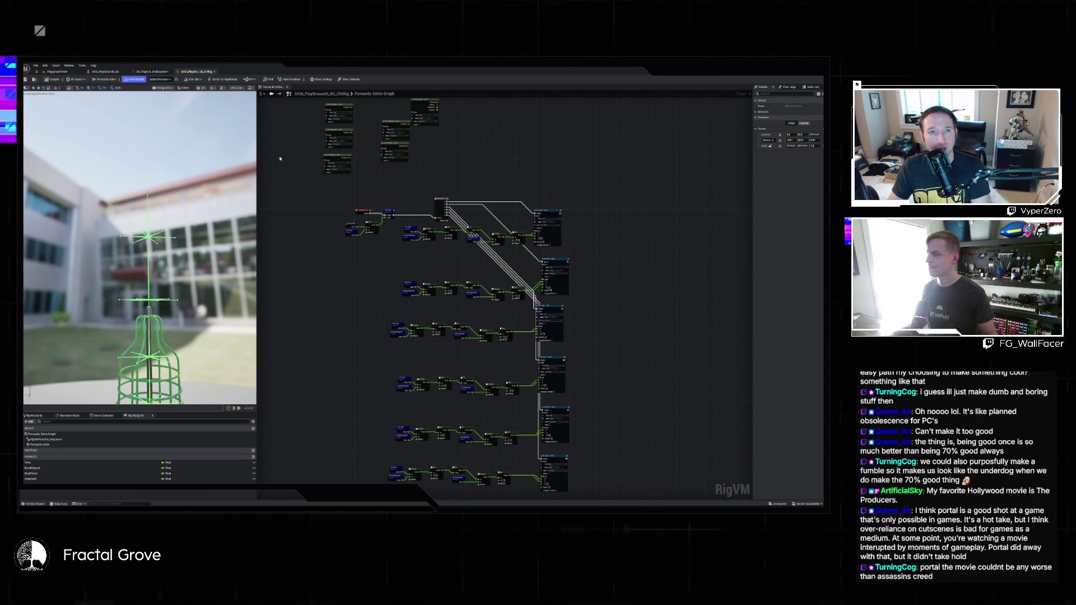
{"action": "key", "text": "f"}
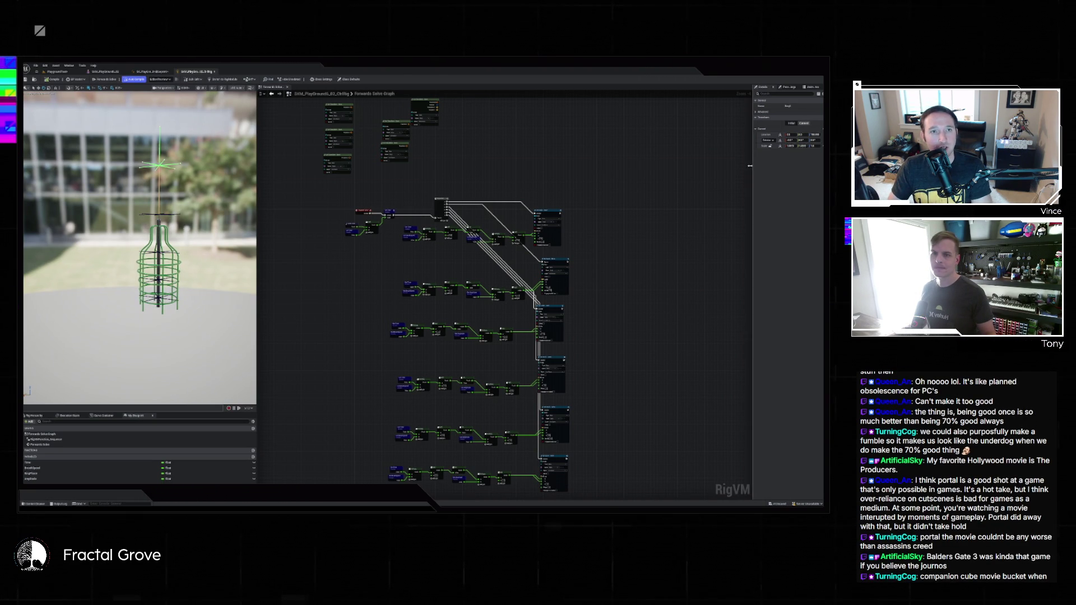
{"action": "left_click_drag", "start_coordinate": [751, 168], "coordinate": [673, 166]}
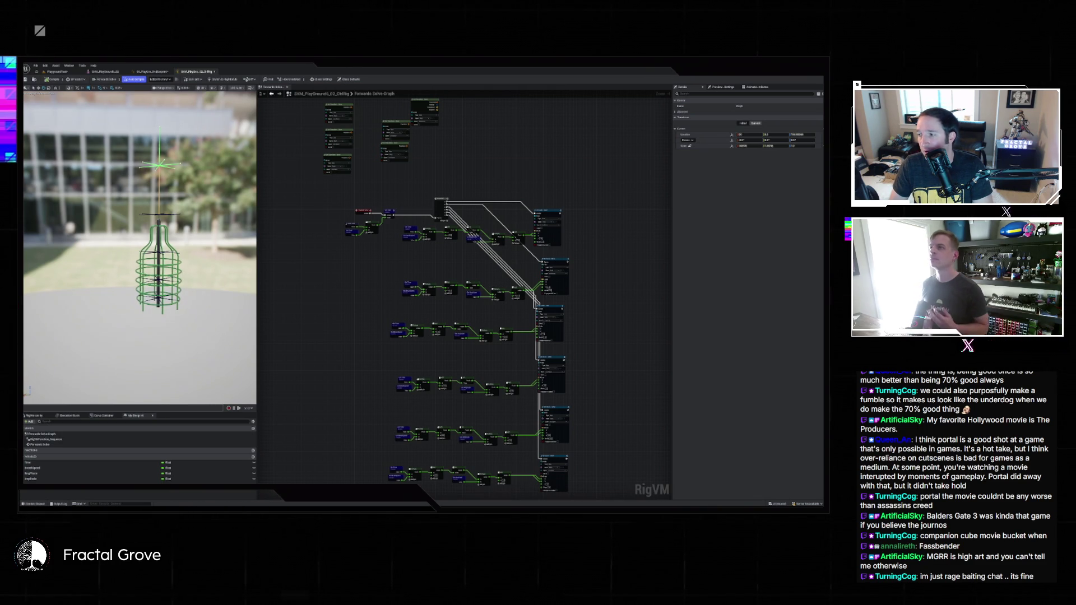
{"action": "key", "text": "f"}
{"action": "left_click_drag", "start_coordinate": [140, 246], "coordinate": [185, 213]}
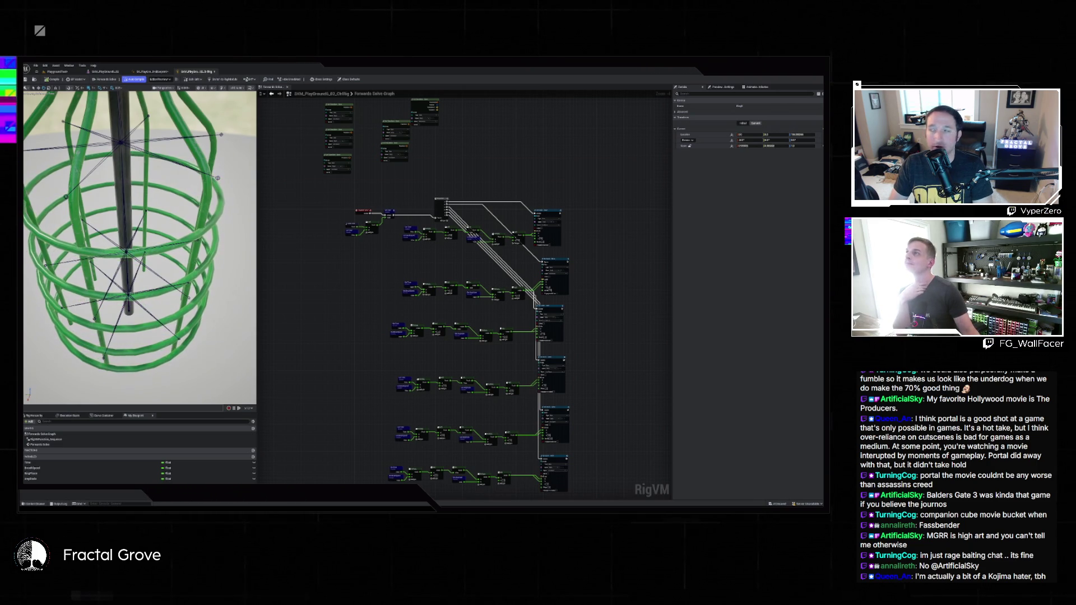
{"action": "scroll", "coordinate": [498, 251], "scroll_direction": "up", "scroll_amount": 2}
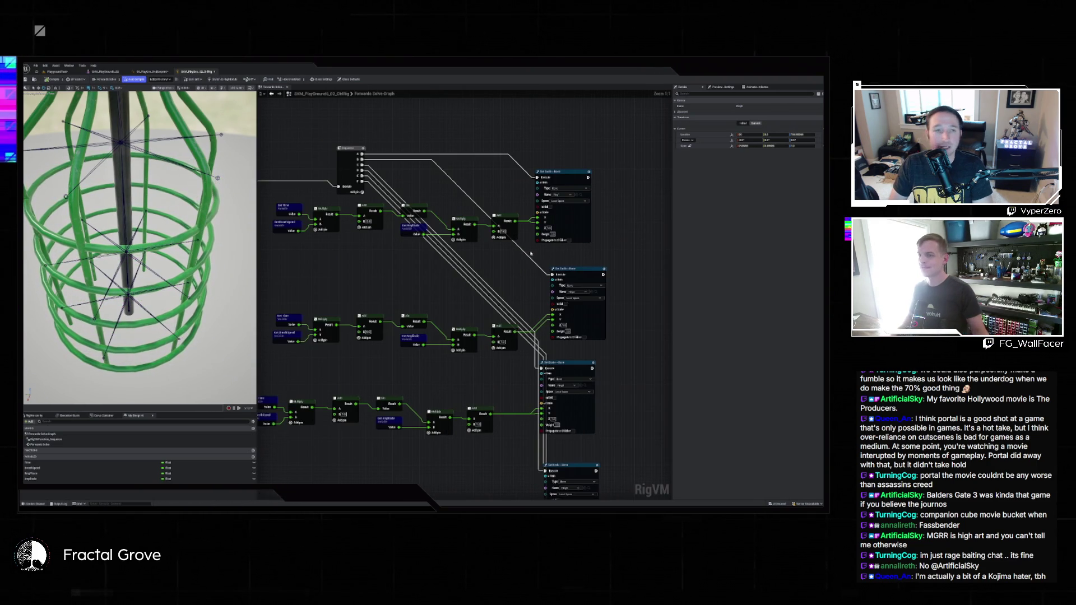
Add a new variable to the rig from the My Blueprint panel
{"action": "scroll", "coordinate": [542, 250], "scroll_direction": "up", "scroll_amount": 2}
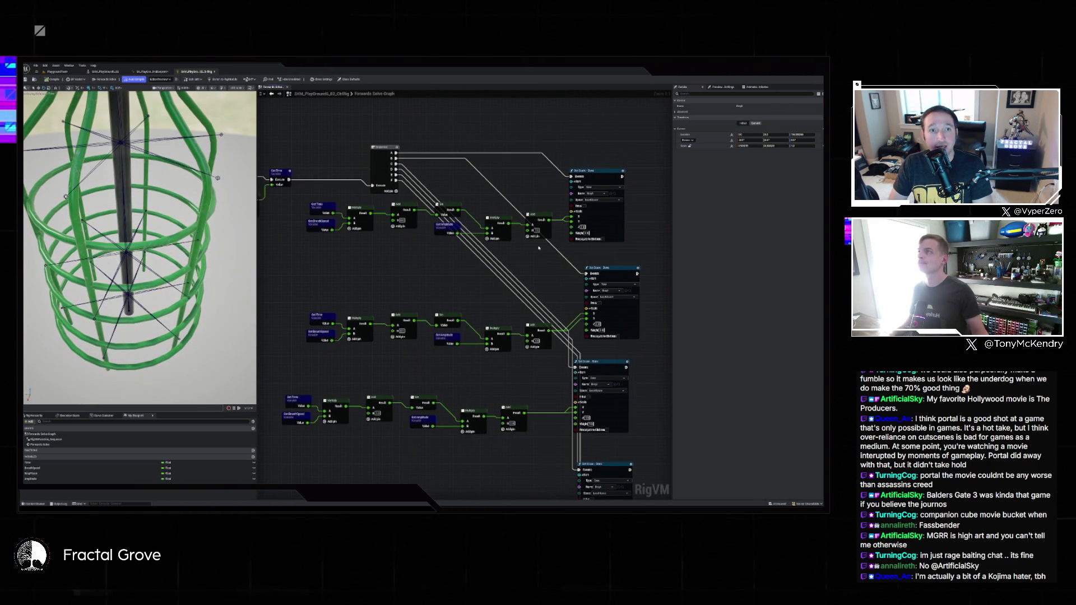
{"action": "left_click_drag", "start_coordinate": [535, 250], "coordinate": [578, 246]}
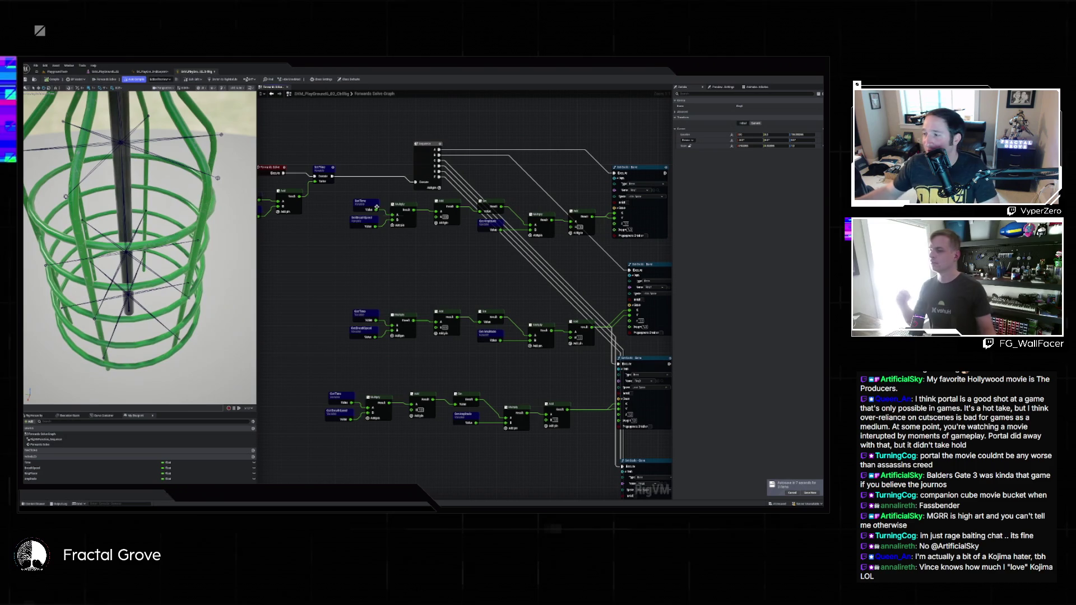
{"action": "mouse_move", "coordinate": [469, 240]}
{"action": "left_mouse_down"}
{"action": "mouse_move", "coordinate": [440, 221]}
{"action": "mouse_move", "coordinate": [432, 233]}
{"action": "mouse_move", "coordinate": [494, 259]}
{"action": "mouse_move", "coordinate": [462, 256]}
{"action": "left_mouse_up"}
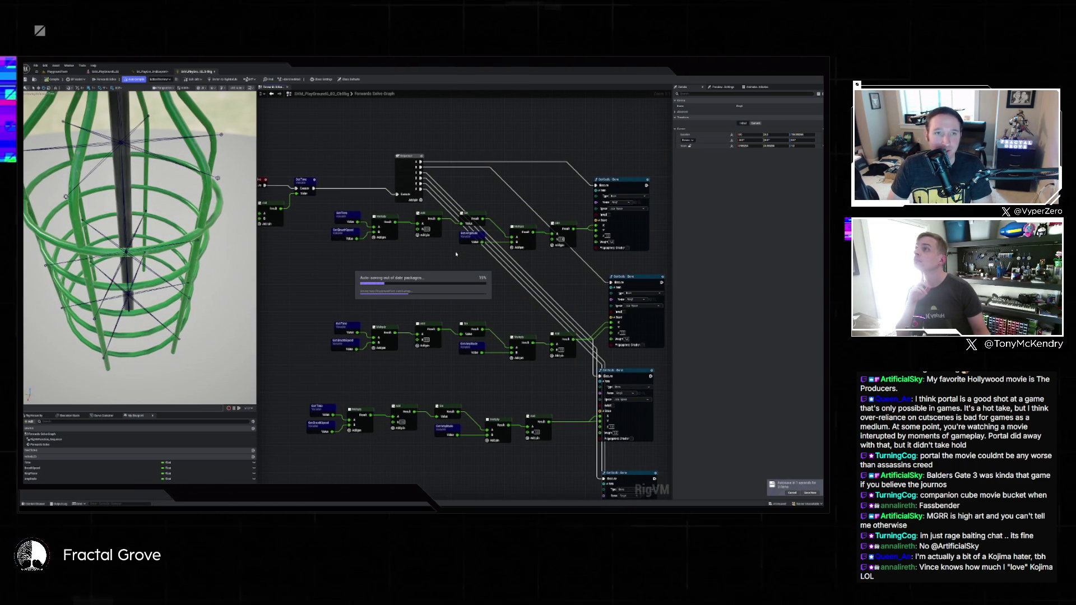
{"action": "left_click", "coordinate": [253, 457]}
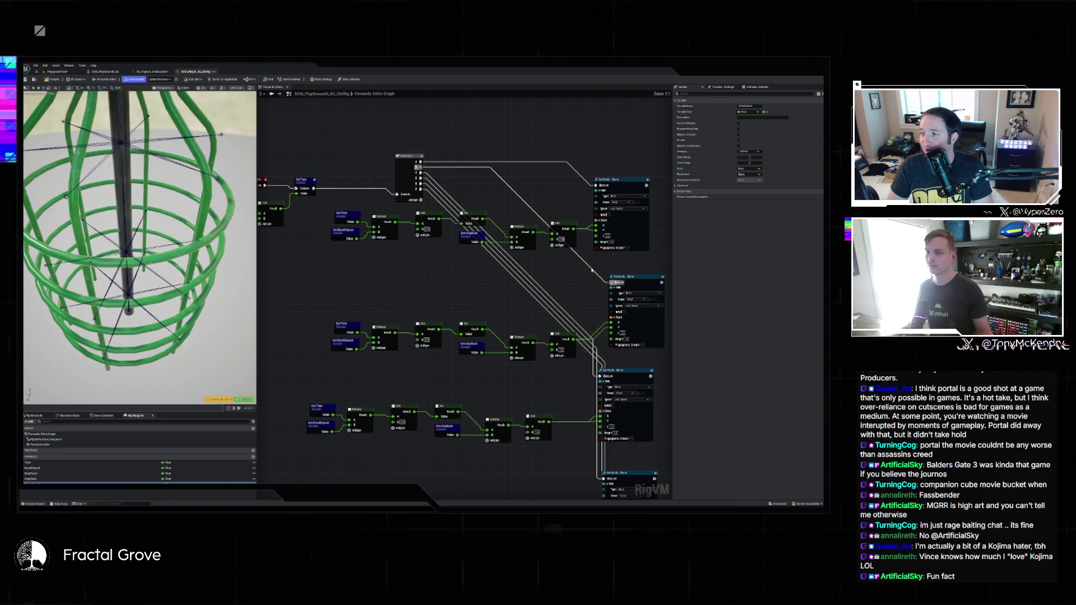
{"action": "left_click_drag", "start_coordinate": [573, 271], "coordinate": [486, 267]}
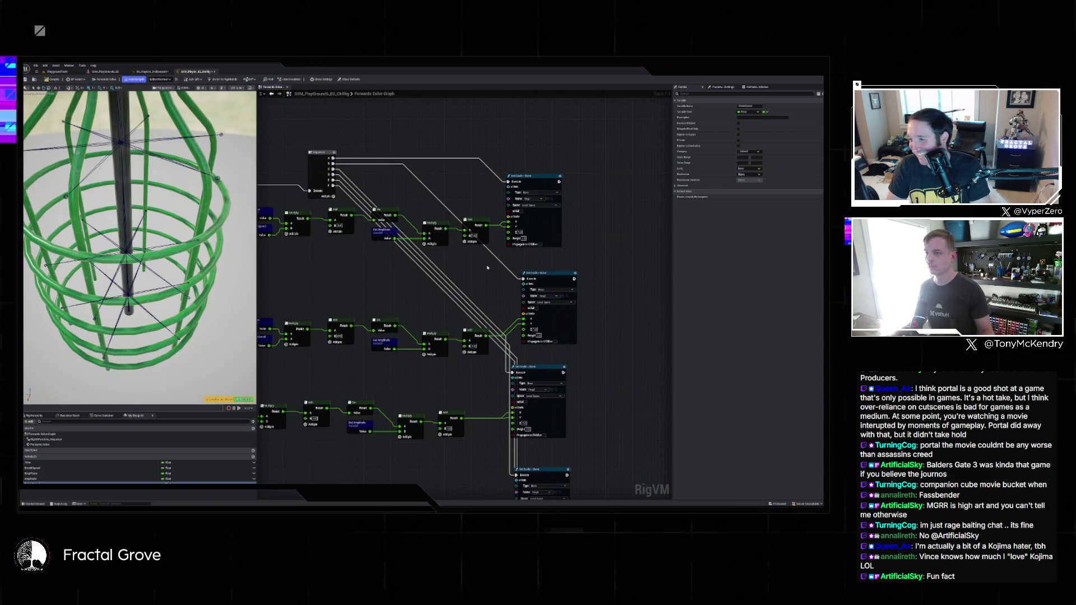
Search 'rotat' in the graph actions and place a Set Translation node
{"action": "right_click", "coordinate": [596, 189]}
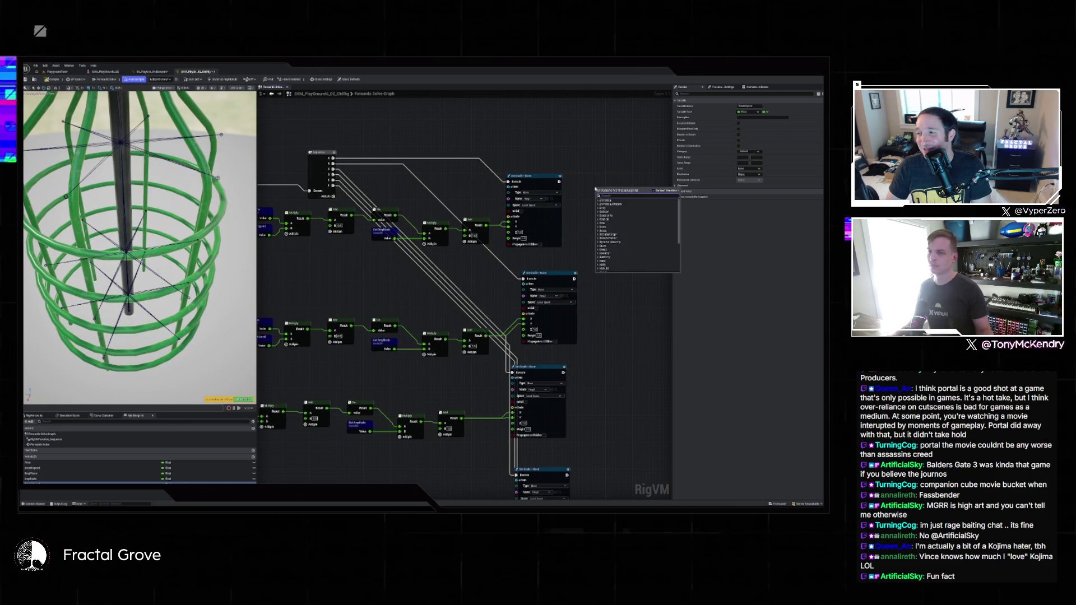
{"action": "type", "text": "breath"}
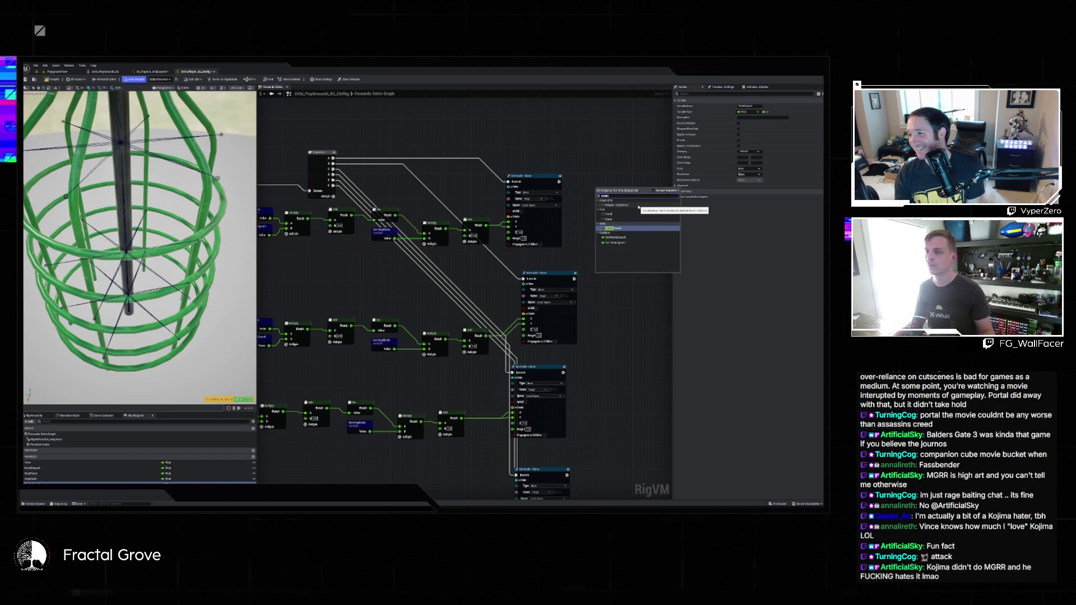
{"action": "type", "text": "rotat"}
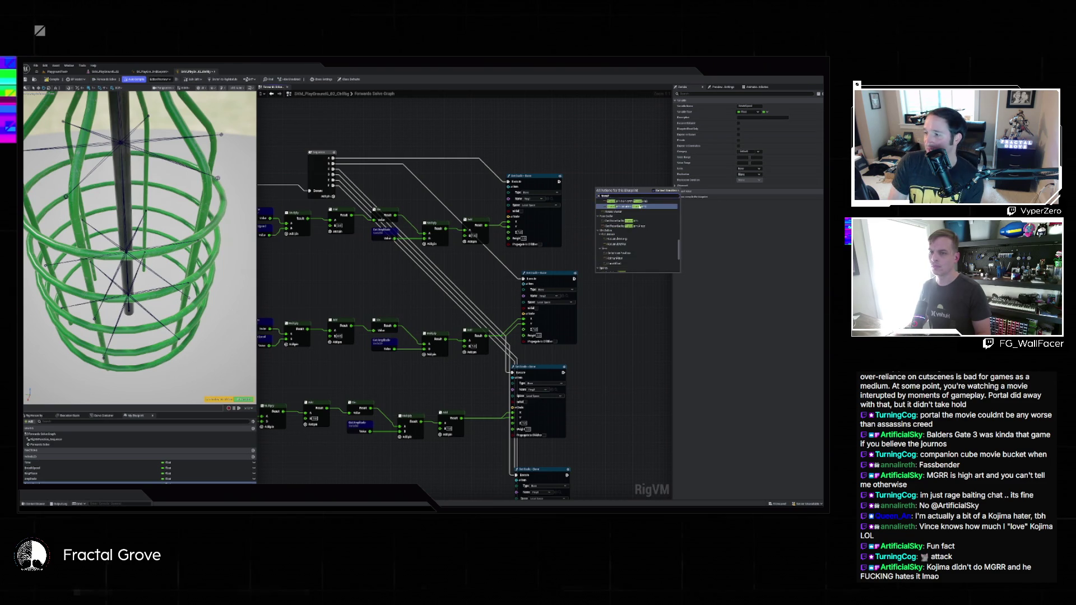
{"action": "scroll", "coordinate": [653, 237], "scroll_direction": "down", "scroll_amount": 3}
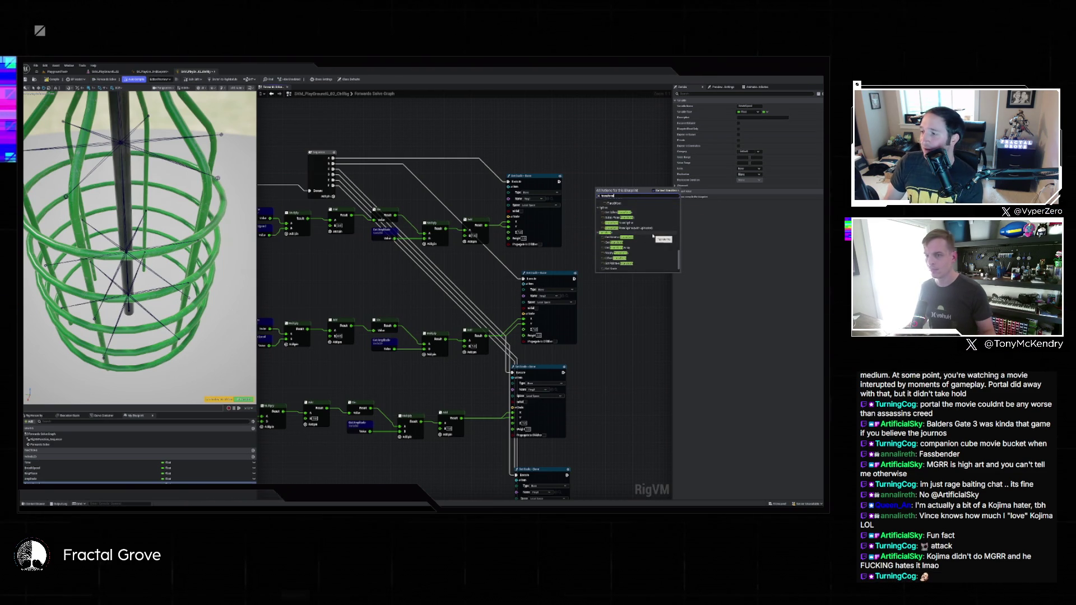
{"action": "scroll", "coordinate": [653, 238], "scroll_direction": "down", "scroll_amount": 2}
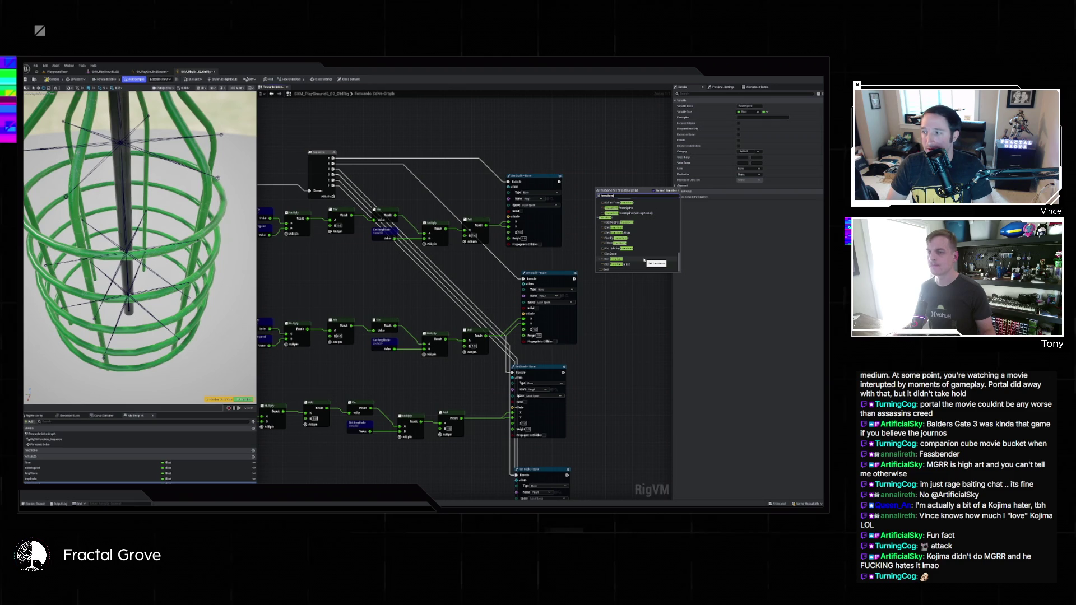
{"action": "left_click", "coordinate": [644, 260]}
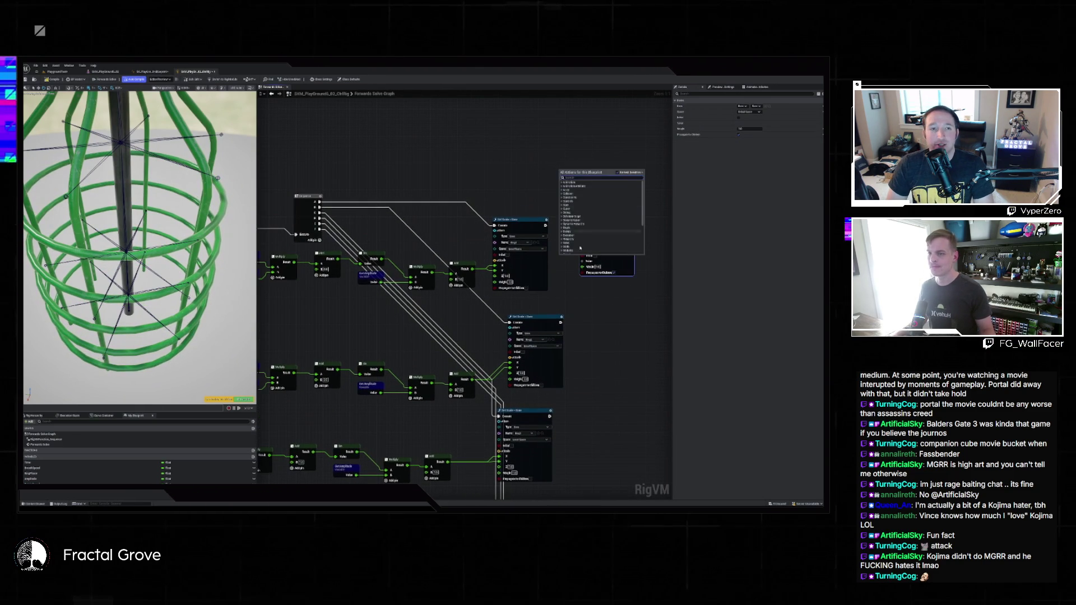
Add a node via a 'set scale' search and assign it a bone
{"action": "left_click_drag", "start_coordinate": [590, 248], "coordinate": [586, 292]}
{"action": "right_click", "coordinate": [590, 290]}
{"action": "type", "text": "set scale"}
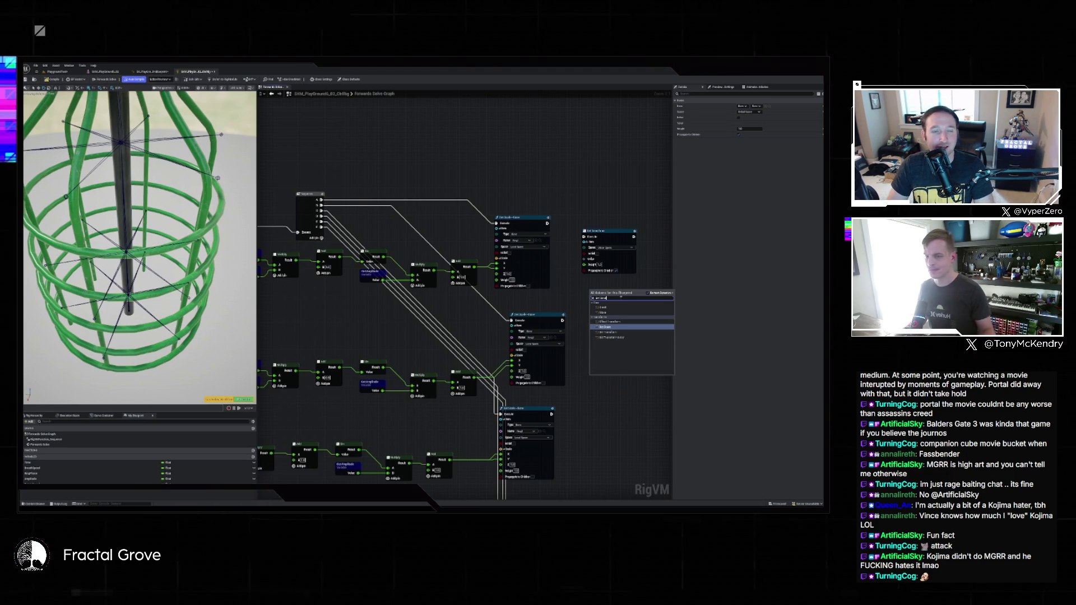
{"action": "left_click", "coordinate": [610, 332]}
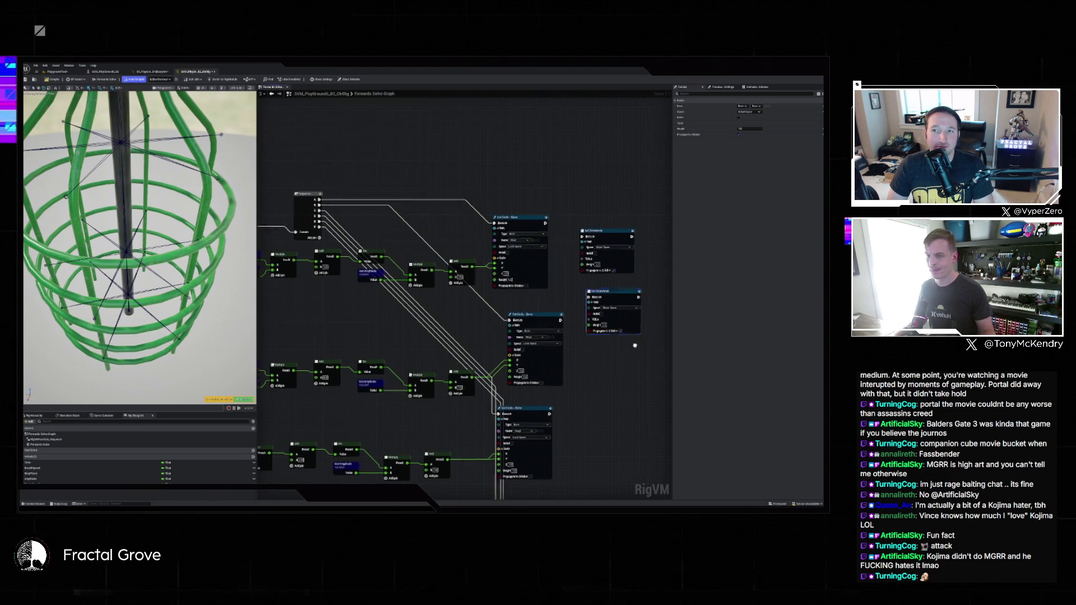
{"action": "left_click_drag", "start_coordinate": [636, 347], "coordinate": [584, 343]}
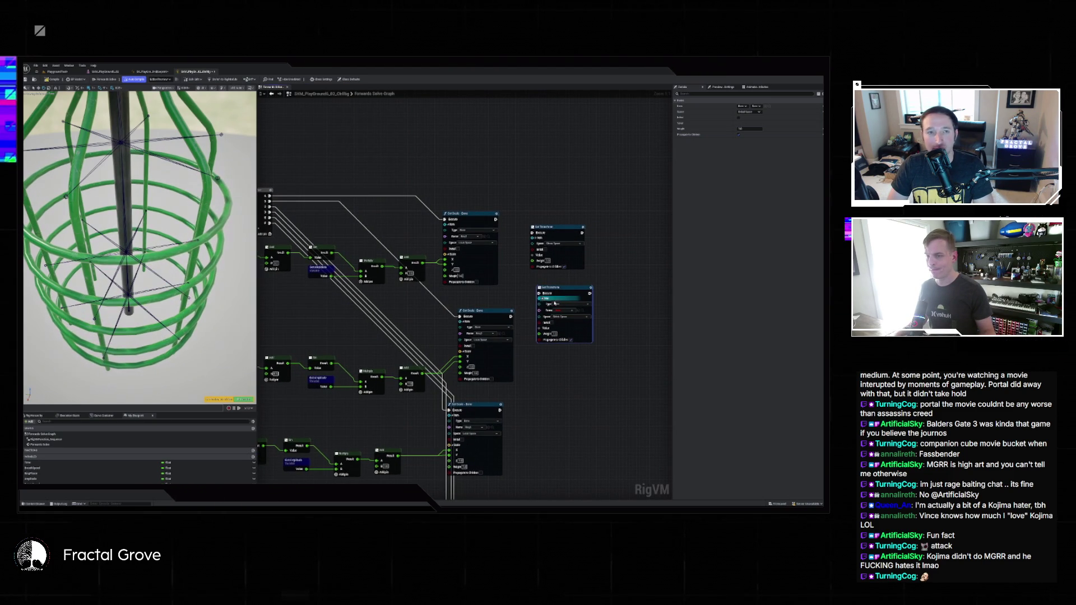
{"action": "left_click", "coordinate": [560, 310]}
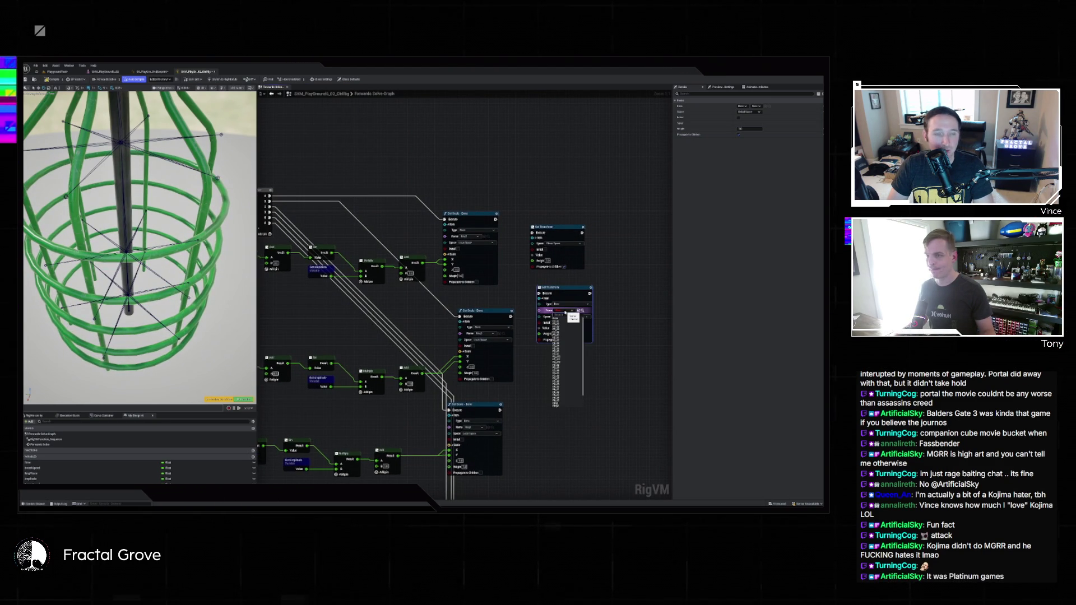
{"action": "left_click", "coordinate": [568, 389]}
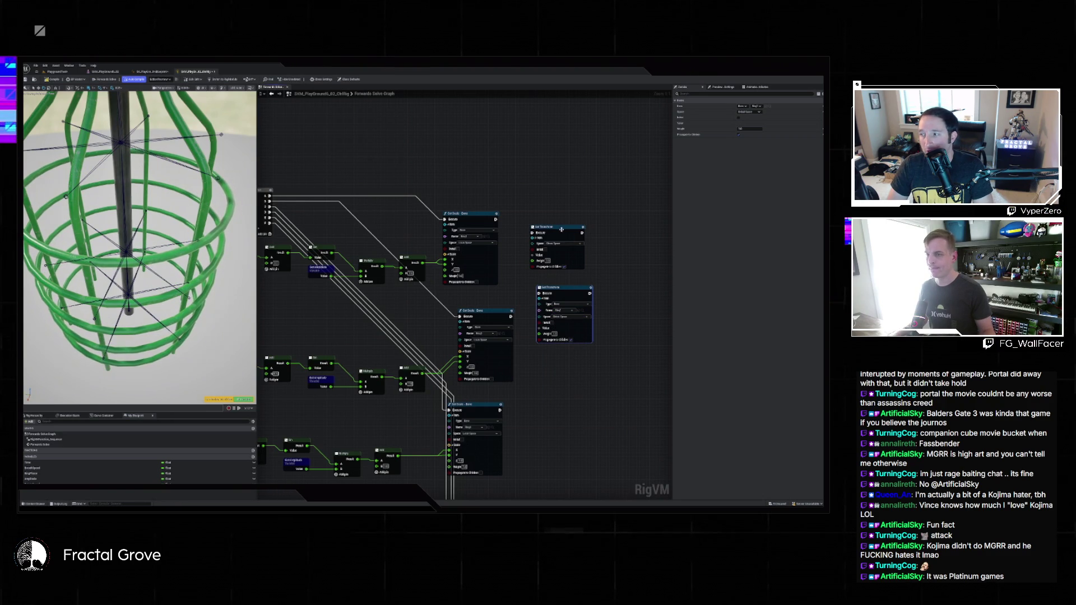
Delete the Set Translation node, set the Set node to Local Space, and feed its Value from a Make node
{"action": "key", "text": "Delete"}
{"action": "left_click_drag", "start_coordinate": [555, 308], "coordinate": [532, 236]}
{"action": "left_click", "coordinate": [544, 247]}
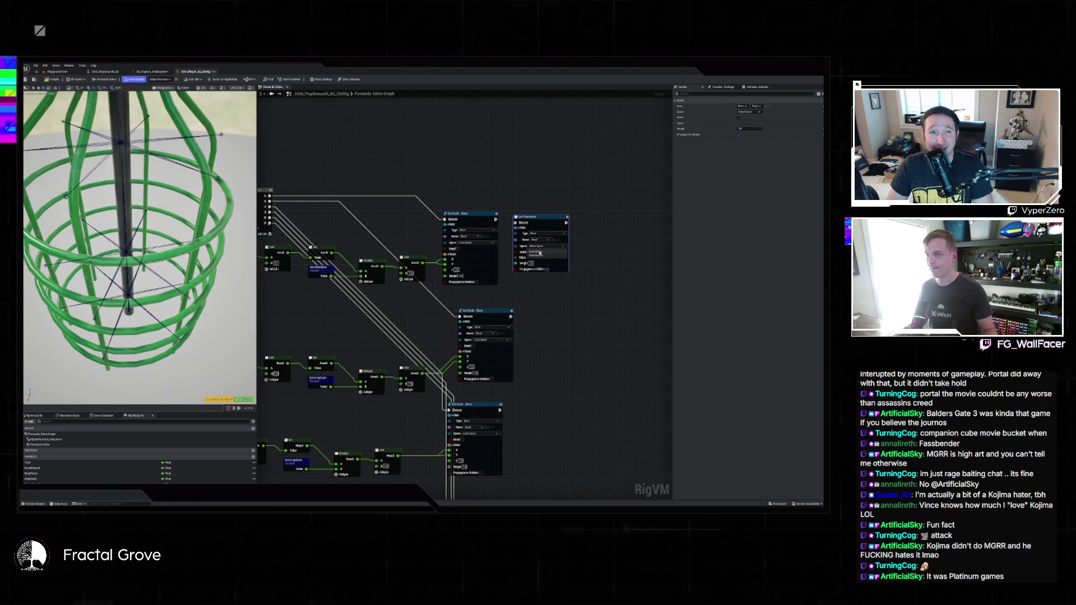
{"action": "left_click", "coordinate": [535, 258]}
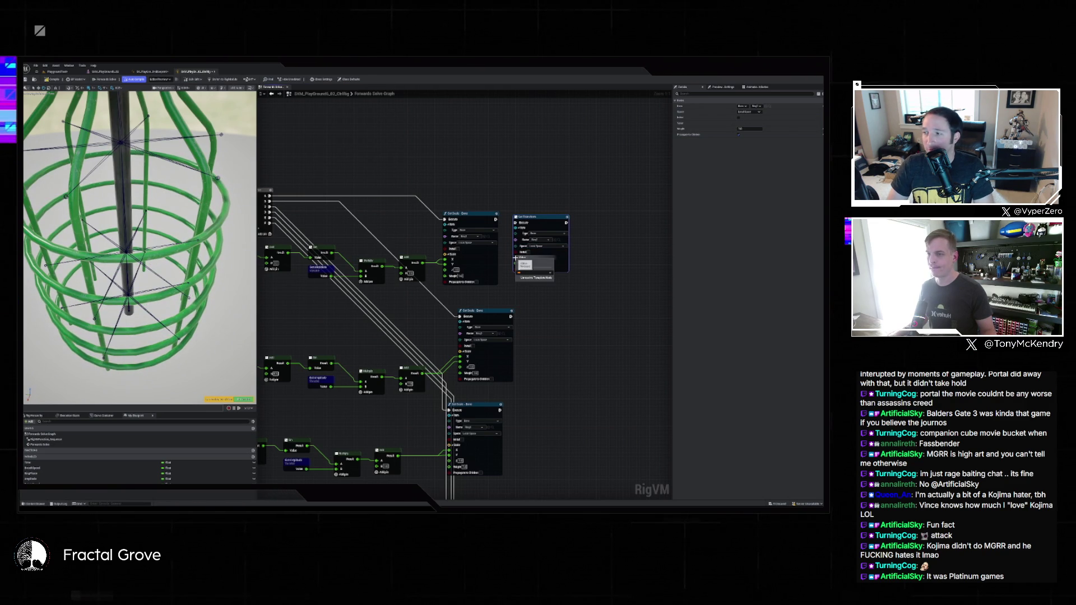
{"action": "left_click_drag", "start_coordinate": [515, 258], "coordinate": [502, 208]}
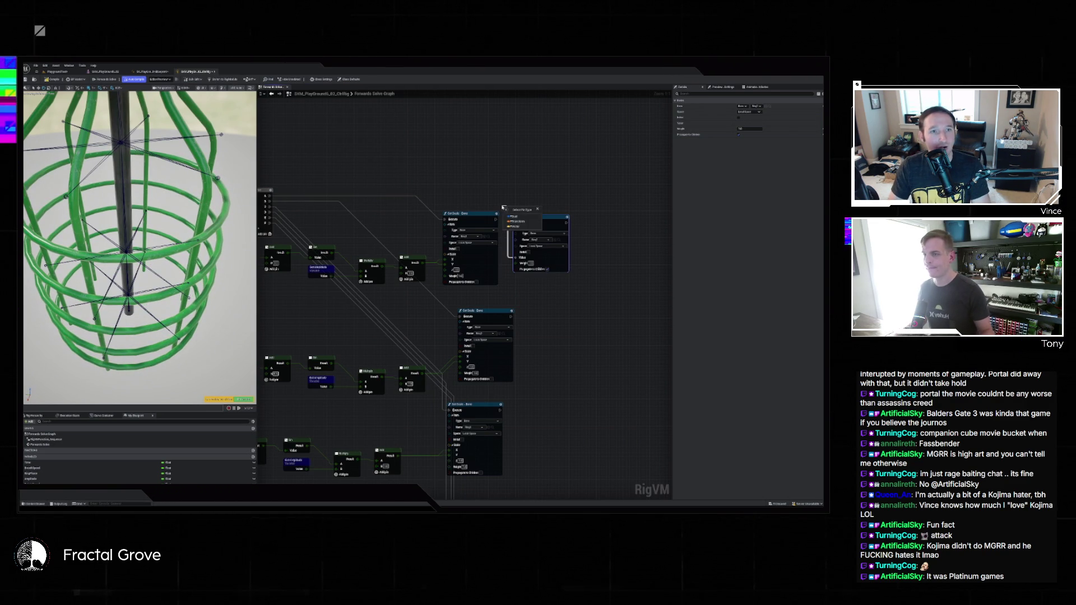
{"action": "left_click", "coordinate": [514, 222]}
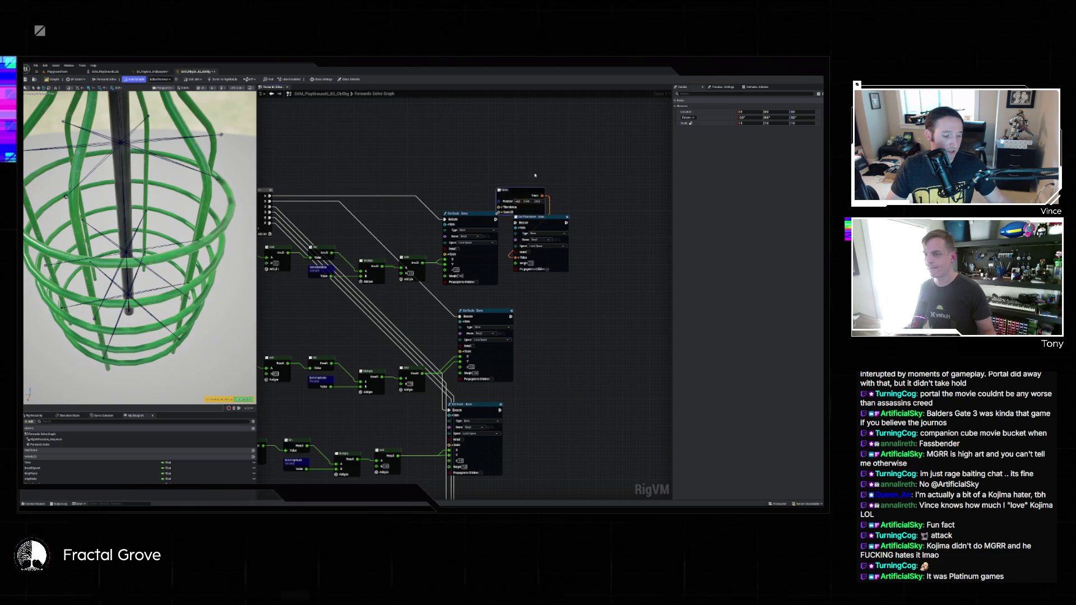
Expand the Make node's Scale and wire the Add result into Scale Z
{"action": "left_click", "coordinate": [493, 189]}
{"action": "left_click_drag", "start_coordinate": [500, 177], "coordinate": [459, 170]}
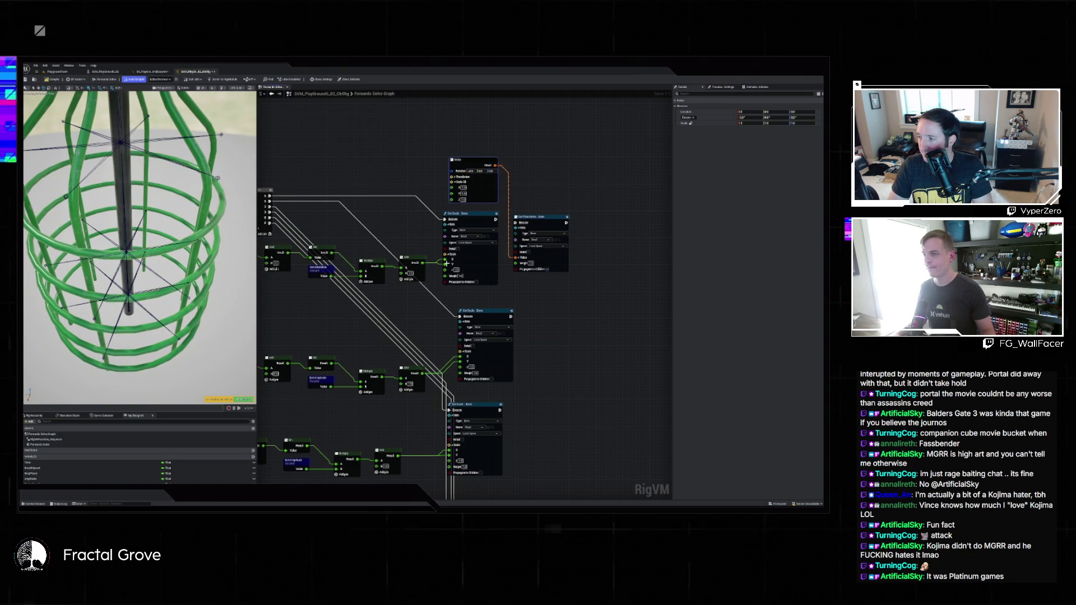
{"action": "mouse_move", "coordinate": [424, 263]}
{"action": "left_mouse_down"}
{"action": "mouse_move", "coordinate": [460, 188]}
{"action": "mouse_move", "coordinate": [451, 192]}
{"action": "left_mouse_up"}
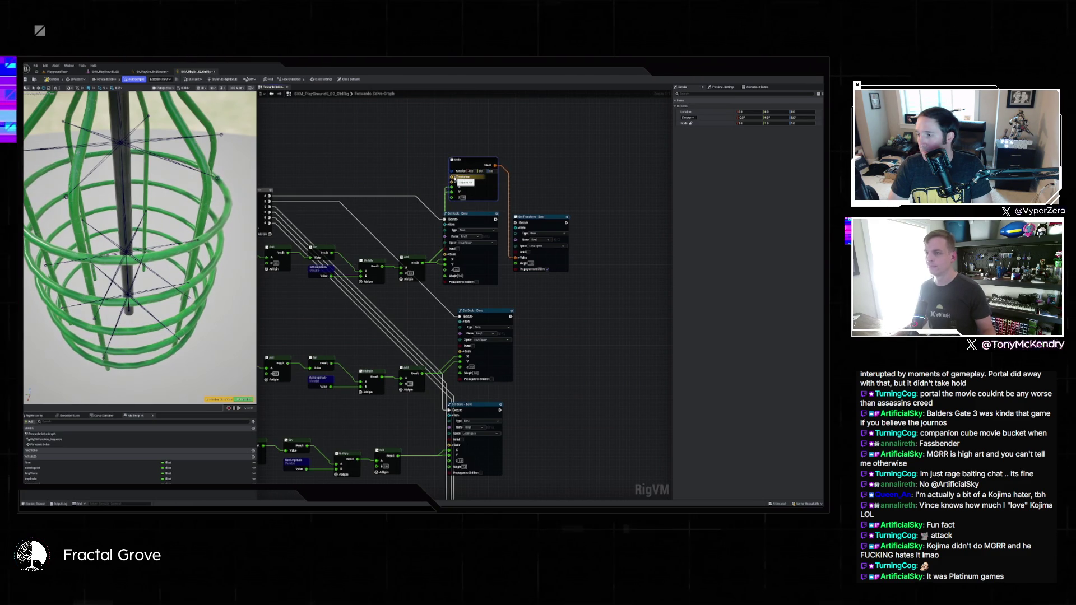
Expand the Make node's Translation and start a 'make' search from its Rotation pin
{"action": "left_click", "coordinate": [455, 177]}
{"action": "left_click_drag", "start_coordinate": [467, 161], "coordinate": [456, 140]}
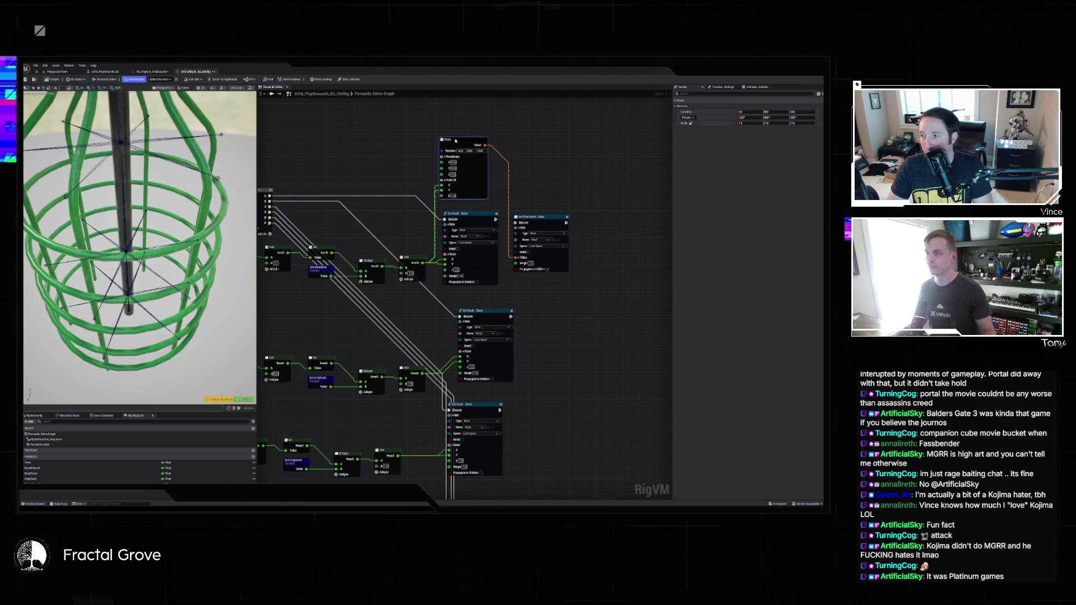
{"action": "right_click", "coordinate": [442, 151]}
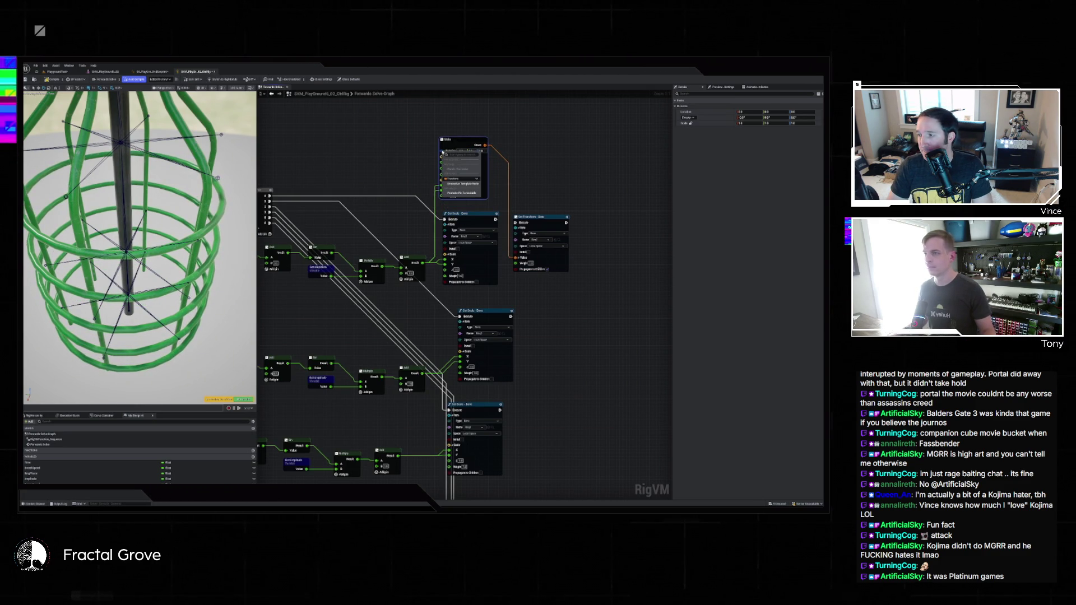
{"action": "left_click", "coordinate": [426, 147]}
{"action": "mouse_move", "coordinate": [444, 147]}
{"action": "left_mouse_down"}
{"action": "mouse_move", "coordinate": [491, 160]}
{"action": "mouse_move", "coordinate": [405, 140]}
{"action": "left_mouse_up"}
{"action": "type", "text": "make"}
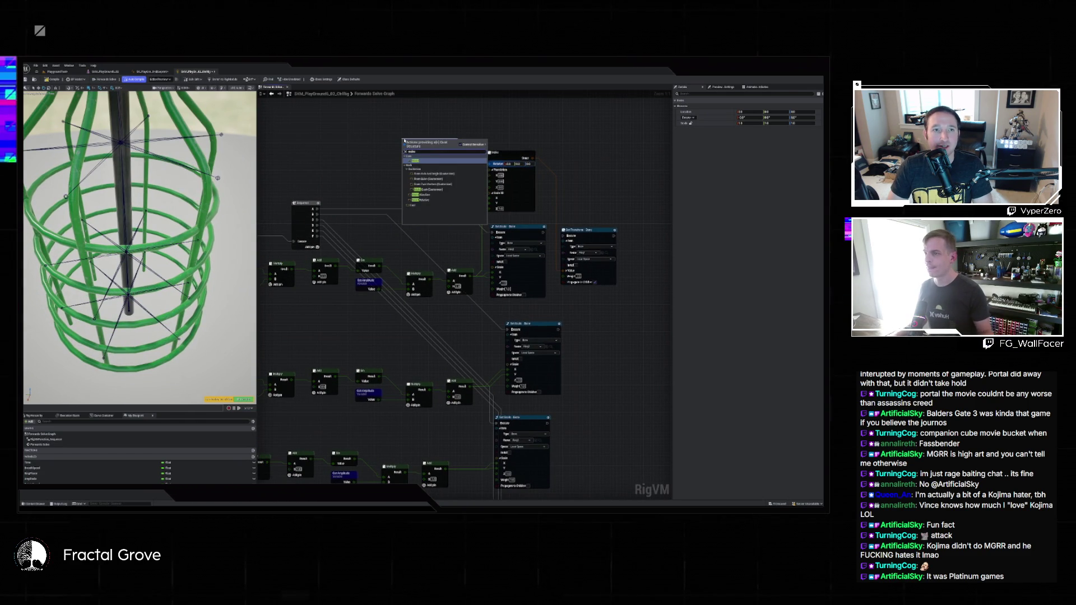
Add a Make node feeding the Rotation input and move it left
{"action": "left_click", "coordinate": [452, 160]}
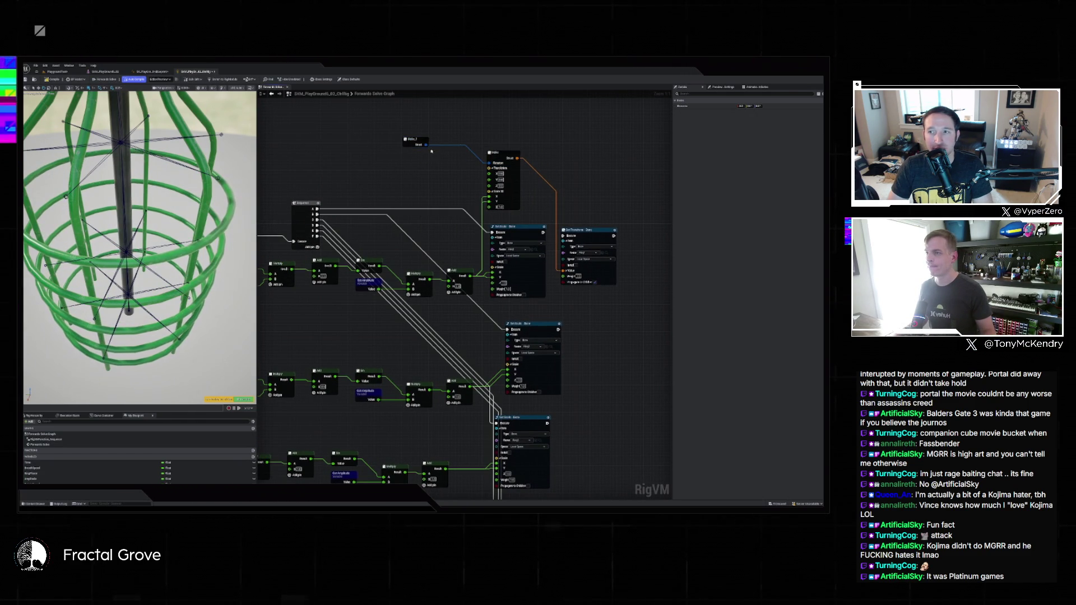
{"action": "key", "text": "ctrl+z"}
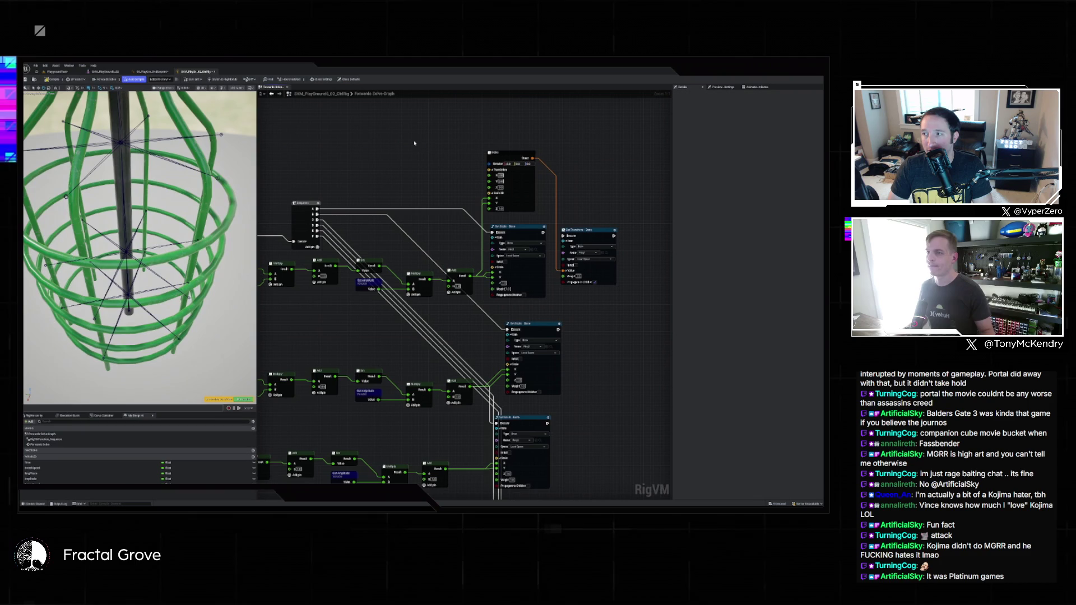
{"action": "left_click_drag", "start_coordinate": [489, 164], "coordinate": [475, 164]}
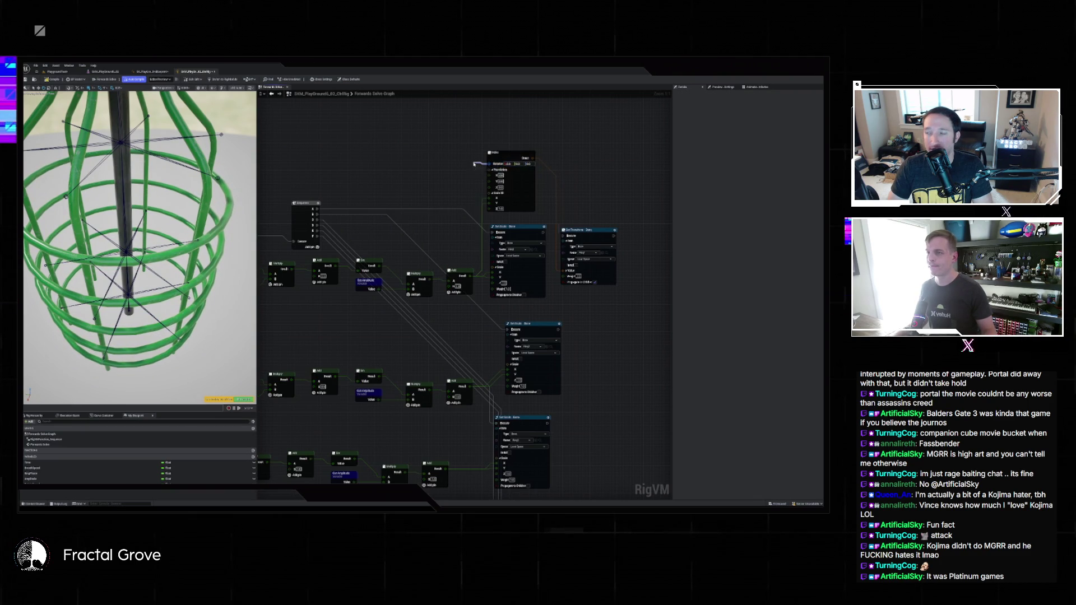
{"action": "type", "text": "make"}
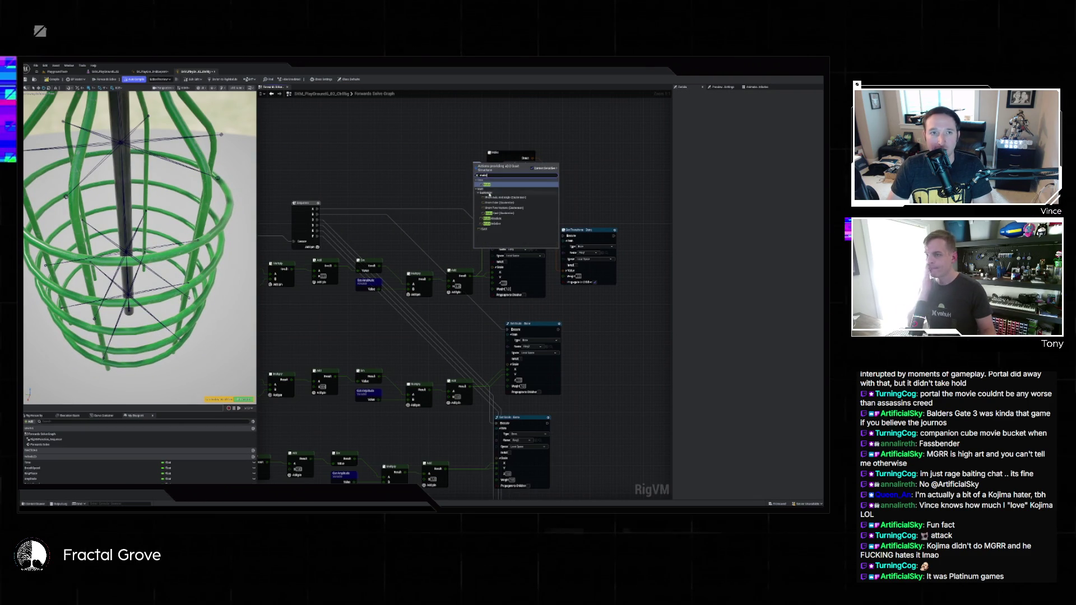
{"action": "left_click", "coordinate": [501, 223]}
{"action": "left_click_drag", "start_coordinate": [476, 157], "coordinate": [432, 153]}
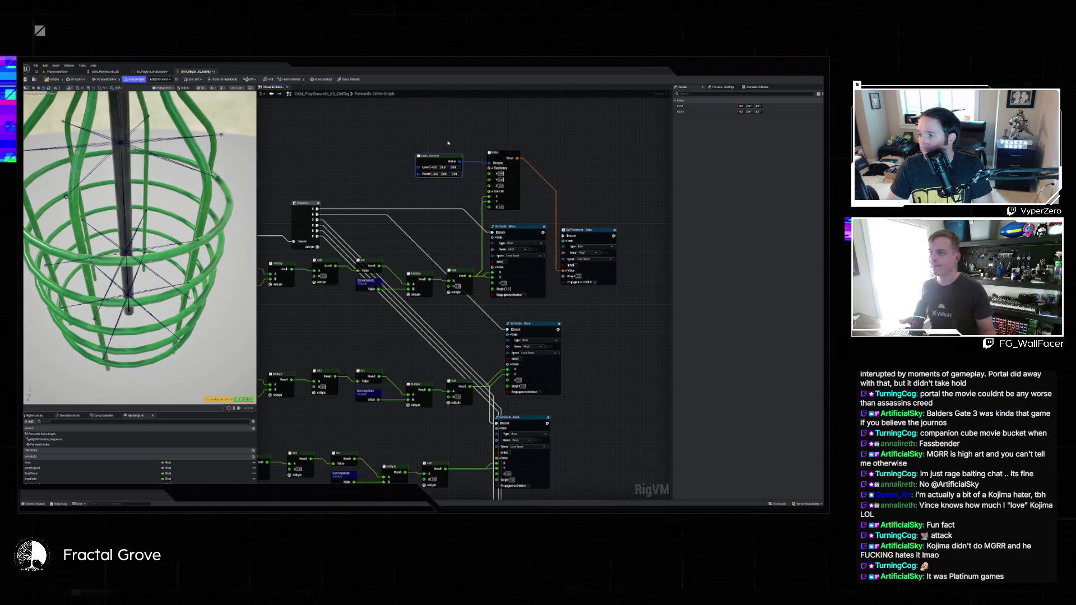
Search 'intator' and add the chosen node wired from the Make Absolute output
{"action": "right_click", "coordinate": [449, 143]}
{"action": "type", "text": "makelocal"}
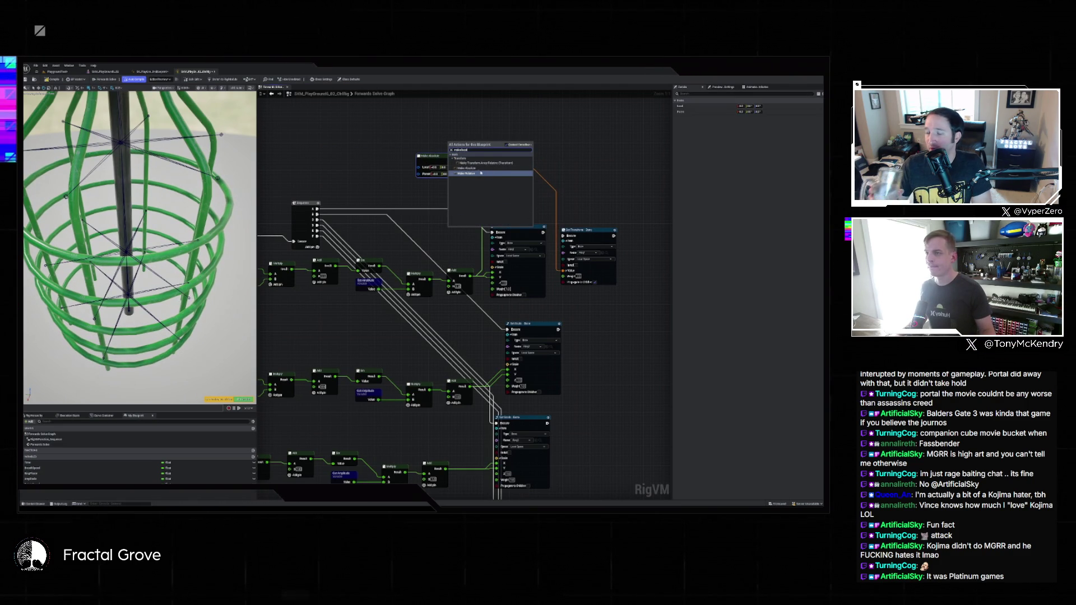
{"action": "key", "text": "Escape"}
{"action": "right_click", "coordinate": [442, 139]}
{"action": "type", "text": "intator"}
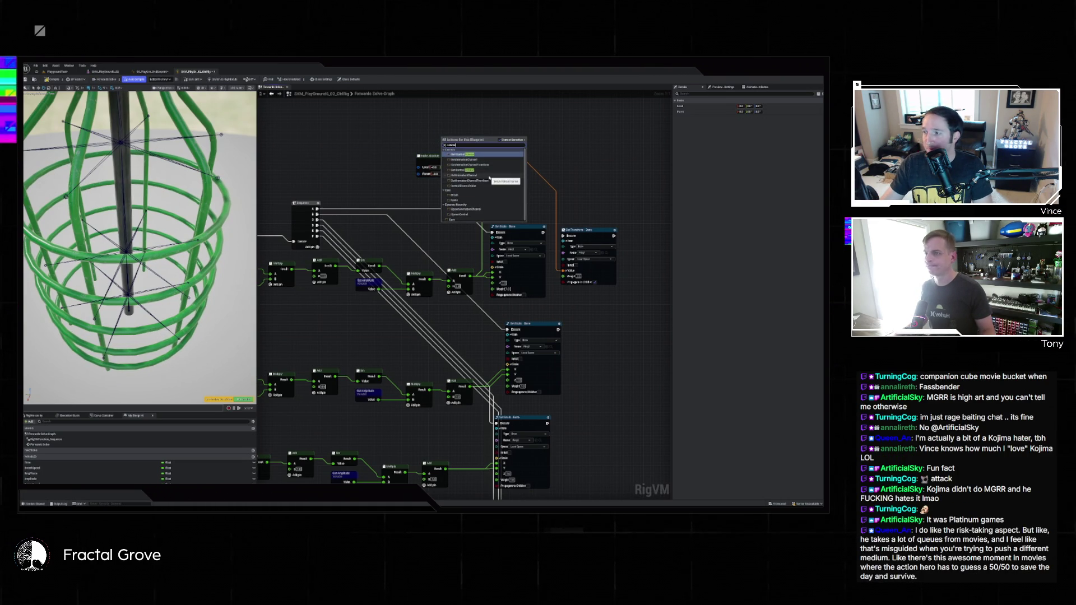
{"action": "key", "text": "Return"}
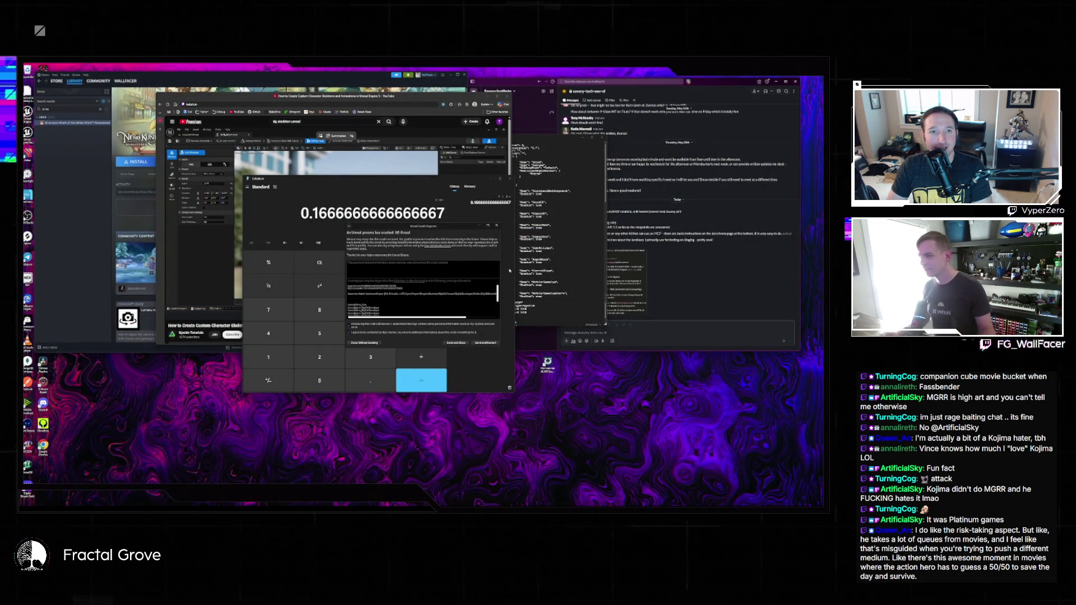
Send the crash report and restart the editor, then minimize Calculator
{"action": "left_click", "coordinate": [486, 344]}
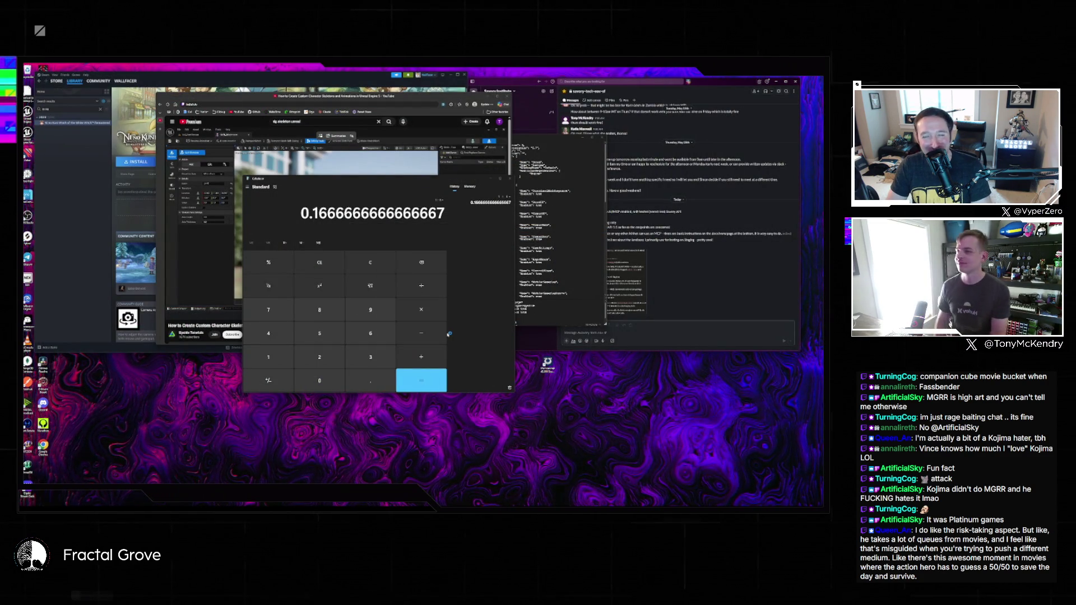
{"action": "left_click", "coordinate": [507, 181]}
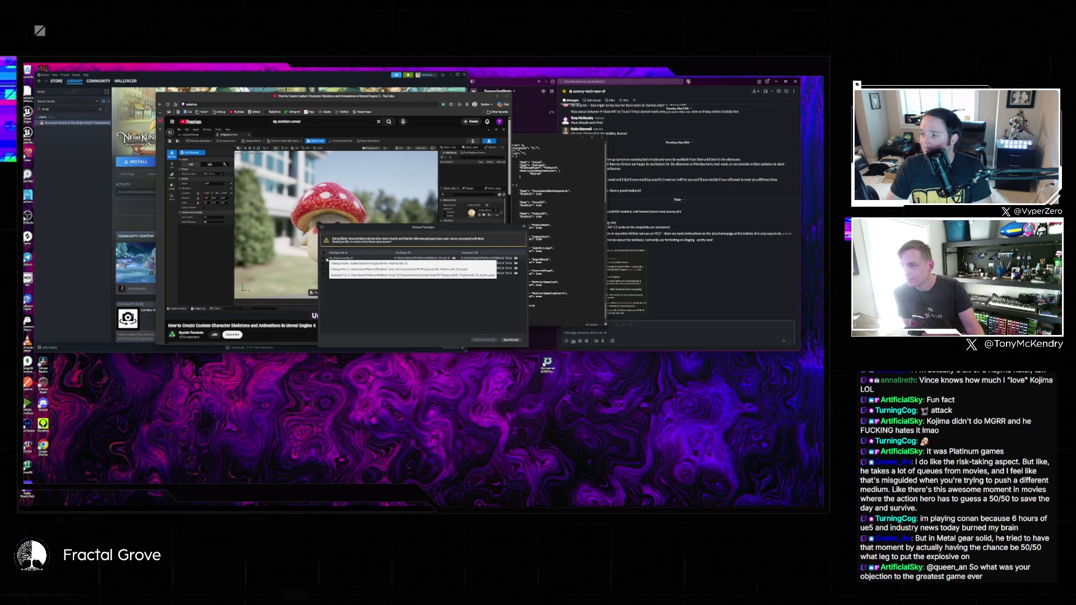
Tick all packages in Restore Packages and restore them
{"action": "left_click", "coordinate": [324, 254]}
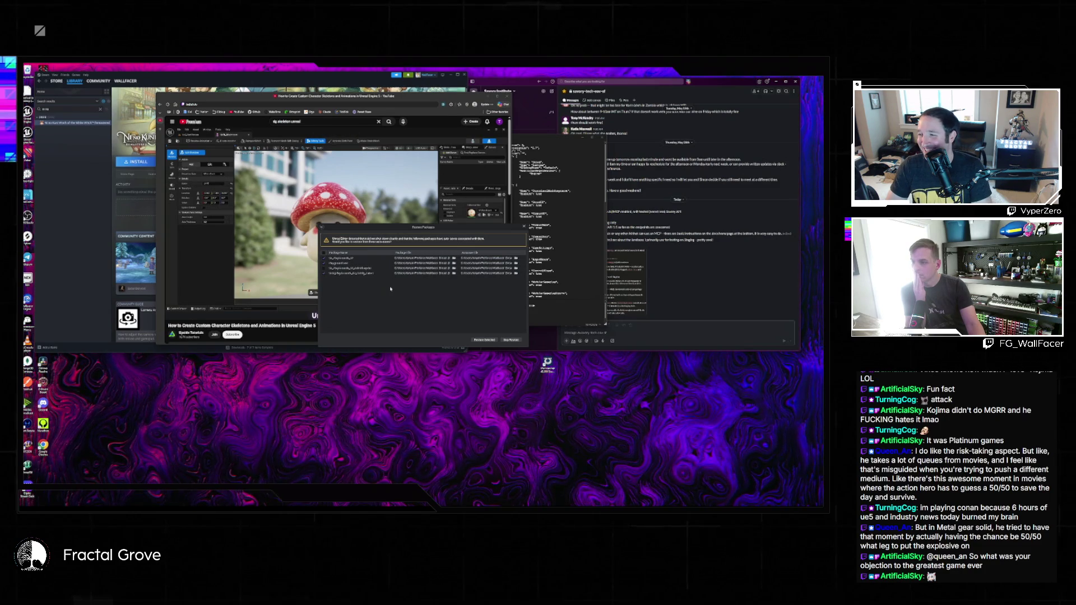
{"action": "left_click_drag", "start_coordinate": [319, 283], "coordinate": [182, 267]}
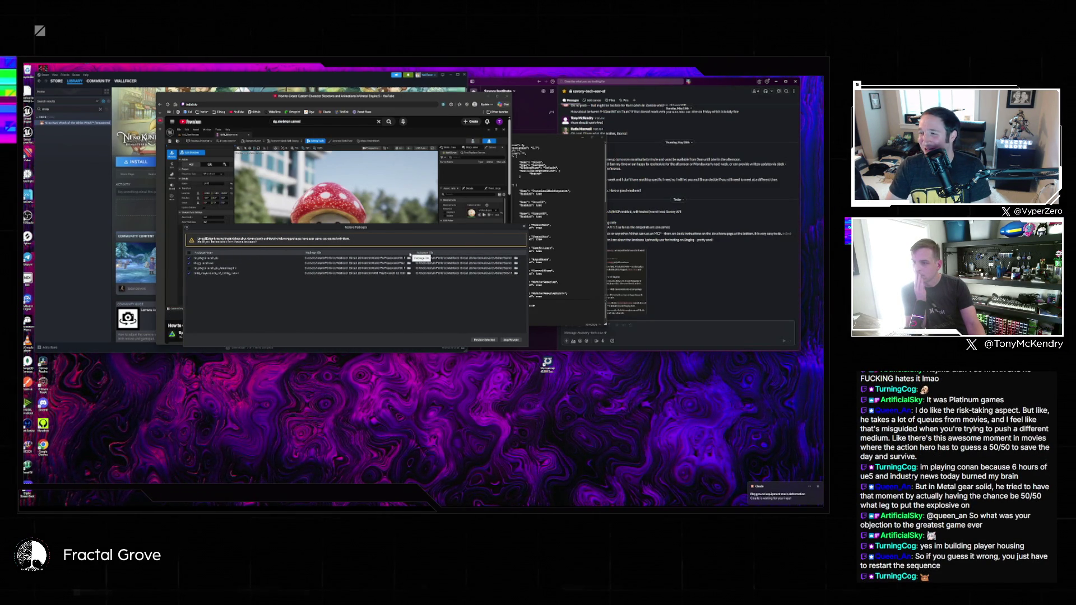
{"action": "left_click_drag", "start_coordinate": [415, 253], "coordinate": [466, 254]}
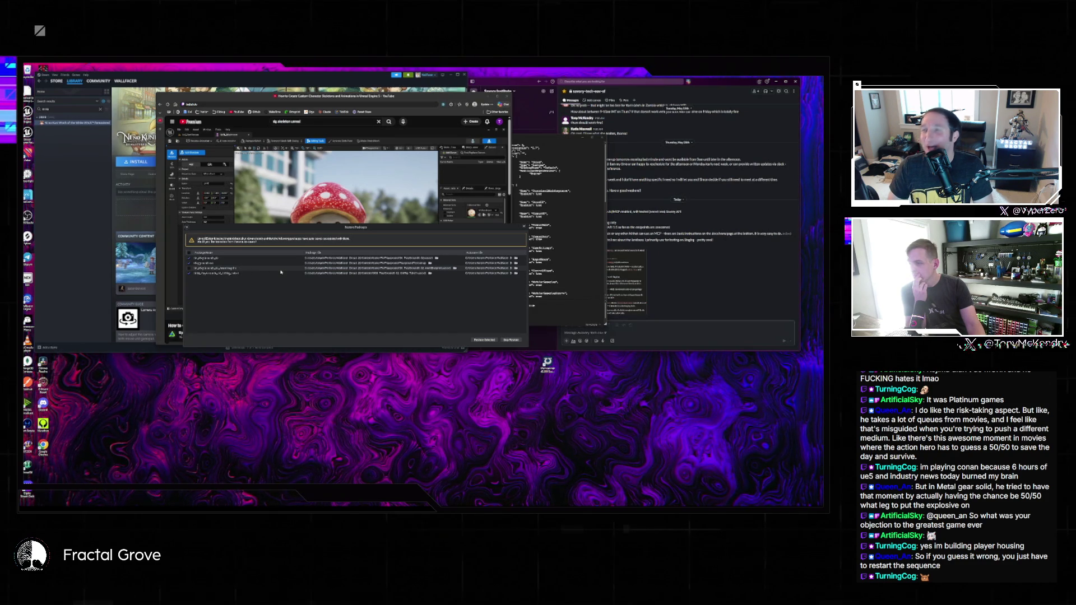
{"action": "left_click", "coordinate": [493, 340]}
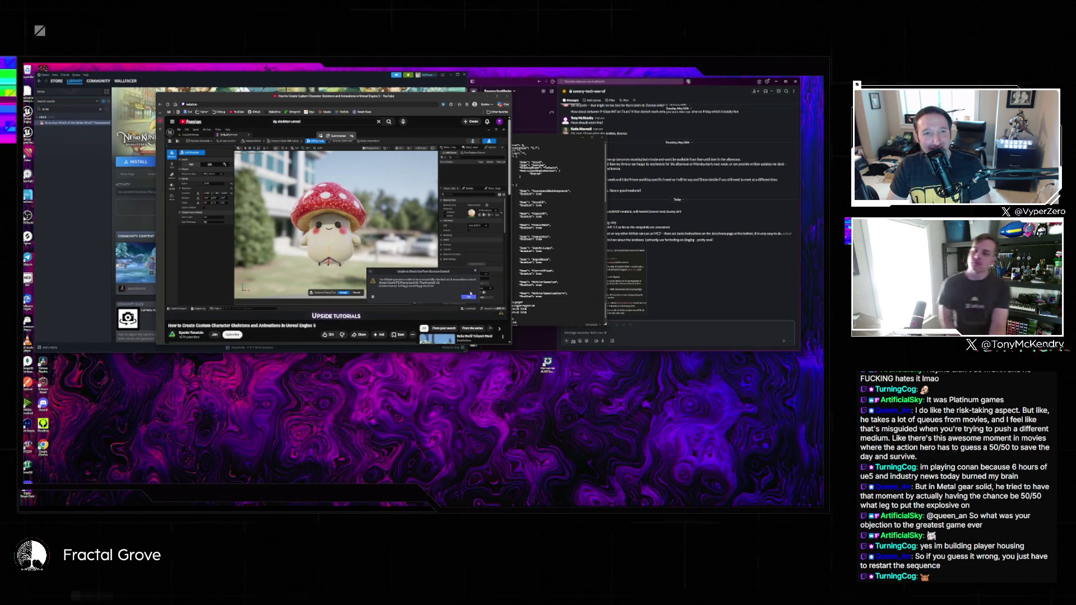
Dismiss the check-out, revision control and info dialogs, and minimize the chat and code windows
{"action": "left_click", "coordinate": [471, 297]}
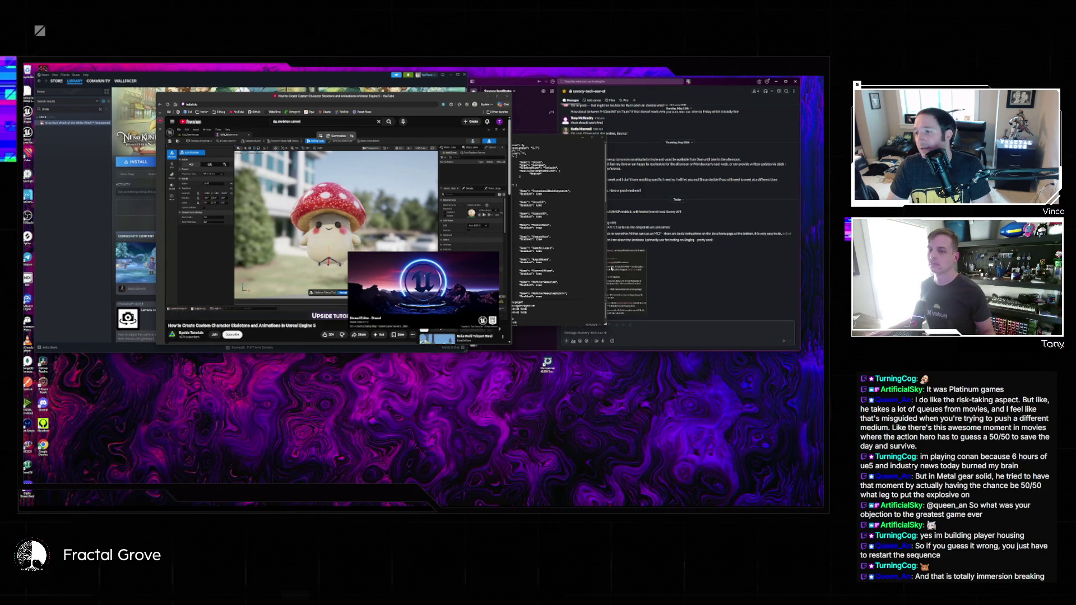
{"action": "left_click", "coordinate": [776, 83]}
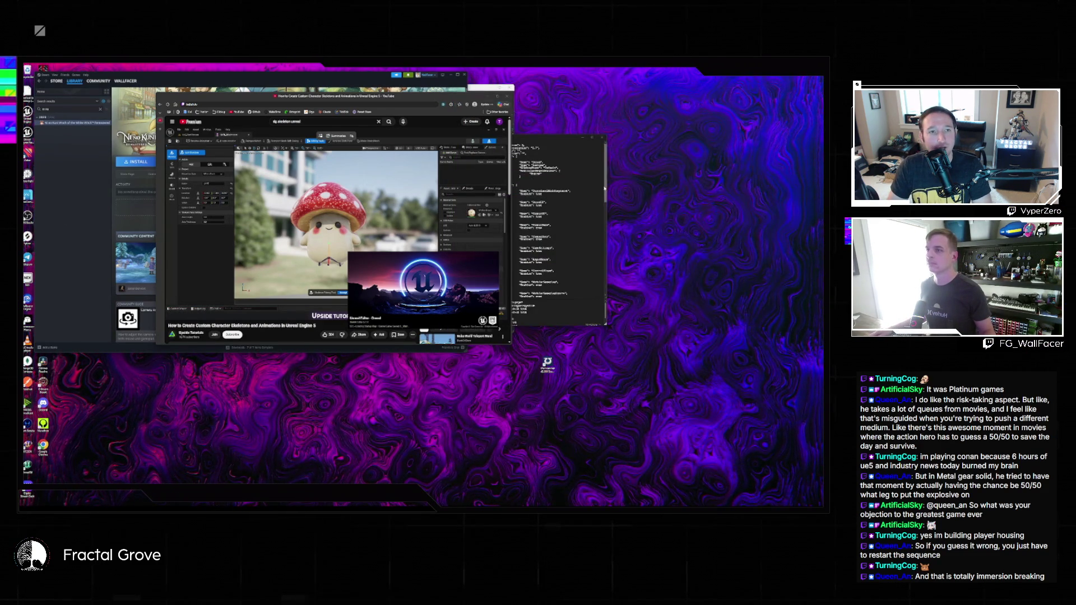
{"action": "left_click", "coordinate": [583, 144]}
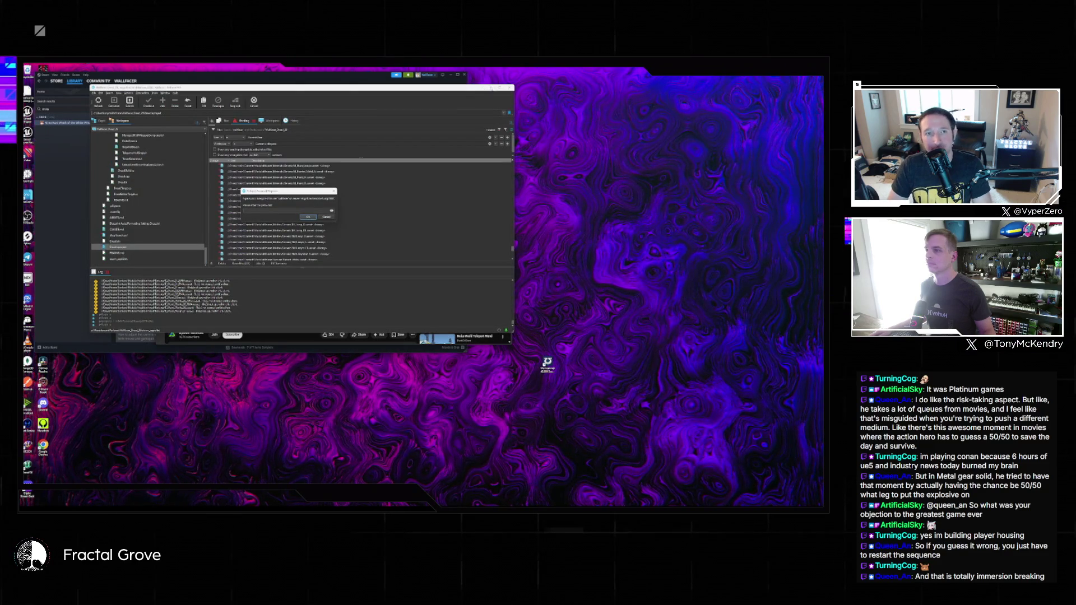
{"action": "left_click", "coordinate": [333, 191]}
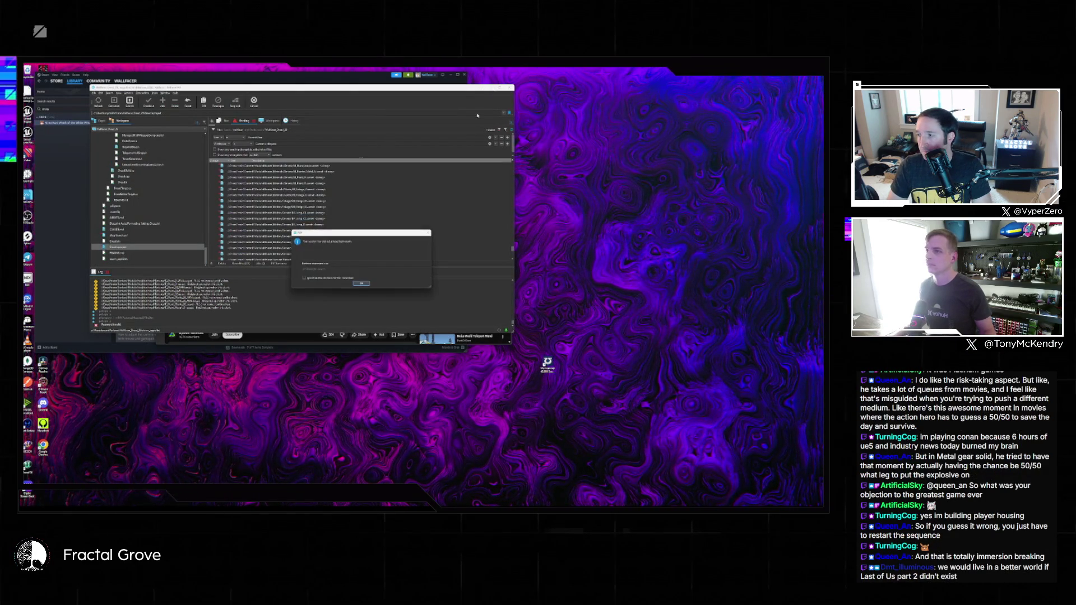
{"action": "left_click", "coordinate": [362, 283]}
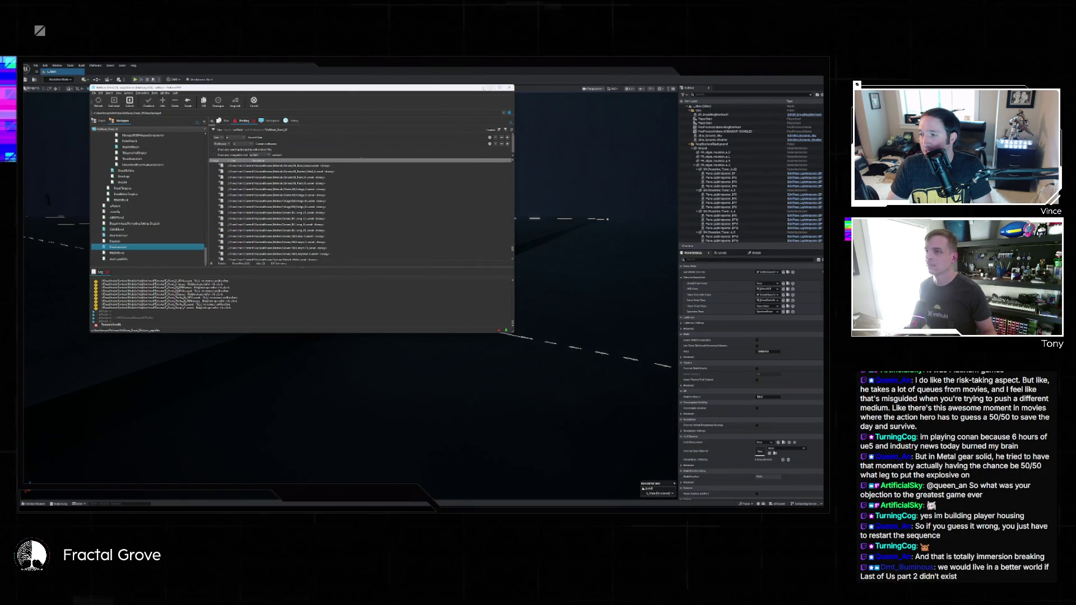
{"action": "left_click", "coordinate": [254, 105]}
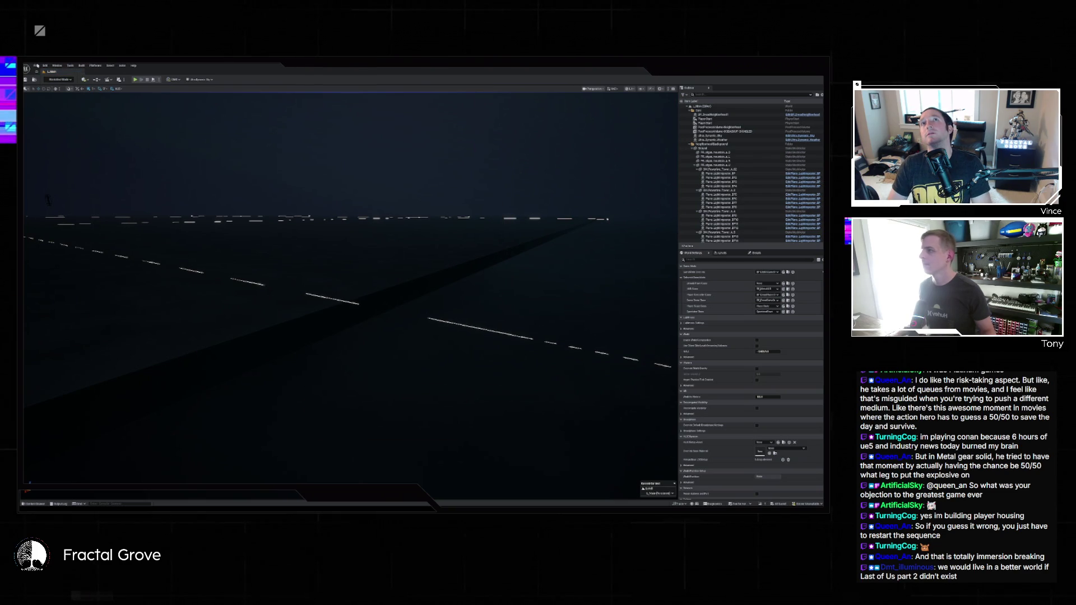
Reopen the green ring cage level from Recent Levels
{"action": "left_click", "coordinate": [36, 65]}
{"action": "mouse_move", "coordinate": [62, 95]}
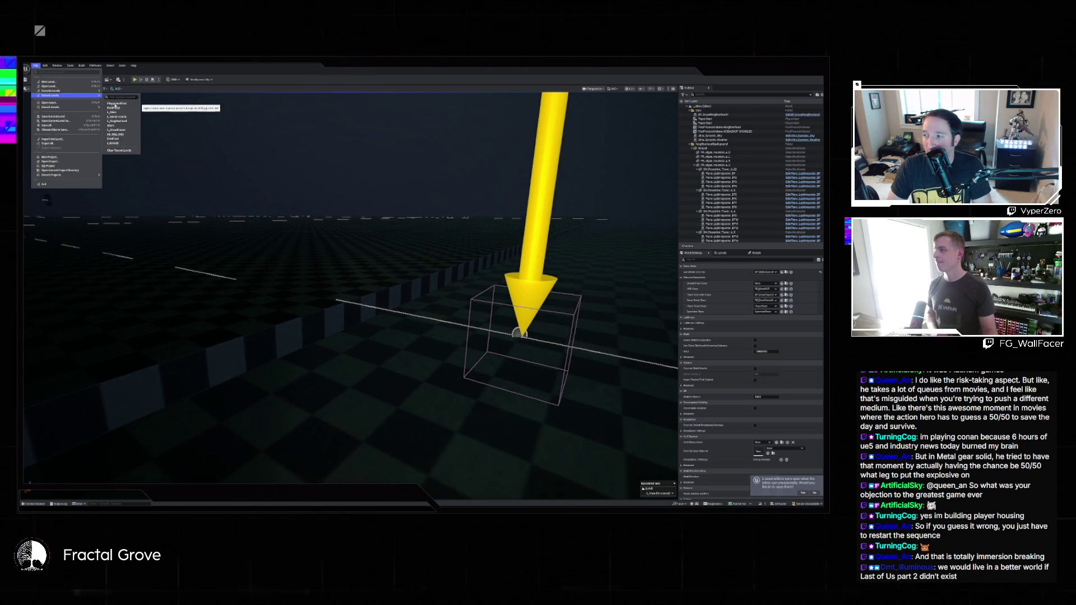
{"action": "left_click", "coordinate": [197, 122]}
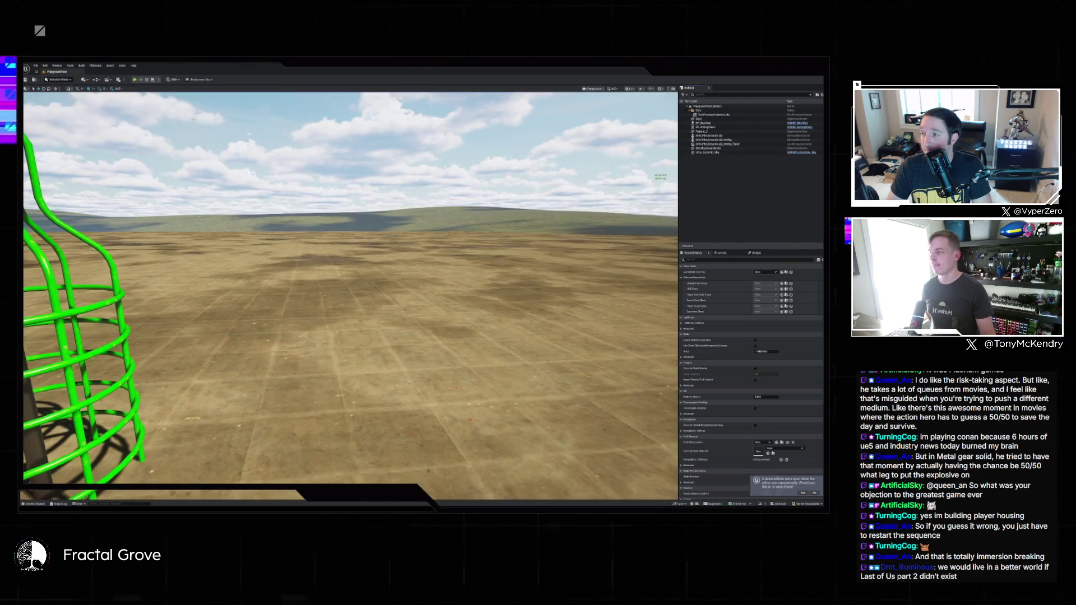
{"action": "mouse_move", "coordinate": [193, 118]}
{"action": "left_mouse_down"}
{"action": "mouse_move", "coordinate": [210, 79]}
{"action": "mouse_move", "coordinate": [210, 140]}
{"action": "left_mouse_up"}
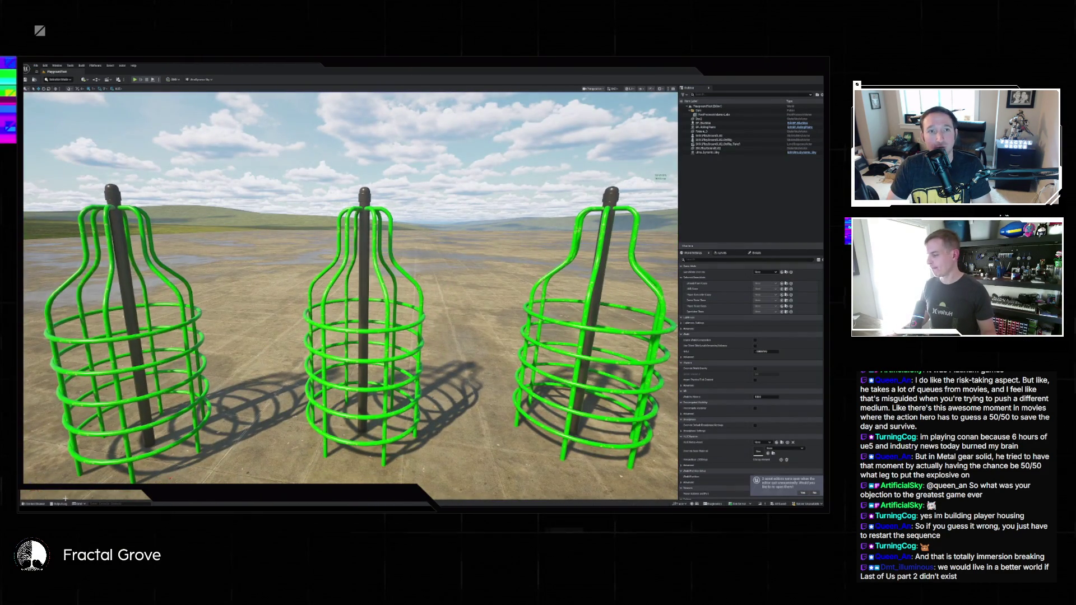
Open the cage Control Rig asset from the Content Drawer
{"action": "key", "text": "ctrl+space"}
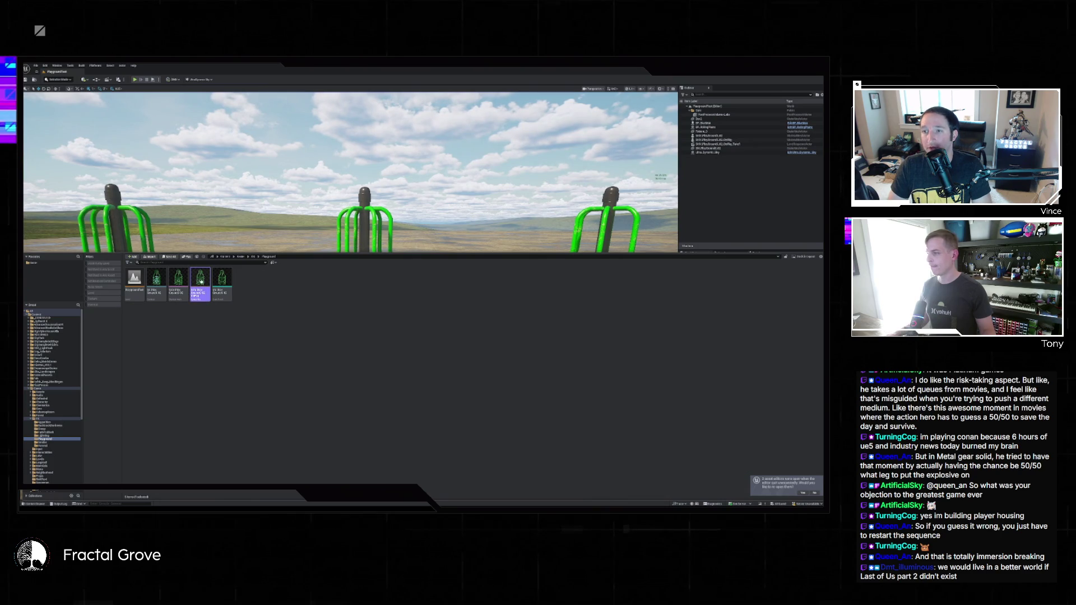
{"action": "key", "text": "Return"}
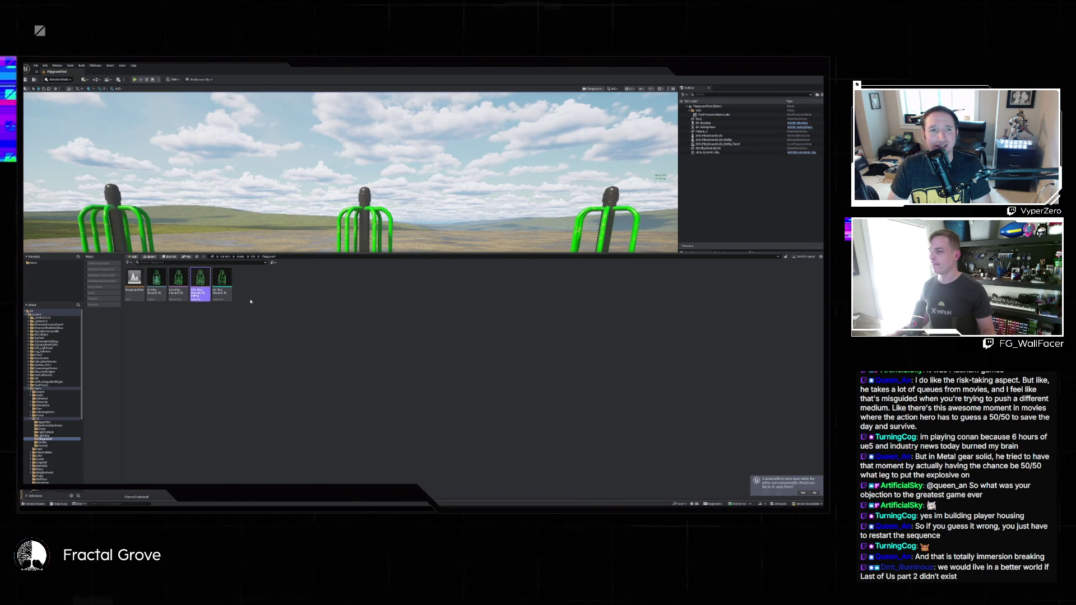
{"action": "scroll", "coordinate": [349, 243], "scroll_direction": "up", "scroll_amount": 5}
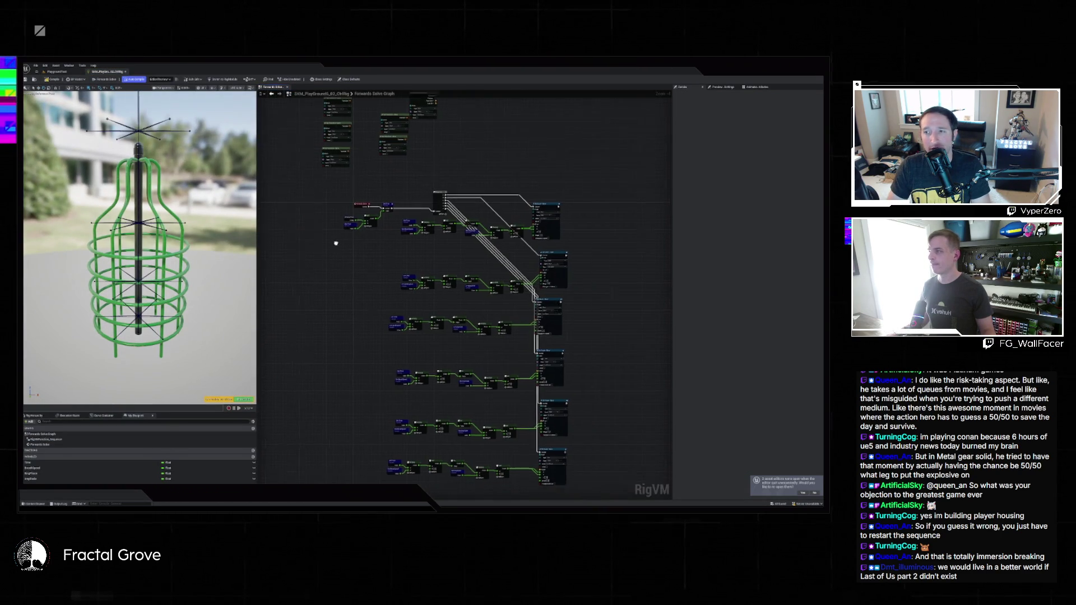
Add a Set Transform node via a 'set transform' search and assign it a bone
{"action": "left_click_drag", "start_coordinate": [531, 167], "coordinate": [613, 231]}
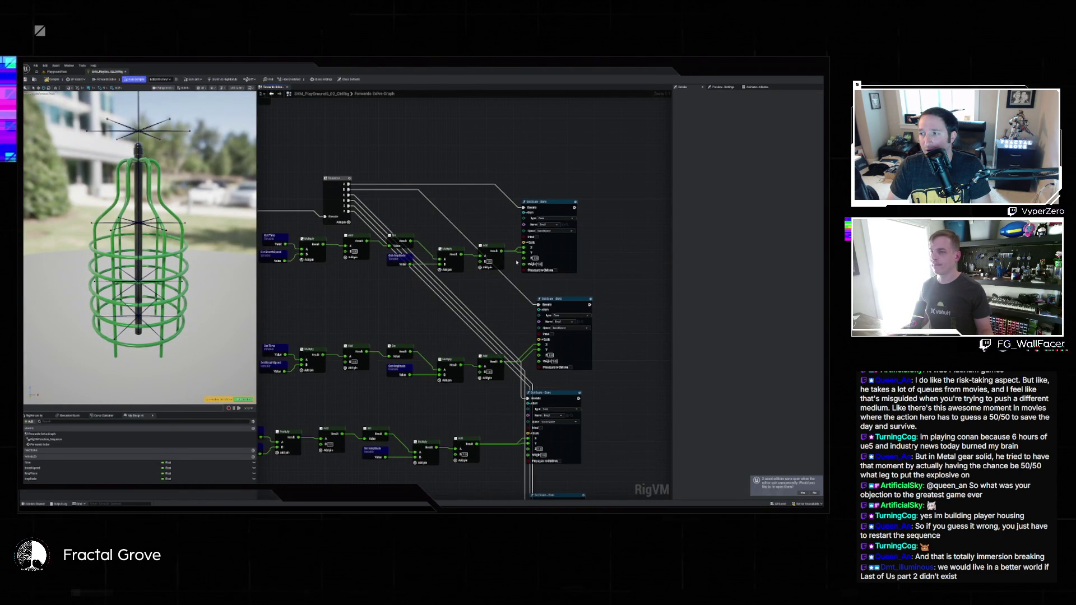
{"action": "scroll", "coordinate": [613, 231], "scroll_direction": "down", "scroll_amount": 3}
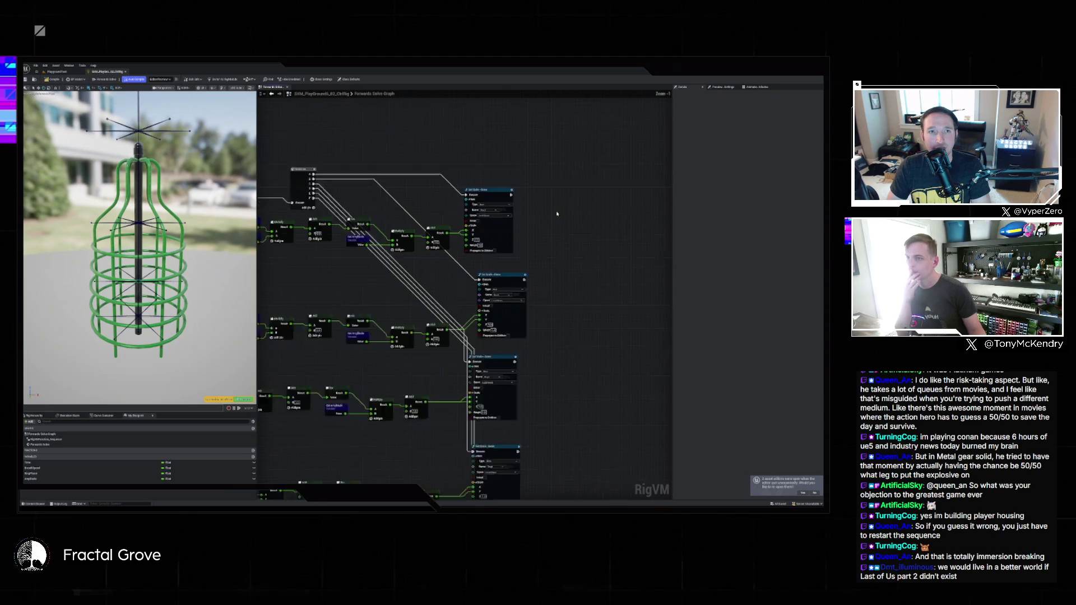
{"action": "left_click_drag", "start_coordinate": [547, 206], "coordinate": [447, 217]}
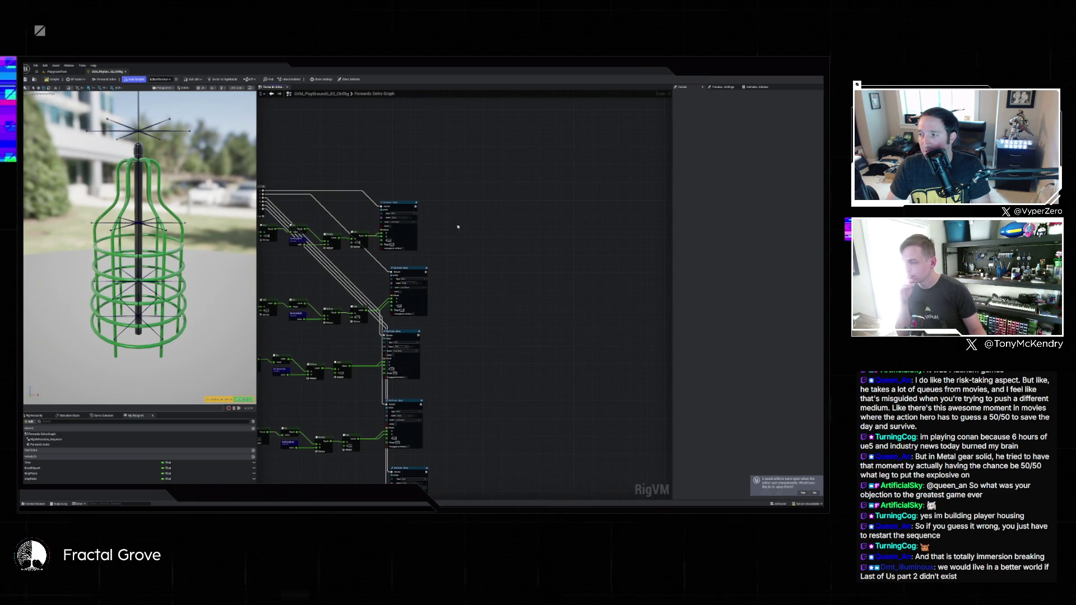
{"action": "right_click", "coordinate": [447, 217]}
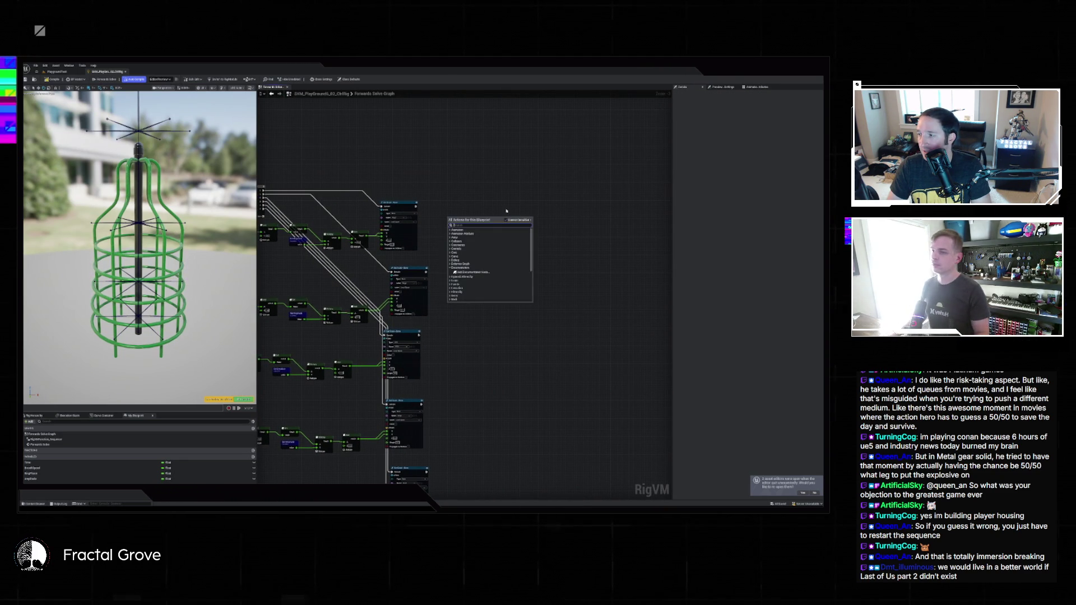
{"action": "type", "text": "set transform"}
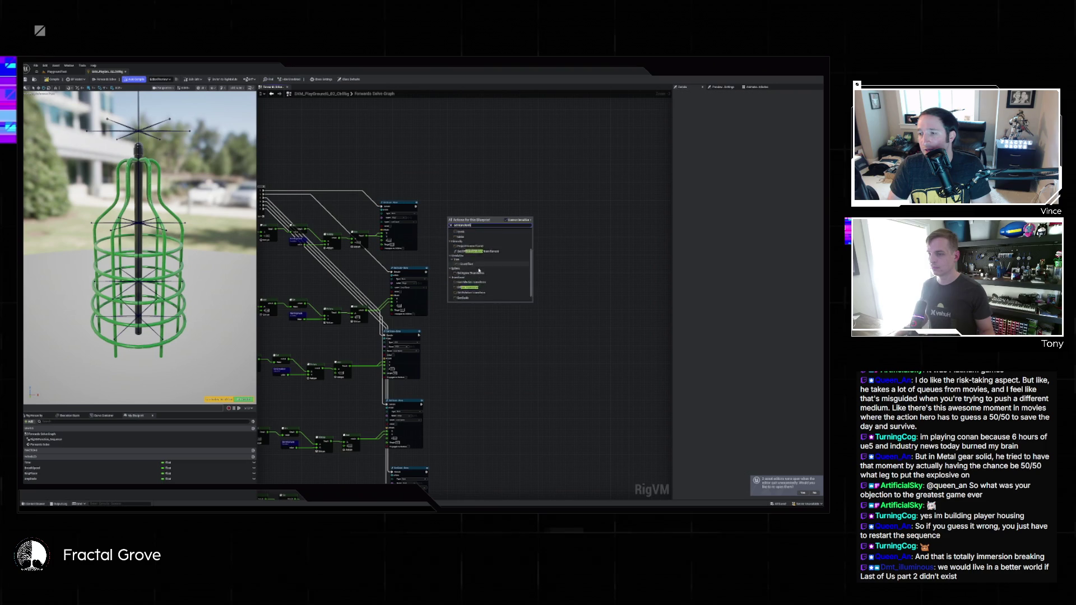
{"action": "left_click", "coordinate": [479, 264]}
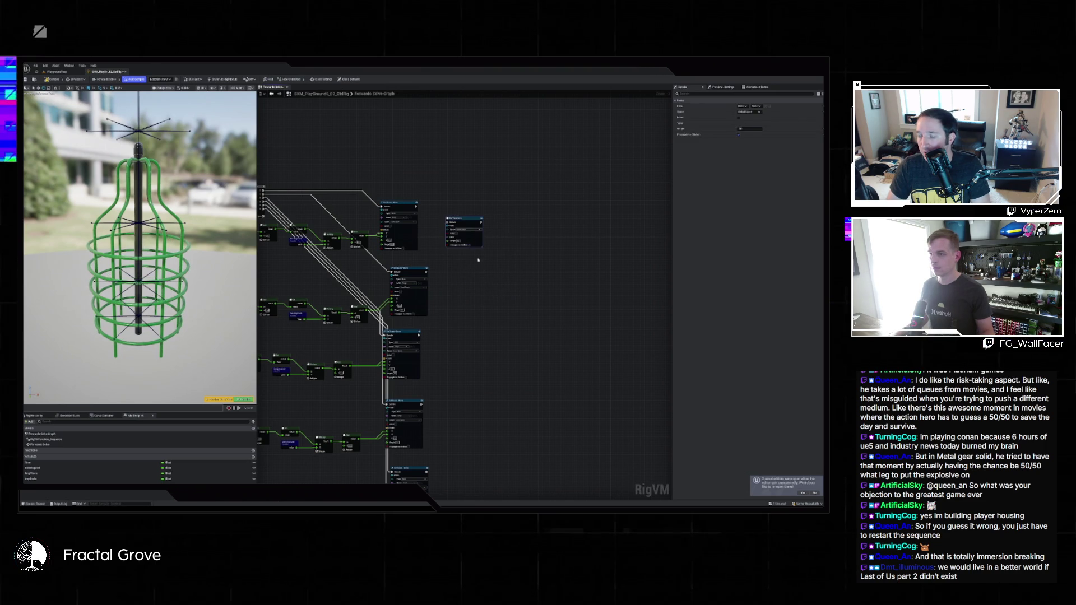
{"action": "scroll", "coordinate": [471, 256], "scroll_direction": "up", "scroll_amount": 2}
{"action": "left_click", "coordinate": [438, 212]}
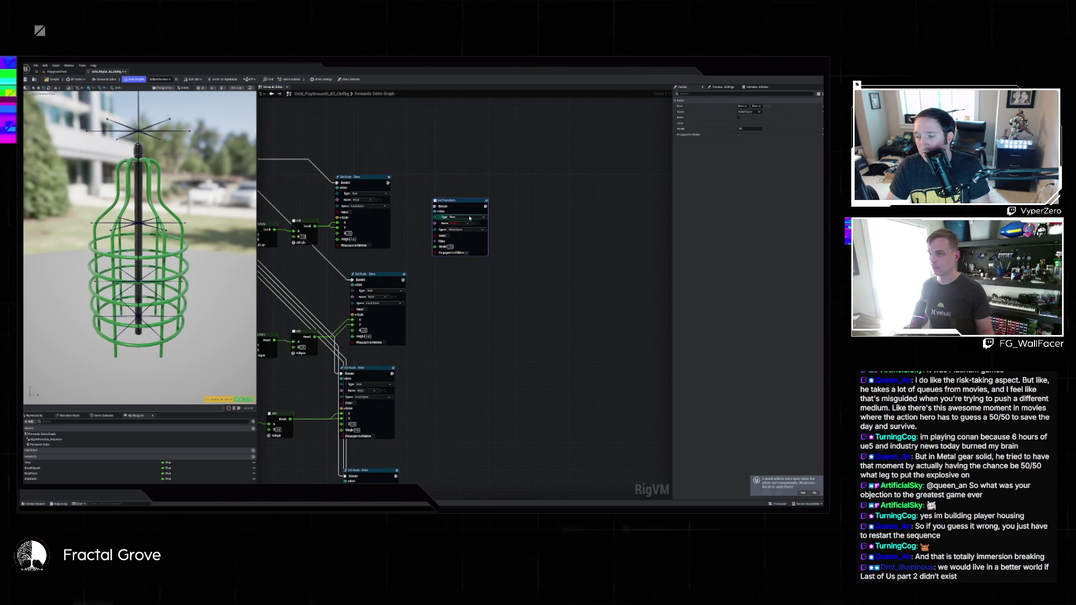
{"action": "left_click", "coordinate": [459, 223]}
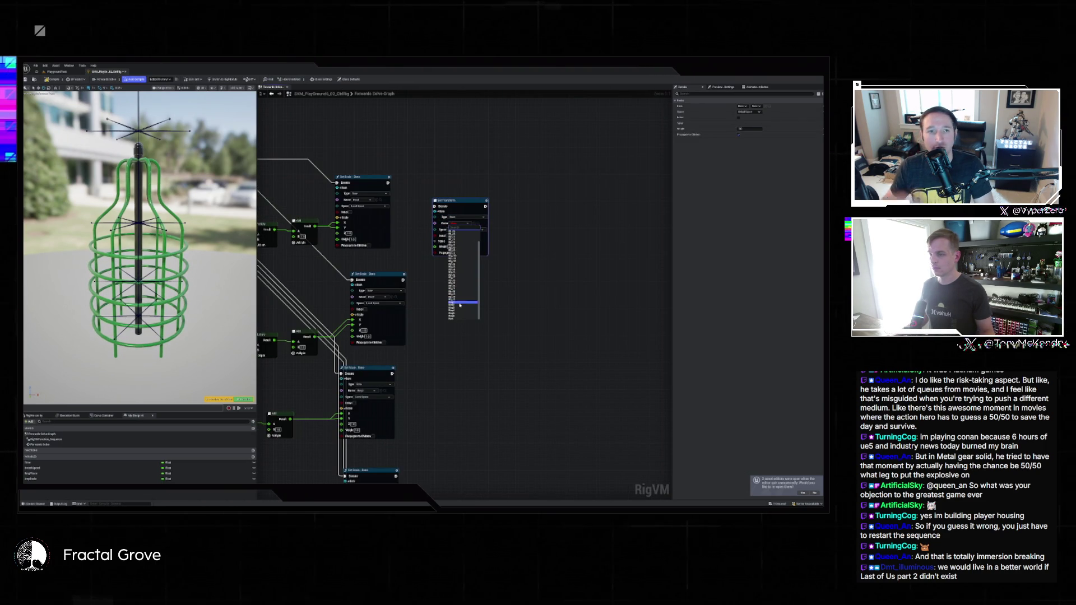
{"action": "left_click", "coordinate": [459, 303]}
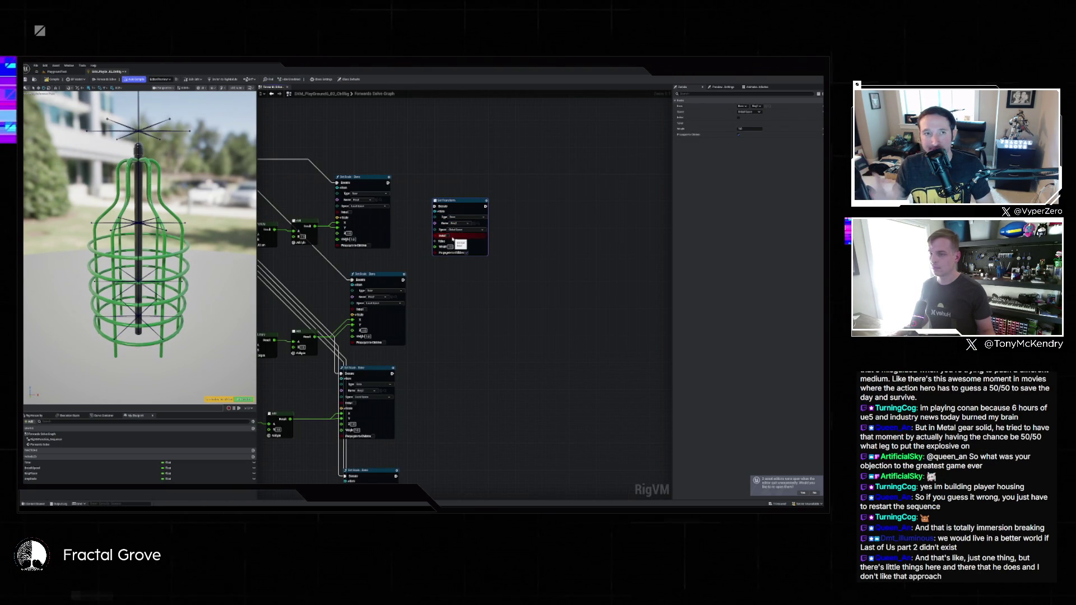
Wire a Make node into the Set Transform Value pin, choosing the Transform type
{"action": "left_click_drag", "start_coordinate": [435, 241], "coordinate": [424, 235]}
{"action": "type", "text": "make"}
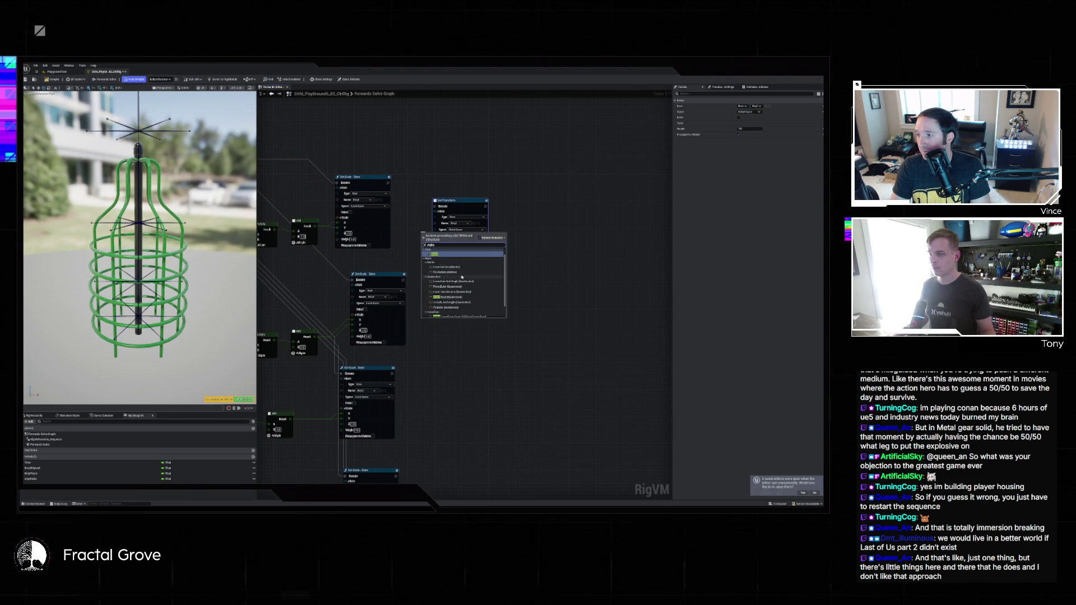
{"action": "scroll", "coordinate": [478, 278], "scroll_direction": "down", "scroll_amount": 2}
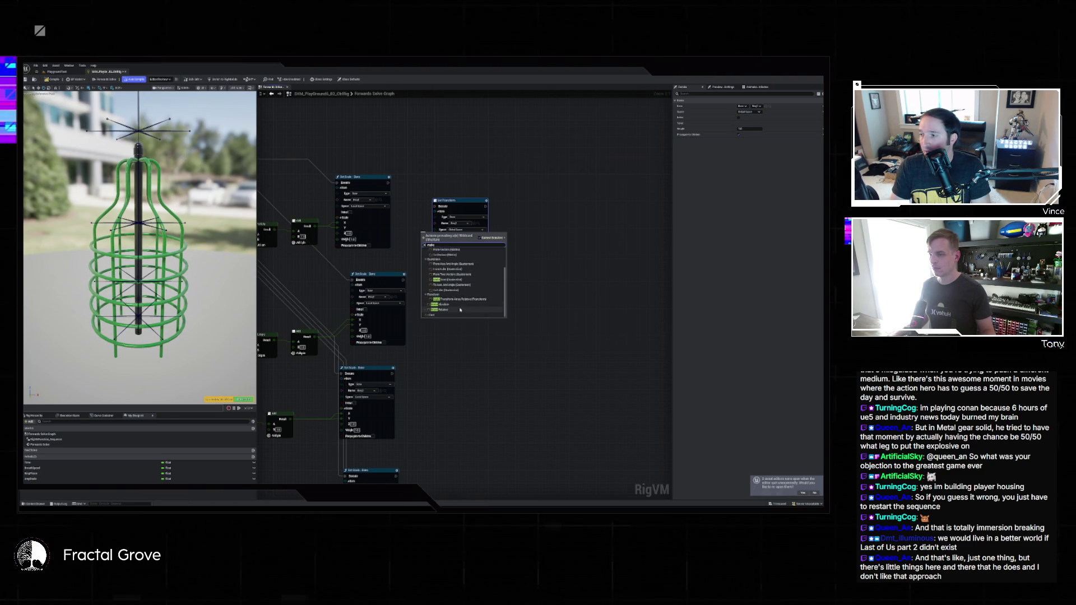
{"action": "left_click", "coordinate": [460, 309]}
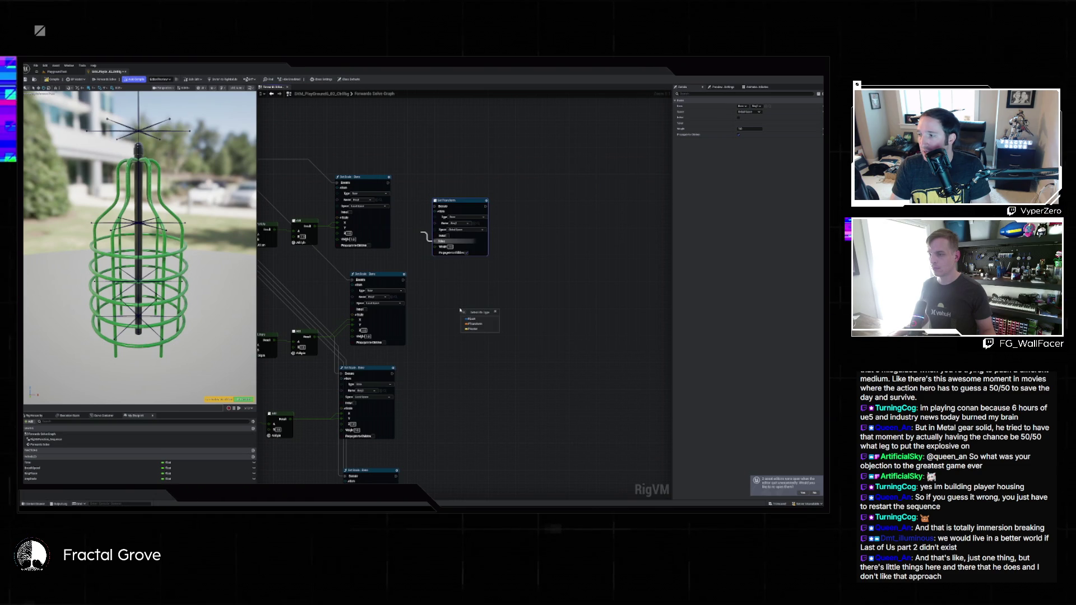
{"action": "left_click", "coordinate": [481, 324]}
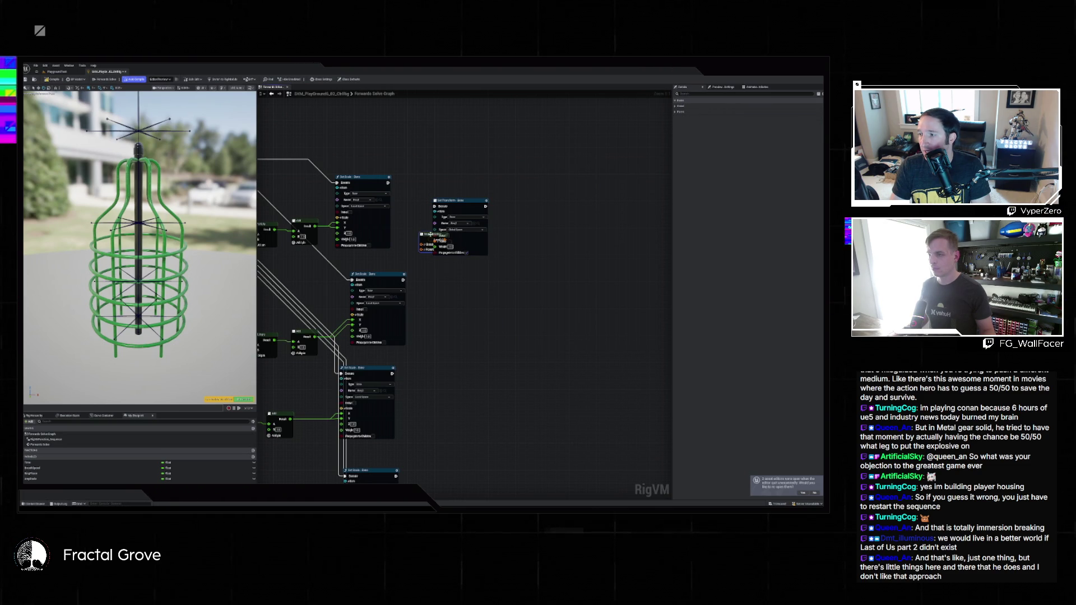
Split the Make Transform Value pin, add a transform node, and delete Make Relative
{"action": "mouse_move", "coordinate": [421, 211]}
{"action": "left_mouse_down"}
{"action": "mouse_move", "coordinate": [405, 150]}
{"action": "mouse_move", "coordinate": [366, 138]}
{"action": "mouse_move", "coordinate": [584, 160]}
{"action": "mouse_move", "coordinate": [571, 132]}
{"action": "left_mouse_up"}
{"action": "left_click", "coordinate": [562, 178]}
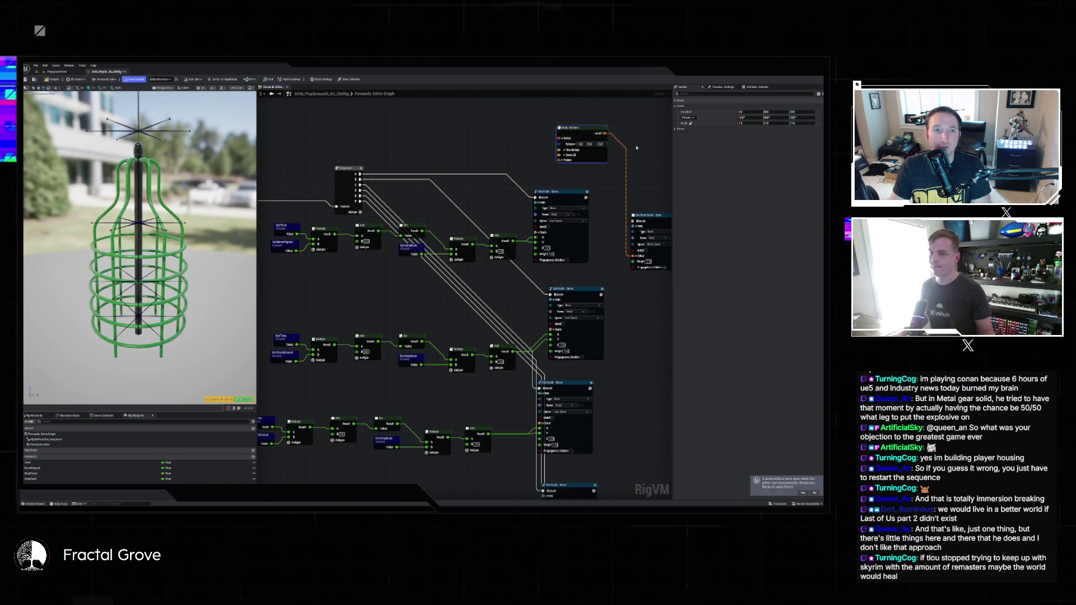
{"action": "left_click_drag", "start_coordinate": [641, 176], "coordinate": [548, 169]}
{"action": "mouse_move", "coordinate": [539, 250]}
{"action": "left_mouse_down"}
{"action": "mouse_move", "coordinate": [522, 188]}
{"action": "mouse_move", "coordinate": [505, 180]}
{"action": "left_mouse_up"}
{"action": "left_click", "coordinate": [517, 196]}
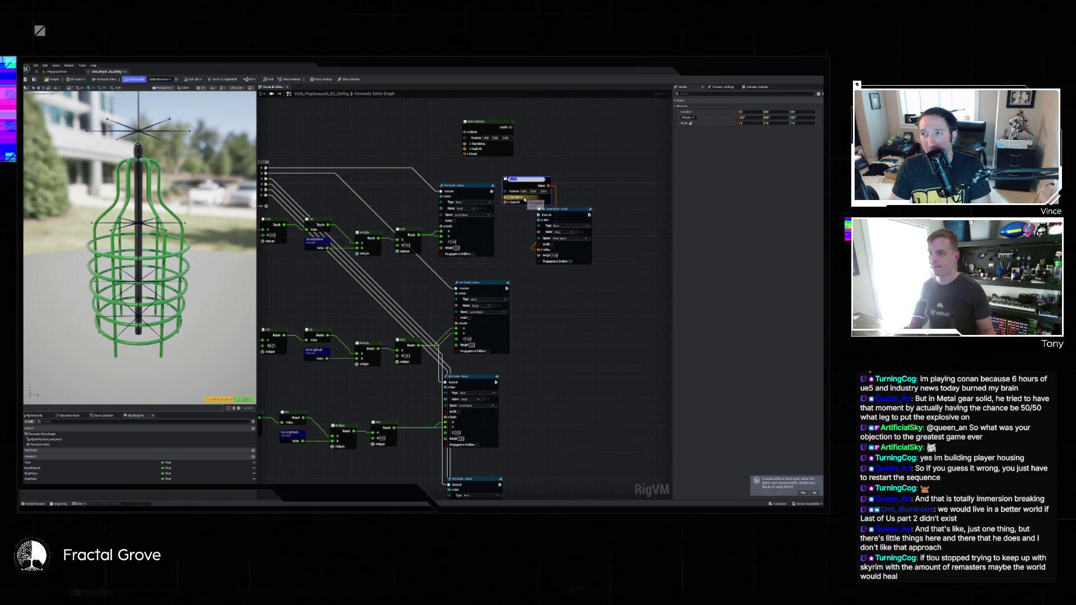
{"action": "left_click", "coordinate": [508, 155]}
{"action": "key", "text": "Delete"}
Add a Make Quat node from a 'rot' search to drive the rotation
{"action": "mouse_move", "coordinate": [526, 175]}
{"action": "left_mouse_down"}
{"action": "mouse_move", "coordinate": [525, 147]}
{"action": "mouse_move", "coordinate": [430, 136]}
{"action": "left_mouse_up"}
{"action": "type", "text": "rot"}
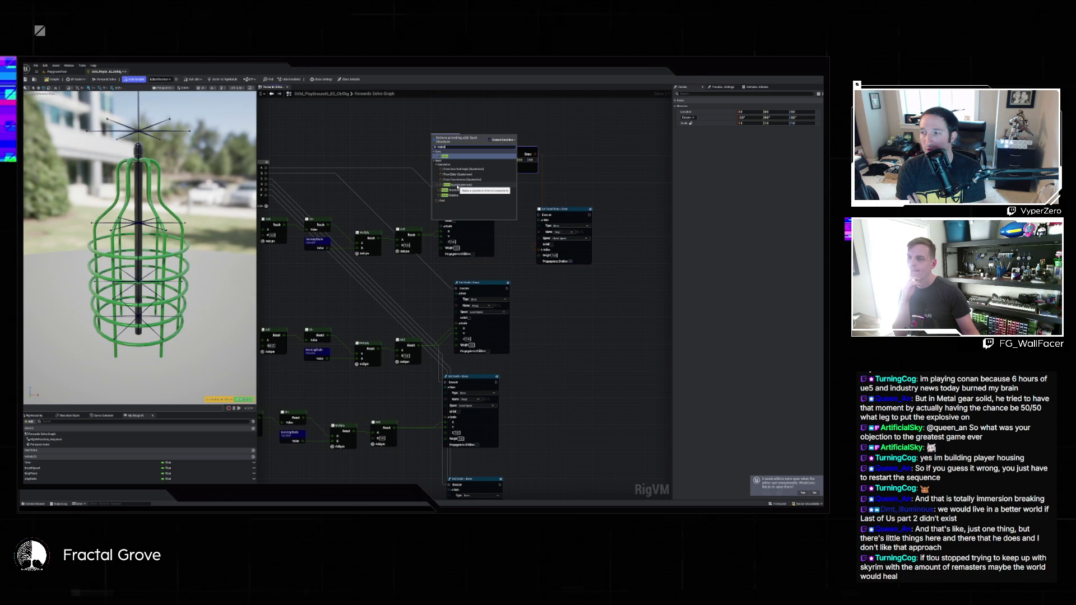
{"action": "left_click", "coordinate": [458, 186]}
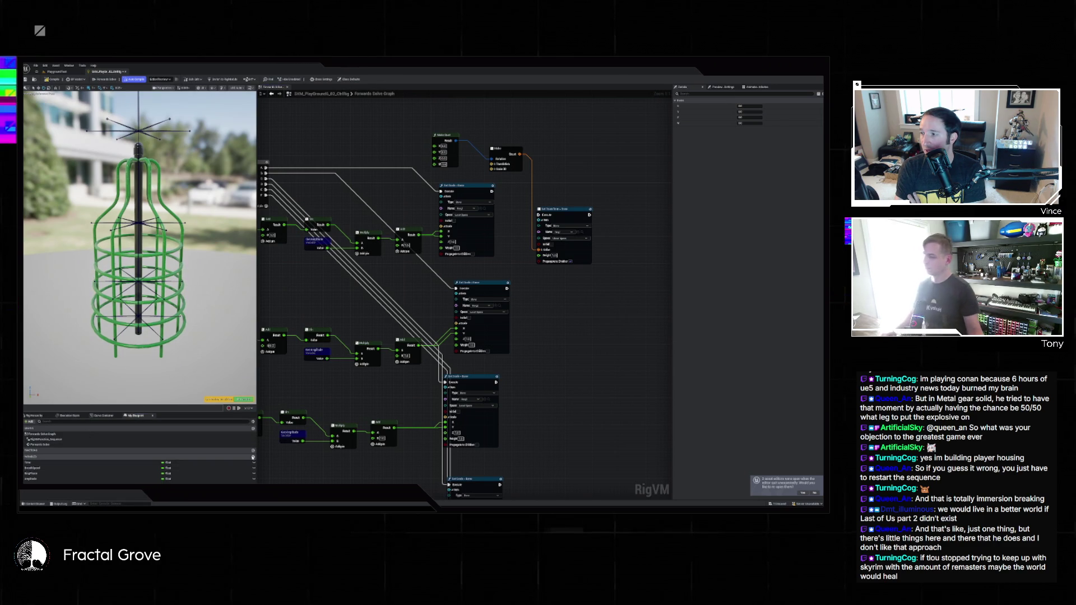
Change the rotation rate variable's type to Float in My Blueprint
{"action": "left_click", "coordinate": [140, 480]}
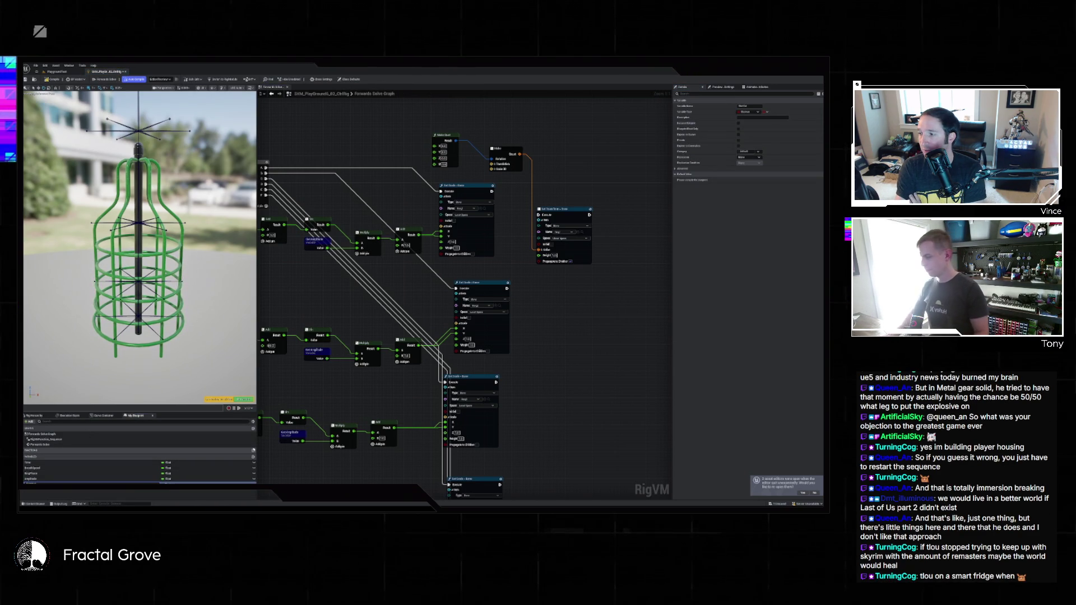
{"action": "left_click", "coordinate": [204, 494]}
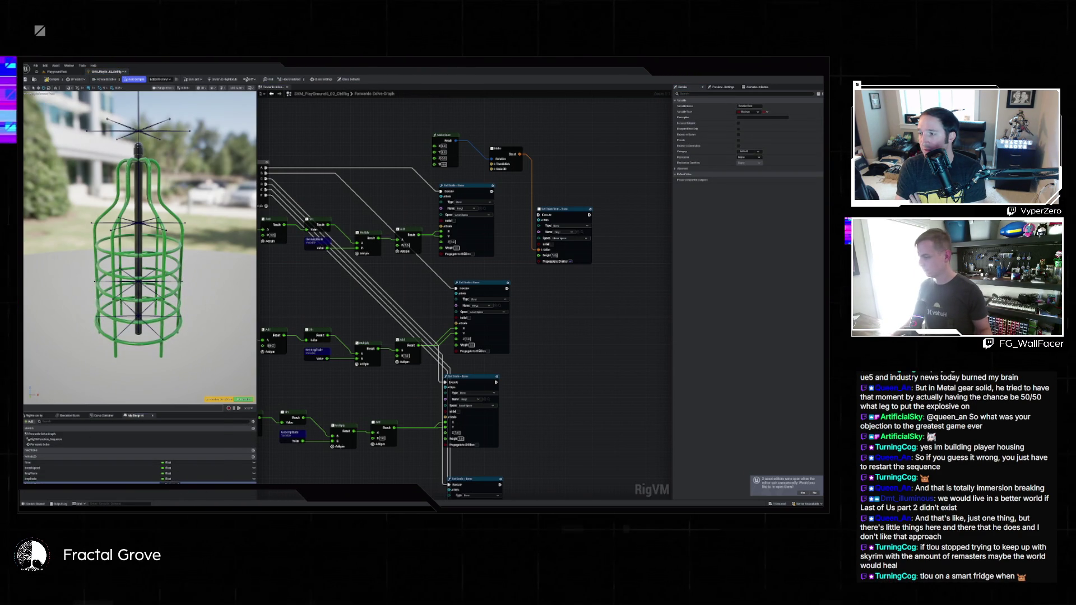
{"action": "left_click", "coordinate": [166, 484]}
{"action": "left_click", "coordinate": [179, 411]}
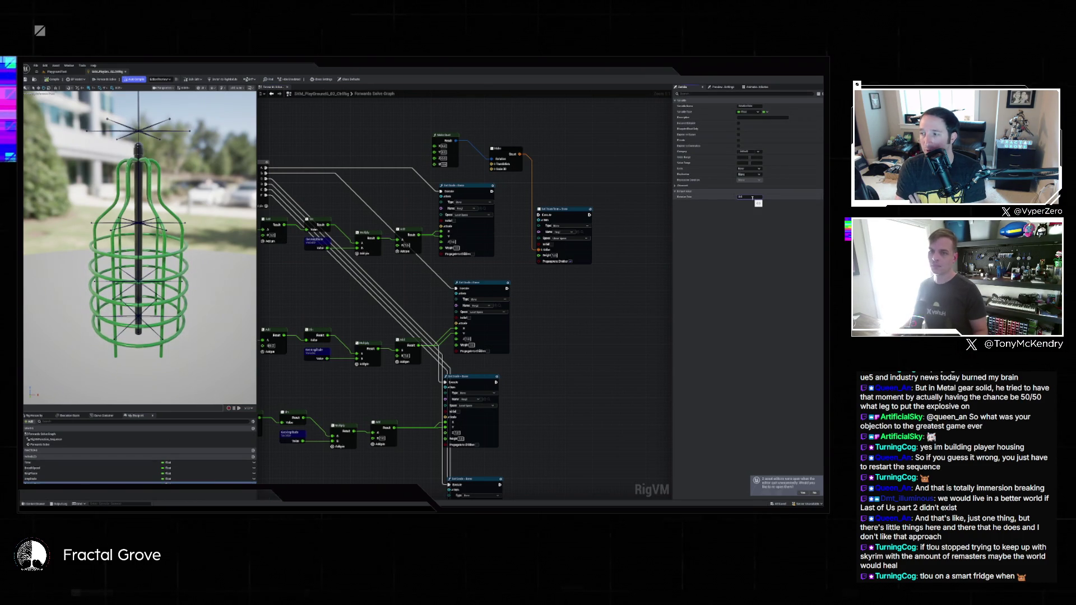
Place a RotationRate getter in the graph and attach a new Multiply node to it
{"action": "mouse_move", "coordinate": [45, 482]}
{"action": "left_mouse_down"}
{"action": "mouse_move", "coordinate": [331, 128]}
{"action": "mouse_move", "coordinate": [367, 130]}
{"action": "left_mouse_up"}
{"action": "type", "text": "mult"}
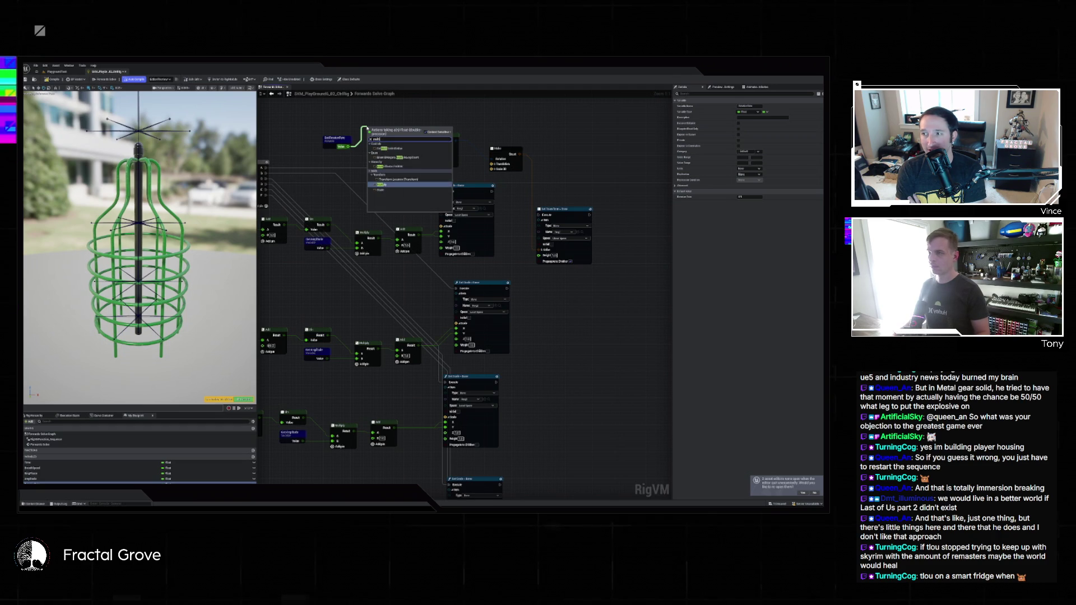
{"action": "key", "text": "Return"}
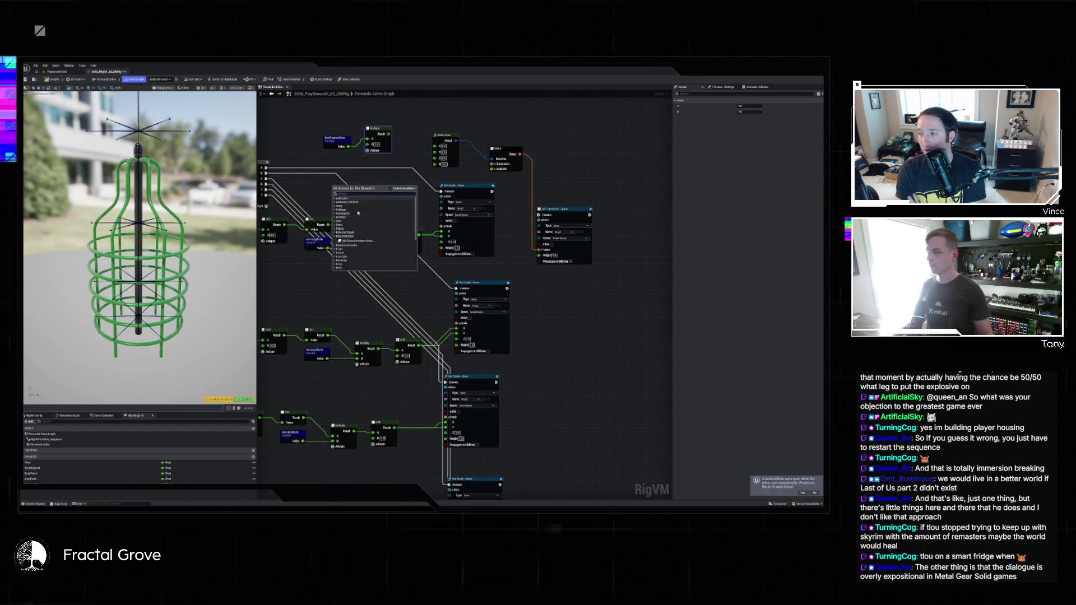
{"action": "left_click_drag", "start_coordinate": [306, 303], "coordinate": [411, 299]}
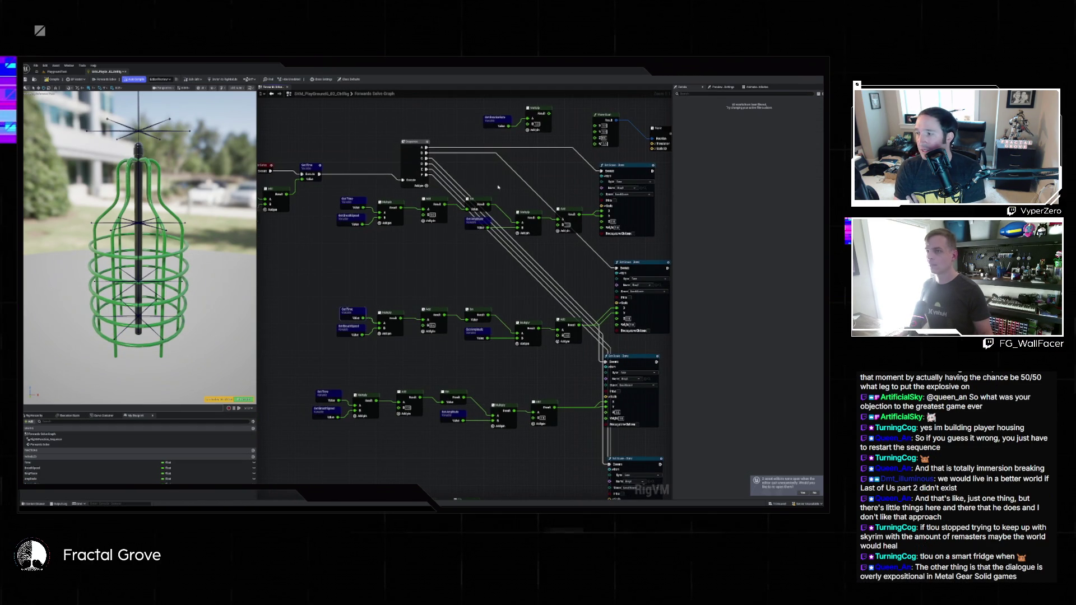
Position a GetTime node beside Multiply and wire the Multiply result onward
{"action": "left_click_drag", "start_coordinate": [348, 307], "coordinate": [461, 252]}
{"action": "mouse_move", "coordinate": [511, 213]}
{"action": "left_mouse_down"}
{"action": "mouse_move", "coordinate": [556, 243]}
{"action": "mouse_move", "coordinate": [399, 211]}
{"action": "left_mouse_up"}
{"action": "mouse_move", "coordinate": [325, 217]}
{"action": "left_mouse_down"}
{"action": "mouse_move", "coordinate": [333, 208]}
{"action": "mouse_move", "coordinate": [378, 219]}
{"action": "left_mouse_up"}
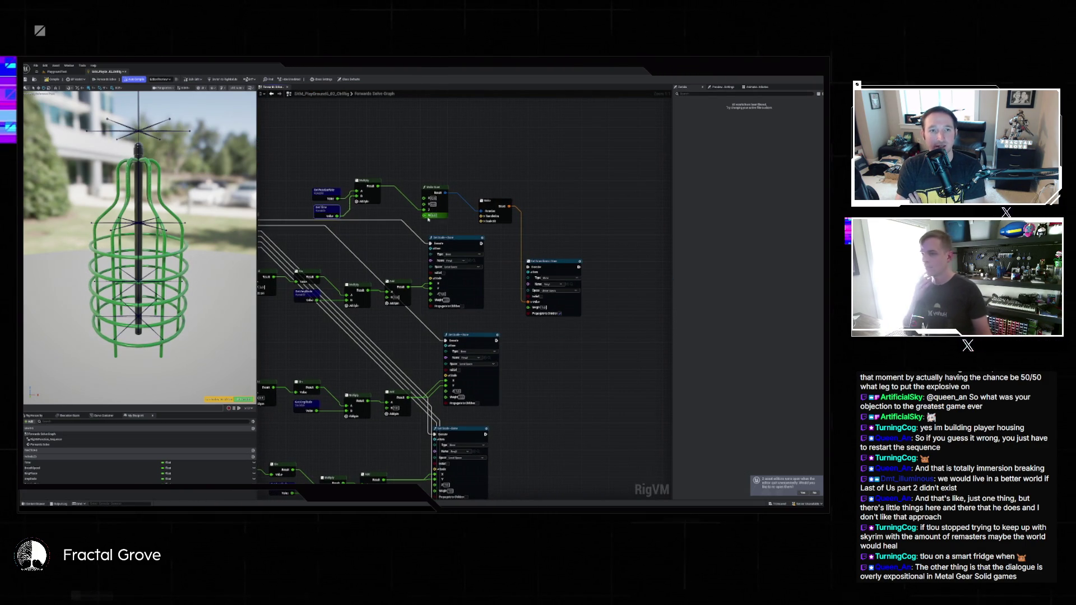
Split the Scale pin into X, Y, Z, wire in the Add result, and route execution into Set Transform instead of Set Scale
{"action": "left_click", "coordinate": [482, 221]}
{"action": "left_click_drag", "start_coordinate": [491, 209], "coordinate": [492, 185]}
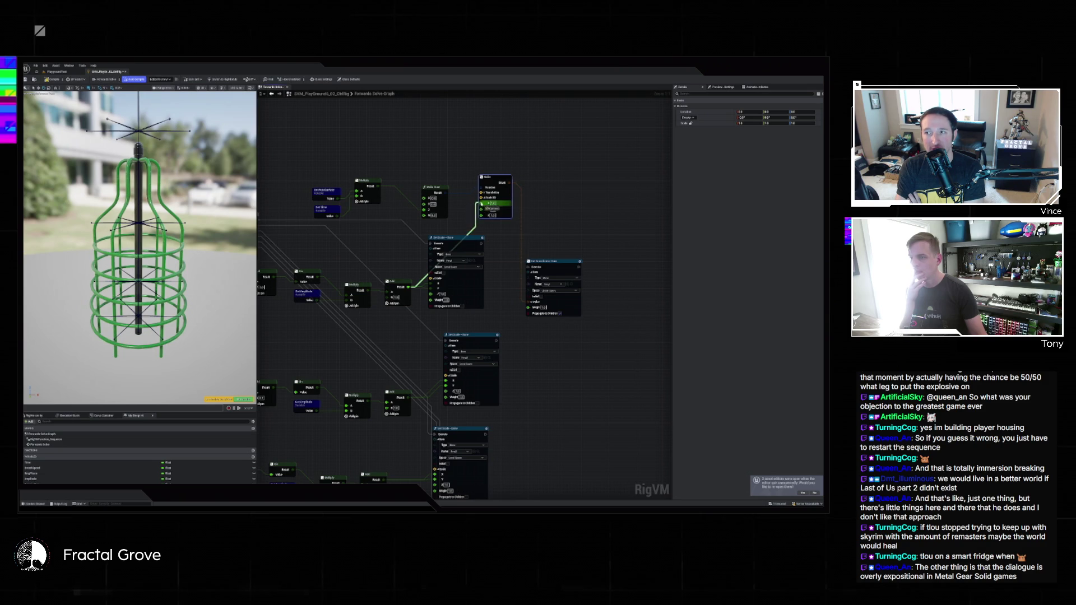
{"action": "mouse_move", "coordinate": [409, 287]}
{"action": "left_mouse_down"}
{"action": "mouse_move", "coordinate": [427, 270]}
{"action": "mouse_move", "coordinate": [431, 278]}
{"action": "left_mouse_up"}
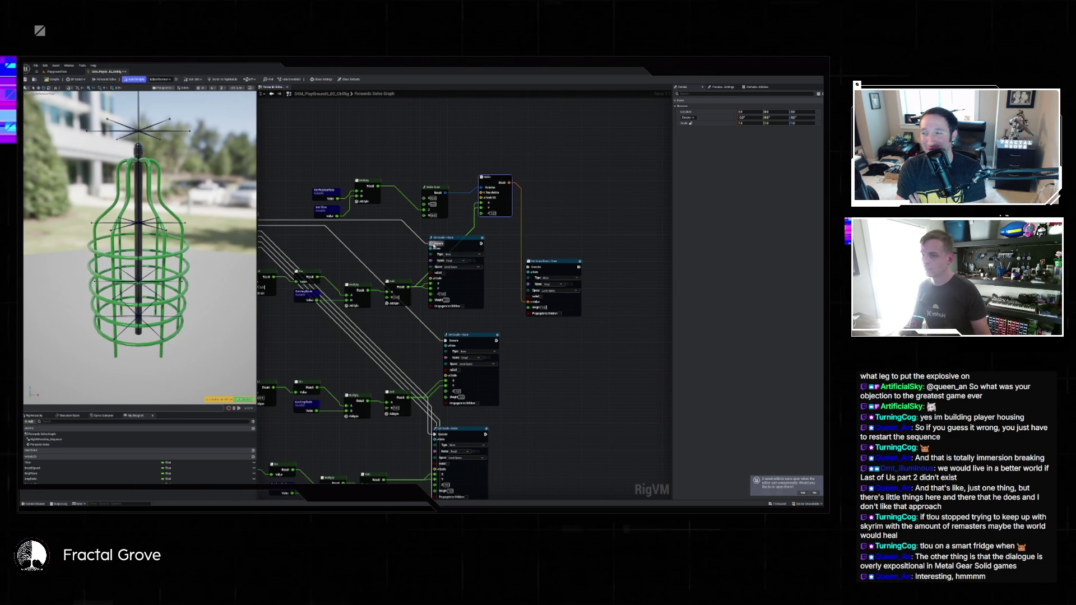
{"action": "mouse_move", "coordinate": [432, 244]}
{"action": "left_mouse_down"}
{"action": "mouse_move", "coordinate": [552, 221]}
{"action": "mouse_move", "coordinate": [531, 267]}
{"action": "left_mouse_up"}
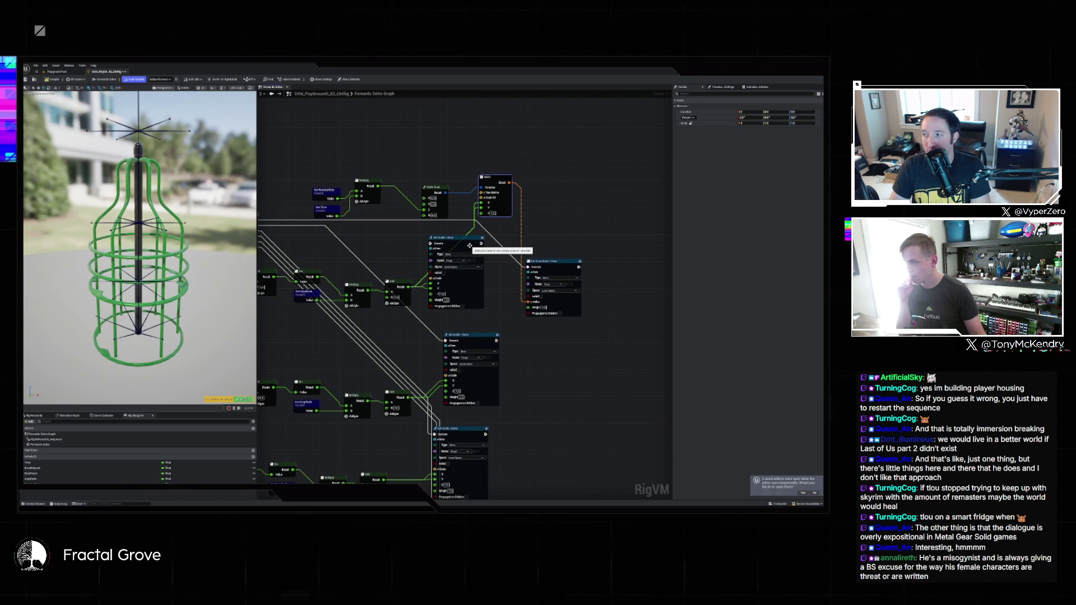
Pick the target bone in the Set Transform node's Name dropdown
{"action": "left_click", "coordinate": [550, 239]}
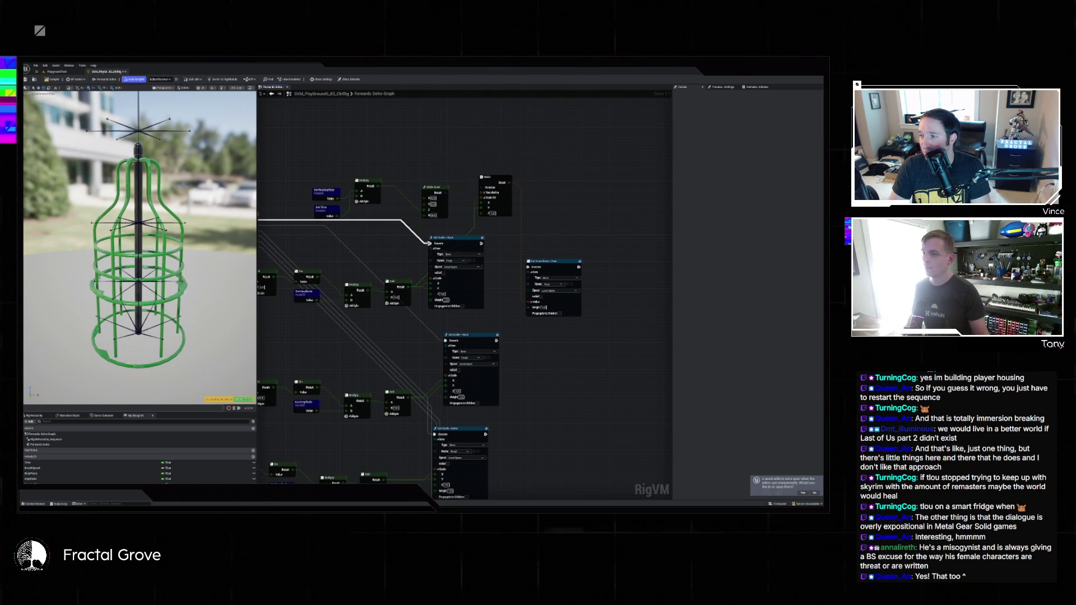
{"action": "left_click", "coordinate": [446, 230]}
{"action": "mouse_move", "coordinate": [446, 230]}
{"action": "left_mouse_down"}
{"action": "mouse_move", "coordinate": [583, 232]}
{"action": "mouse_move", "coordinate": [464, 222]}
{"action": "left_mouse_up"}
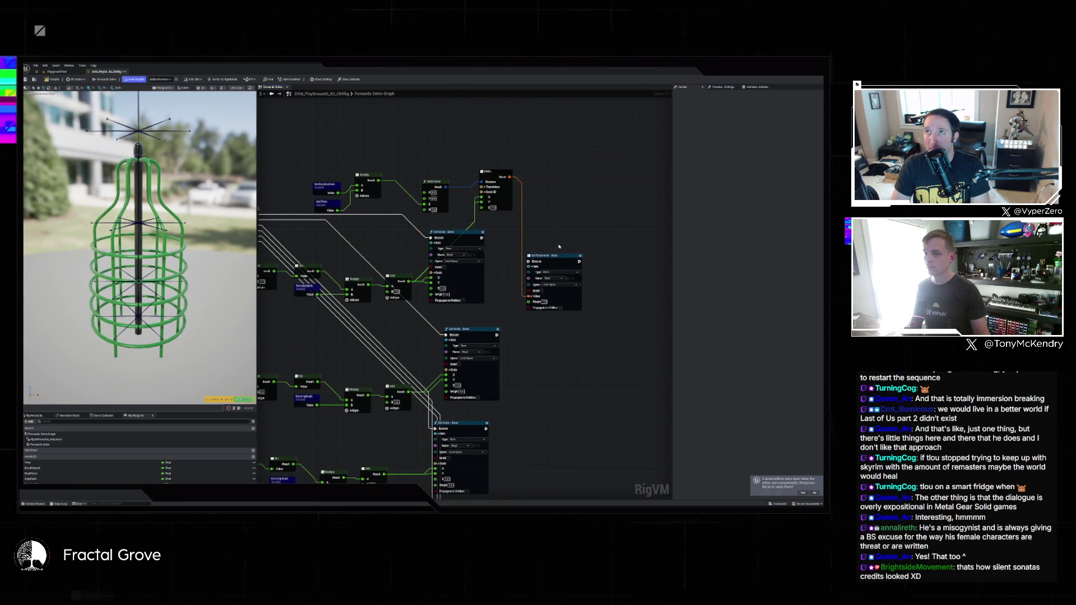
{"action": "left_click", "coordinate": [555, 279]}
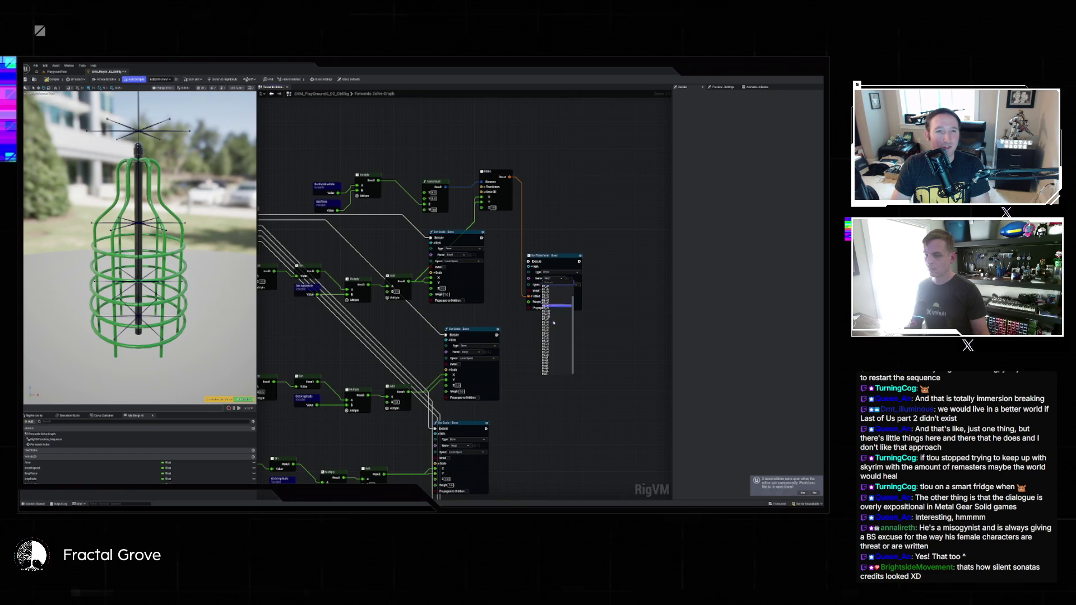
{"action": "left_click", "coordinate": [555, 371]}
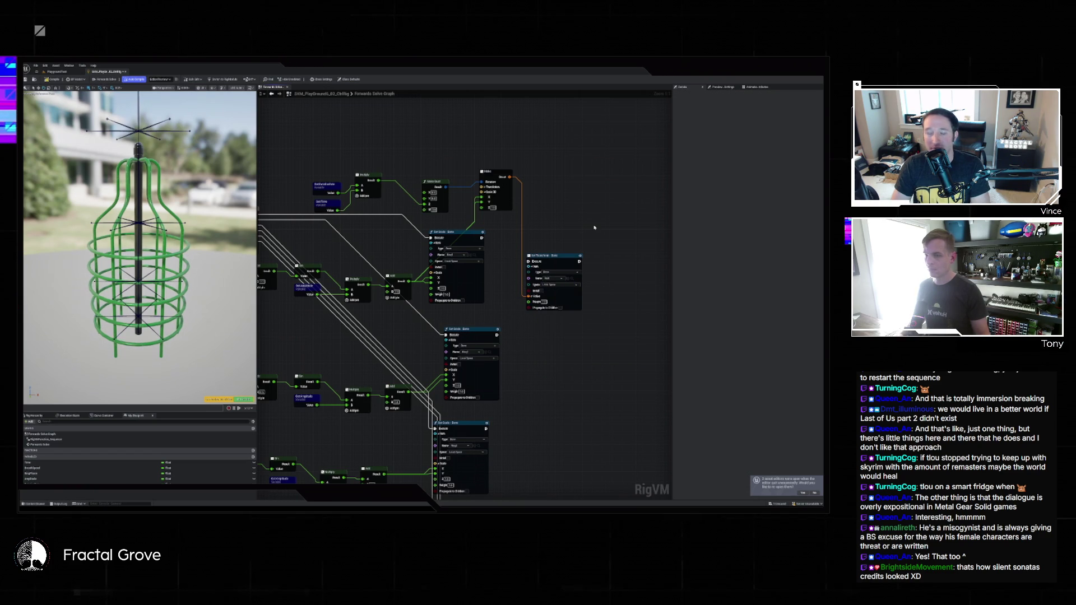
{"action": "scroll", "coordinate": [552, 242], "scroll_direction": "down", "scroll_amount": 2}
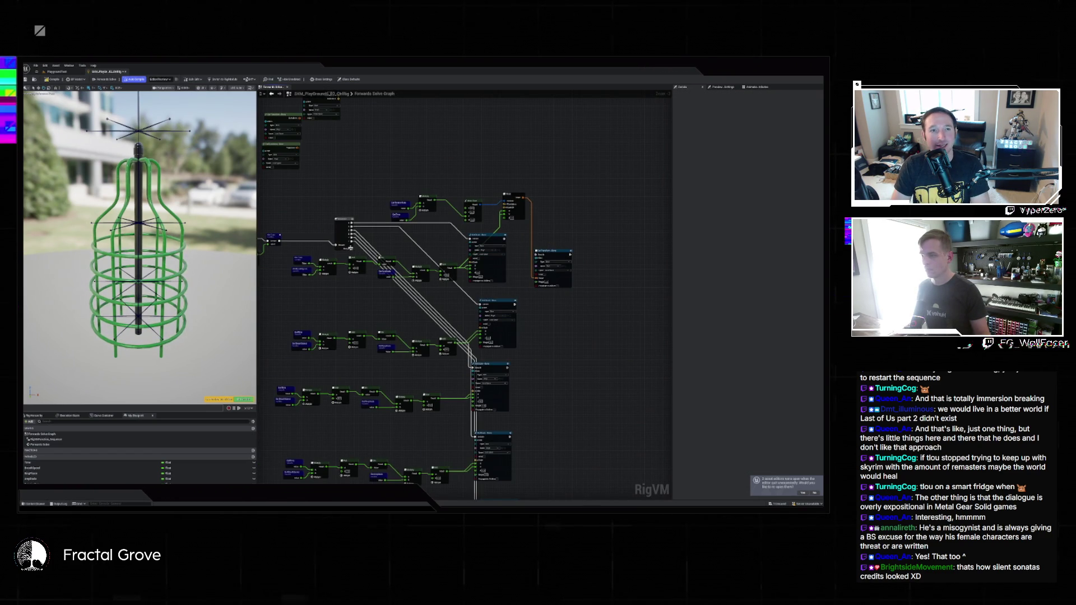
Connect the Sequence output to Set Transform's Execute pin and frame the cage rig in the preview
{"action": "scroll", "coordinate": [353, 248], "scroll_direction": "up", "scroll_amount": 2}
{"action": "left_click_drag", "start_coordinate": [351, 244], "coordinate": [592, 258]}
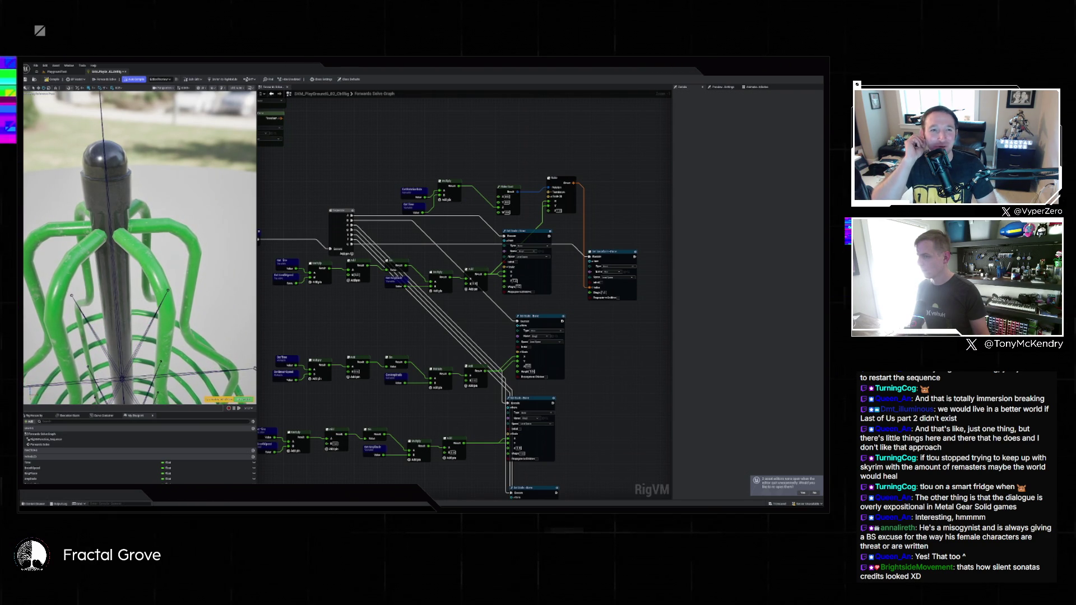
{"action": "key", "text": "f"}
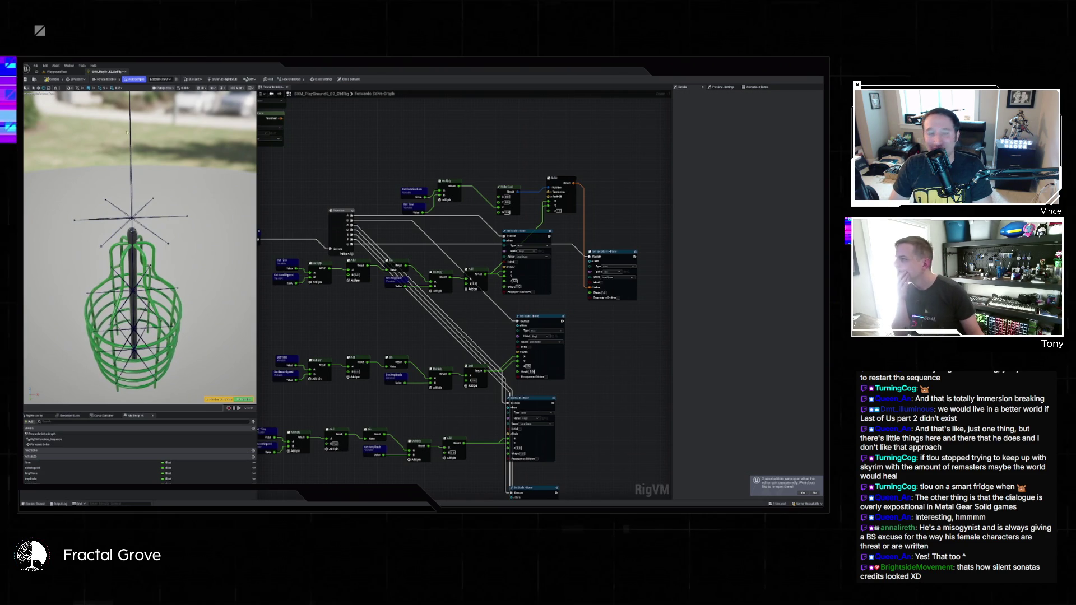
Select the last variable, check its default value, and bring the preview camera closer to the cage
{"action": "left_click", "coordinate": [140, 483]}
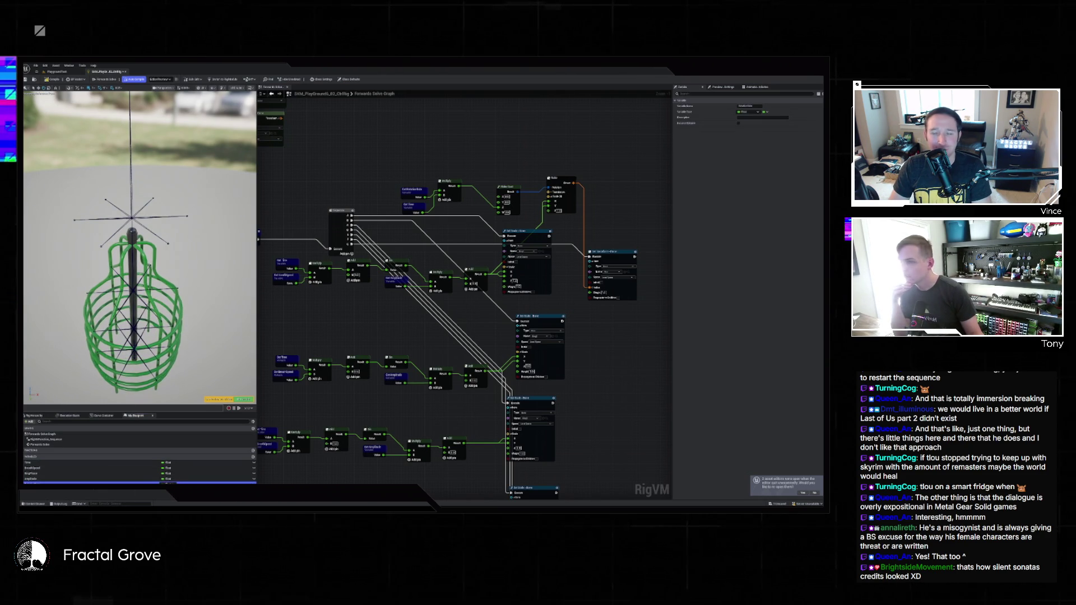
{"action": "left_click", "coordinate": [745, 197]}
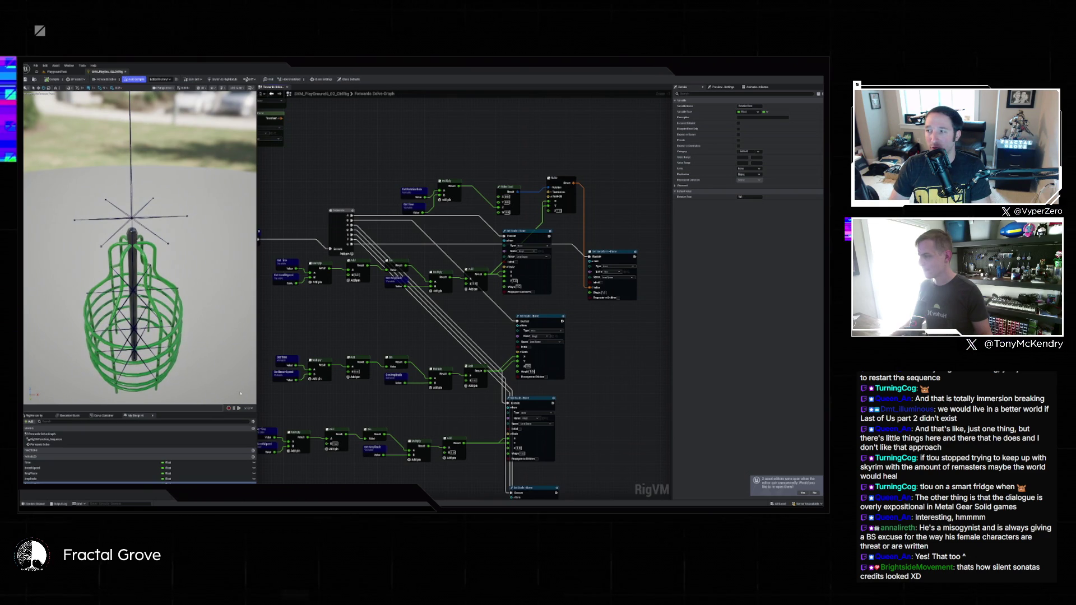
{"action": "left_click_drag", "start_coordinate": [216, 376], "coordinate": [190, 337]}
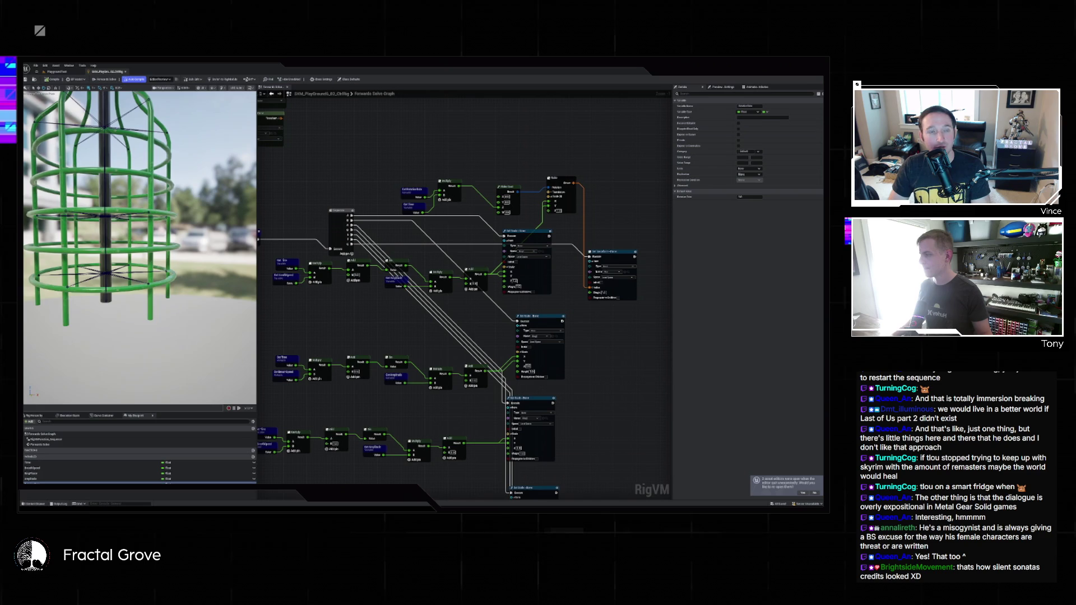
{"action": "scroll", "coordinate": [649, 278], "scroll_direction": "up", "scroll_amount": 1}
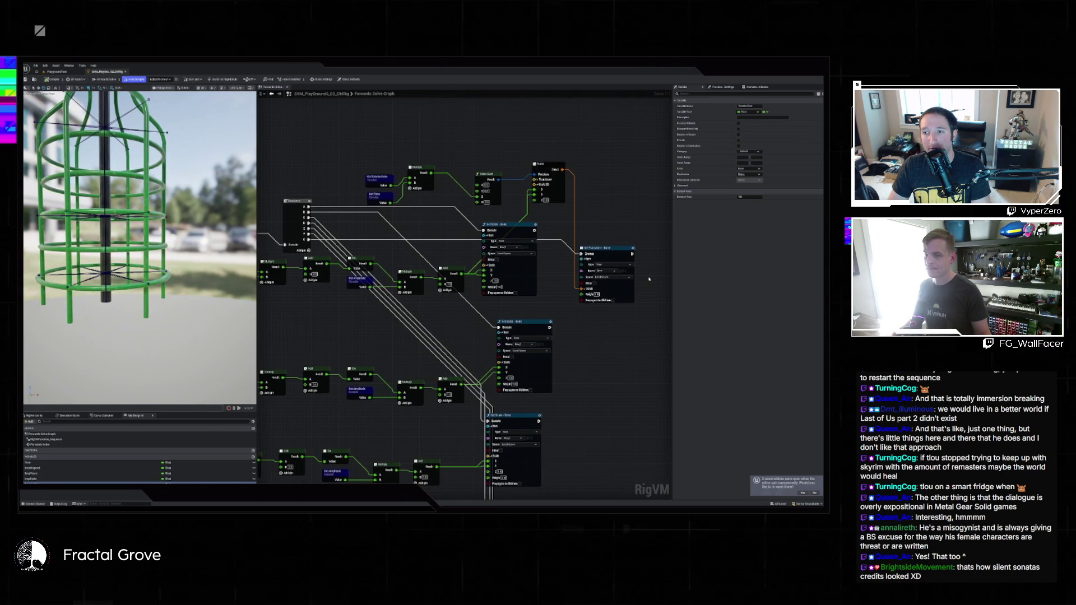
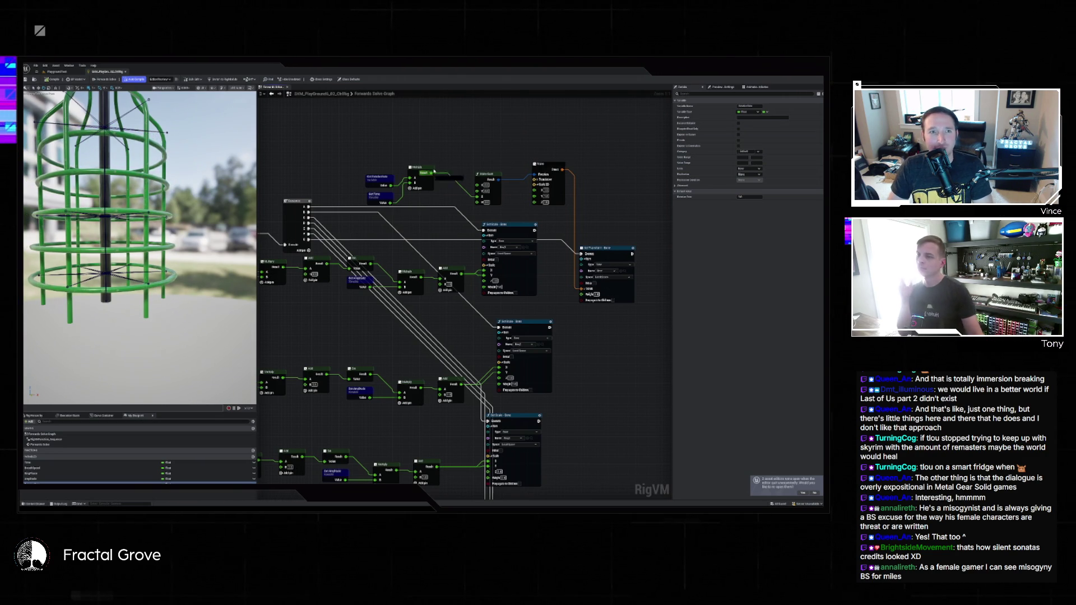
Search for a 'control' node off Multiply's Result without adding one, select the cage bones, and open the Content Drawer
{"action": "left_click_drag", "start_coordinate": [432, 173], "coordinate": [462, 144]}
{"action": "type", "text": "flo"}
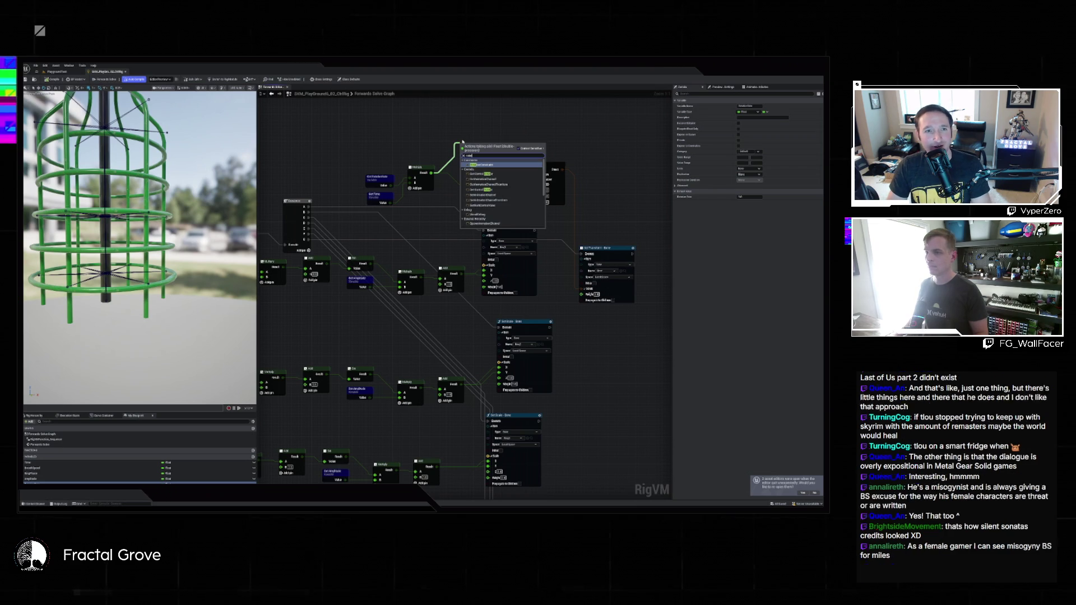
{"action": "key", "text": "BackSpace"}
{"action": "key", "text": "BackSpace"}
{"action": "key", "text": "BackSpace"}
{"action": "type", "text": "control"}
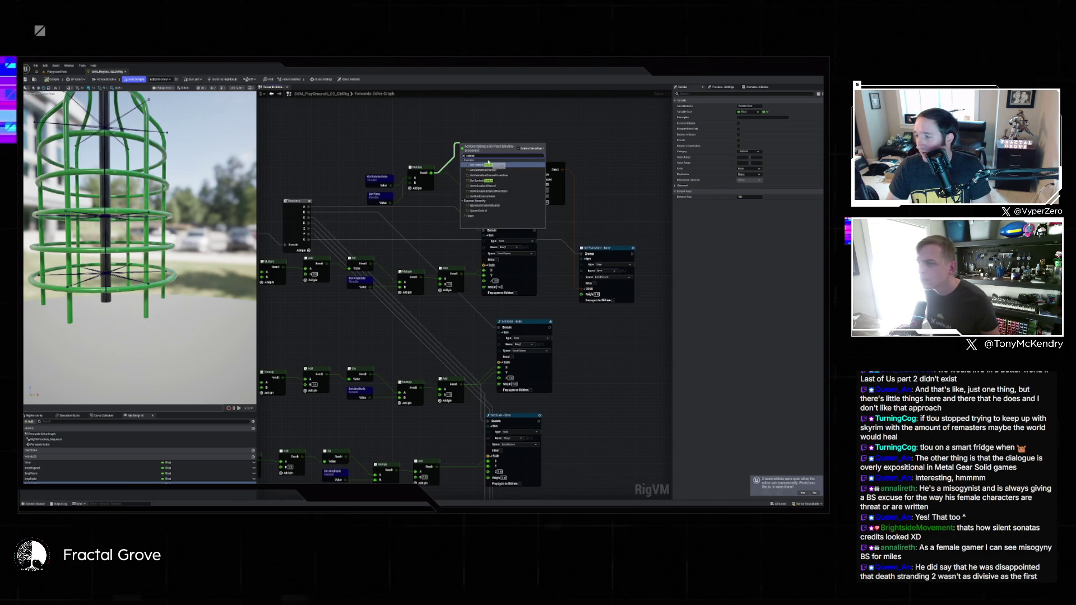
{"action": "left_click", "coordinate": [562, 139]}
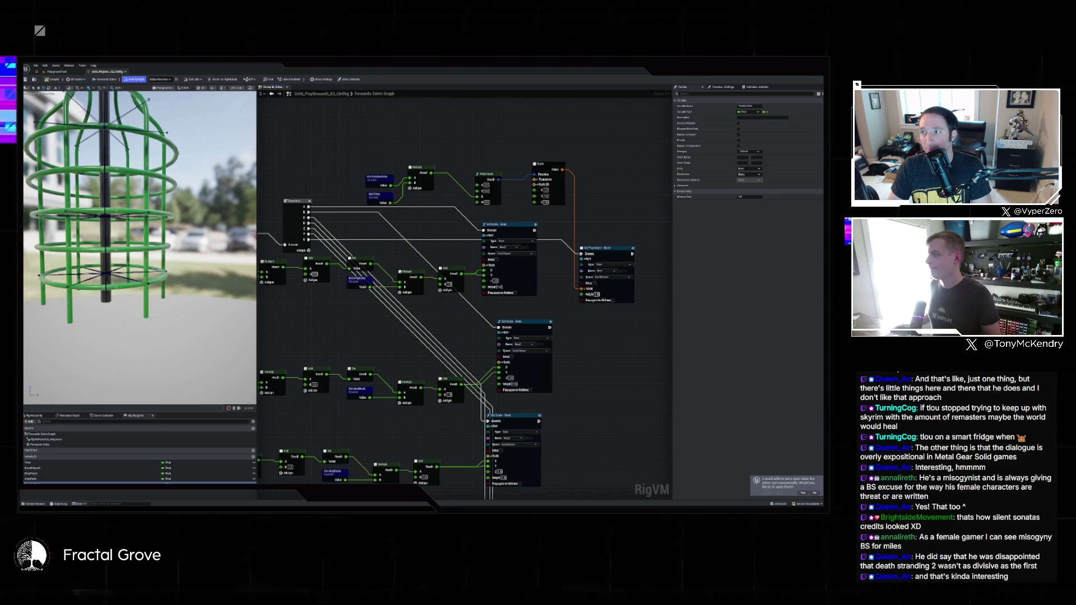
{"action": "left_click", "coordinate": [106, 301]}
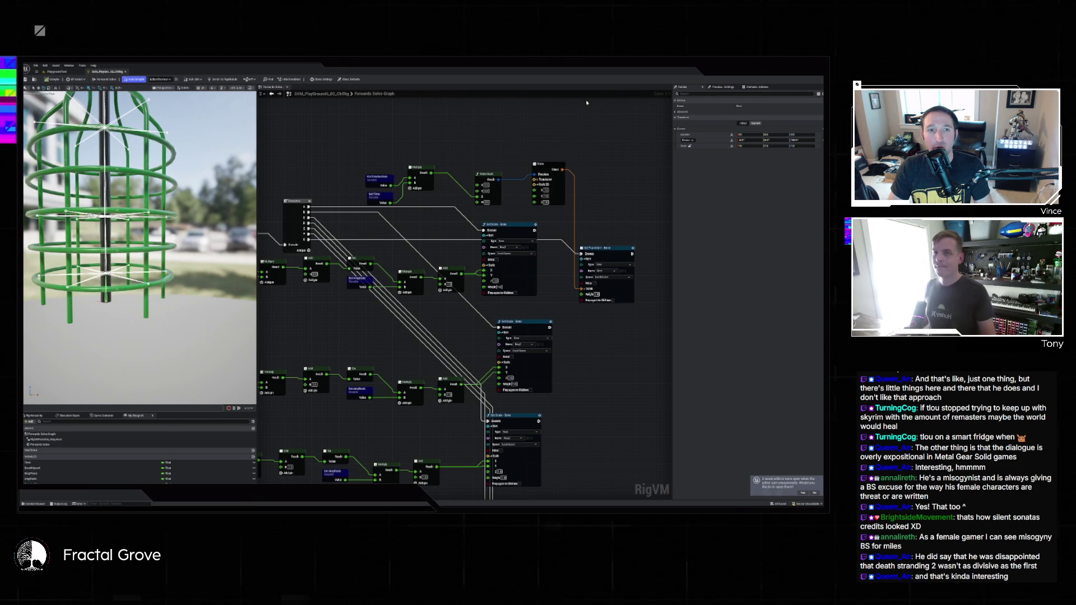
{"action": "left_click", "coordinate": [34, 504]}
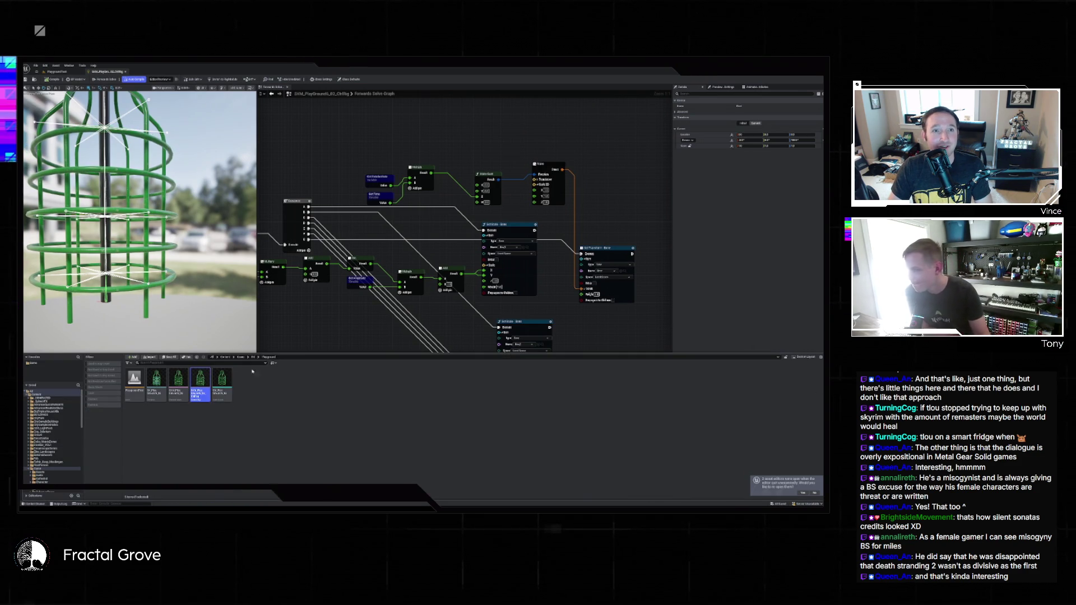
Open the cage's skeletal mesh, rotate its root bone to inspect it, then return to the Control Rig graph
{"action": "double_click", "coordinate": [178, 381]}
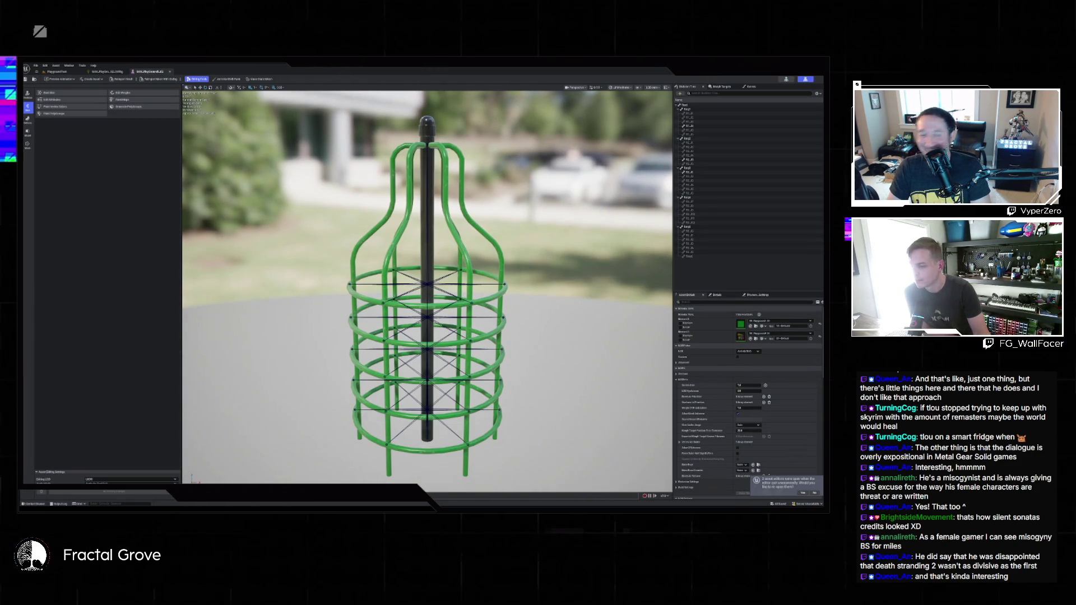
{"action": "left_click", "coordinate": [455, 434]}
{"action": "mouse_move", "coordinate": [412, 442]}
{"action": "left_mouse_down"}
{"action": "mouse_move", "coordinate": [449, 438]}
{"action": "mouse_move", "coordinate": [413, 445]}
{"action": "left_mouse_up"}
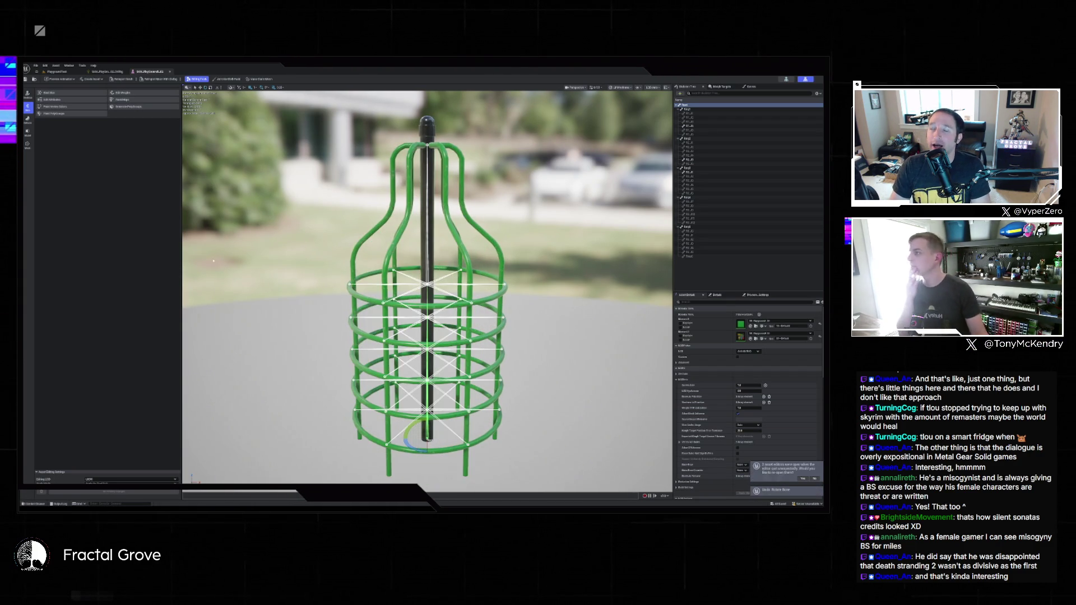
{"action": "left_click", "coordinate": [107, 72]}
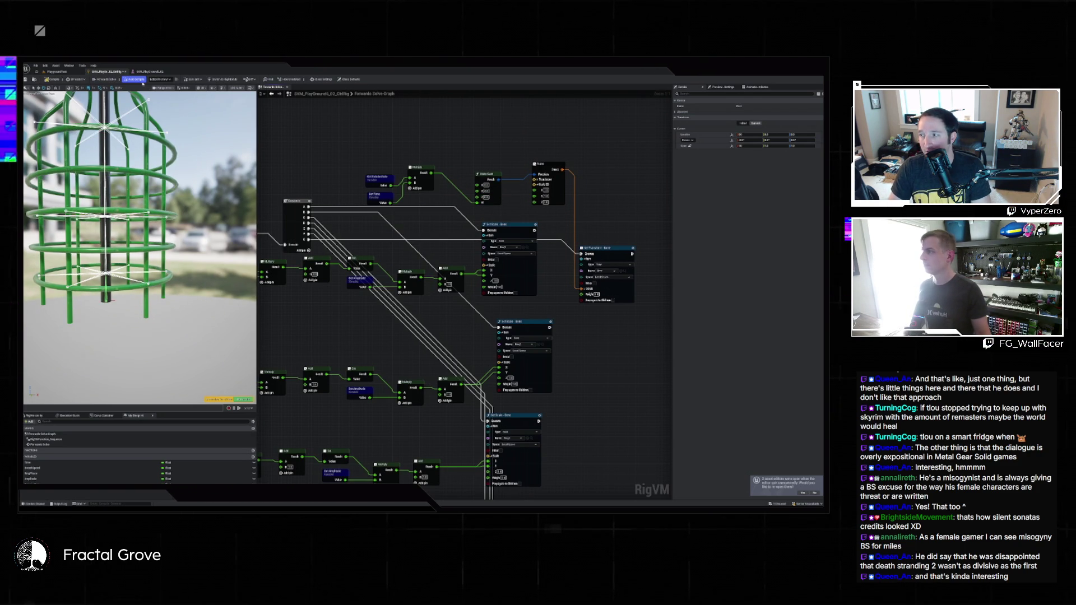
{"action": "left_click", "coordinate": [242, 400]}
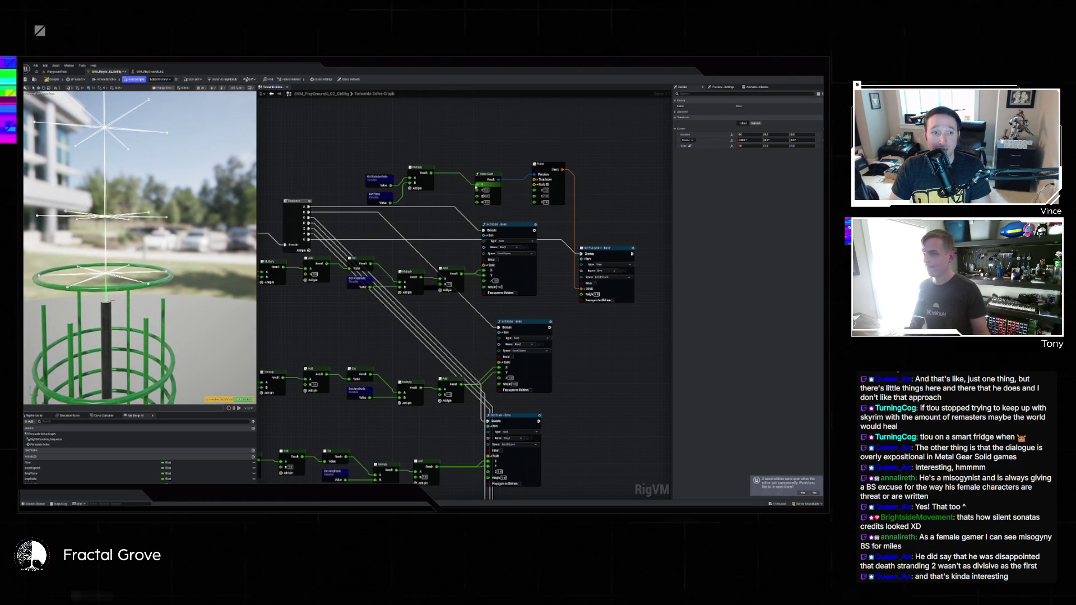
{"action": "left_click", "coordinate": [407, 198]}
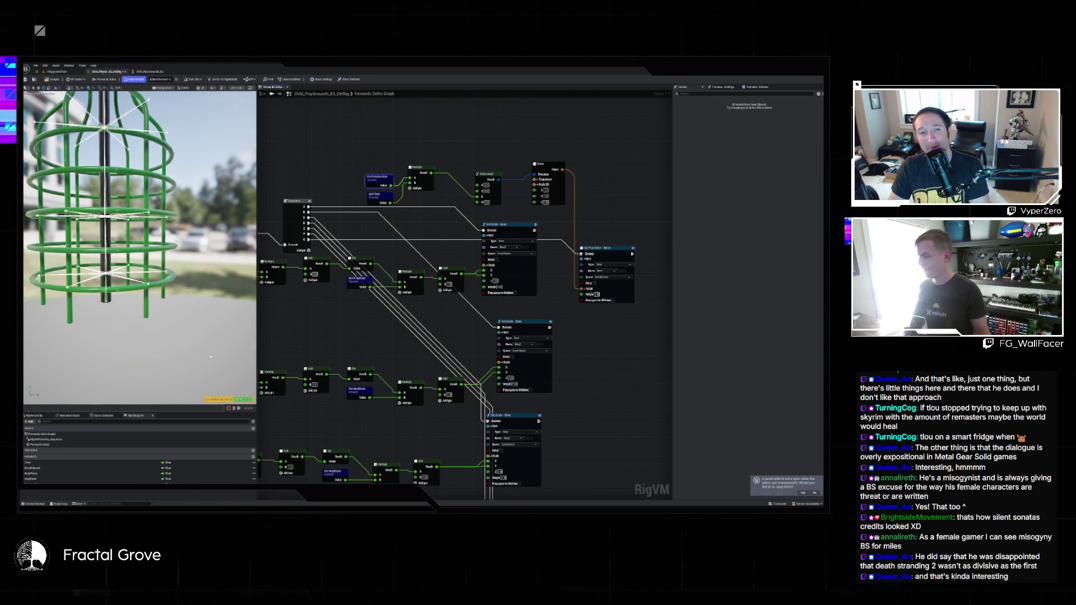
{"action": "left_click", "coordinate": [252, 457]}
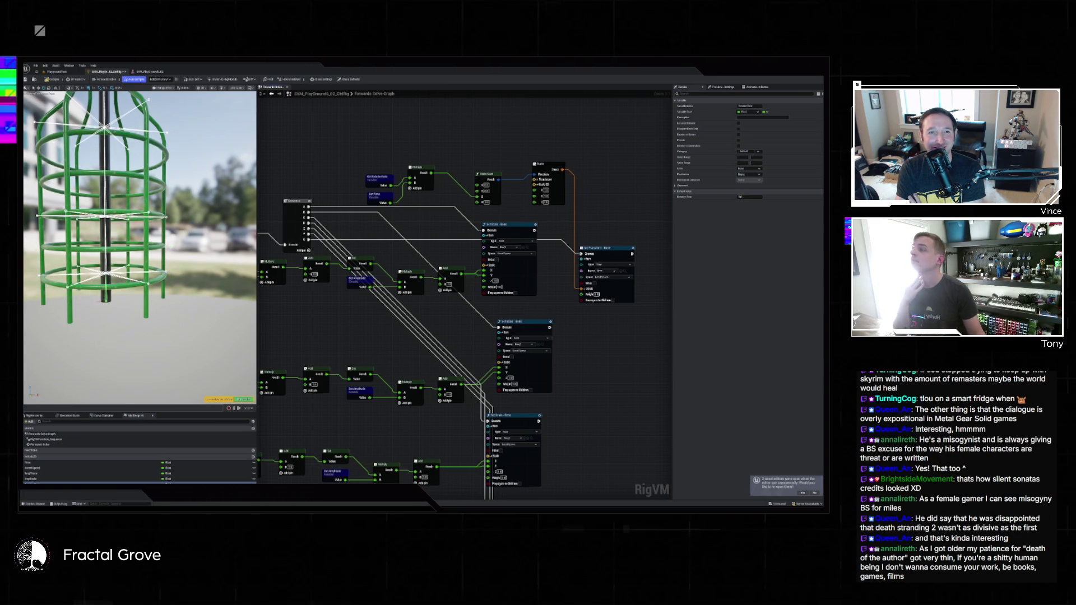
{"action": "left_click", "coordinate": [748, 197]}
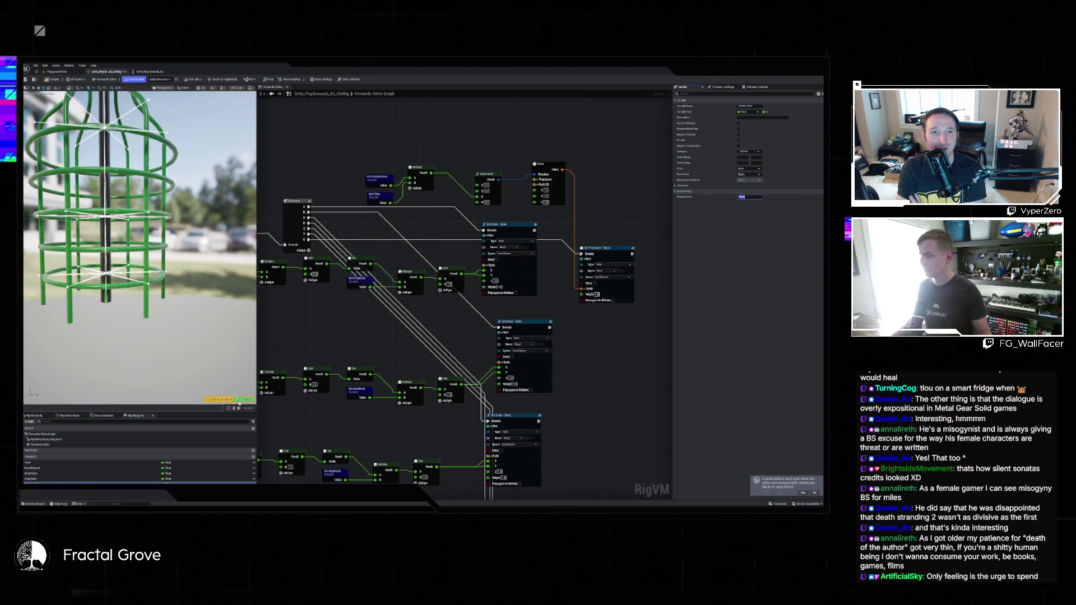
{"action": "left_click", "coordinate": [242, 400]}
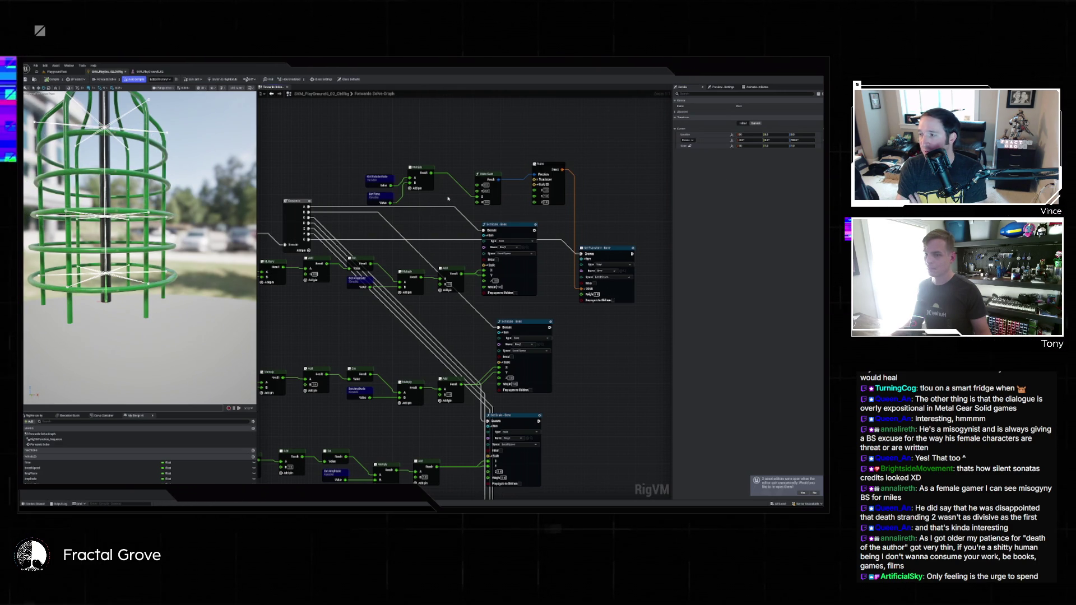
{"action": "left_click_drag", "start_coordinate": [641, 221], "coordinate": [563, 178]}
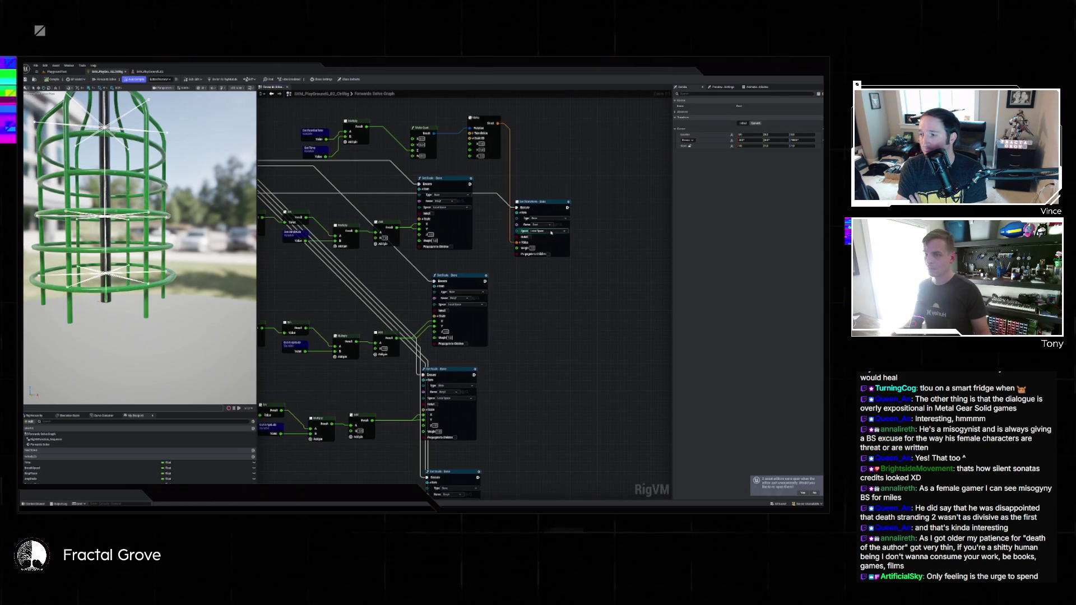
{"action": "left_click", "coordinate": [546, 241]}
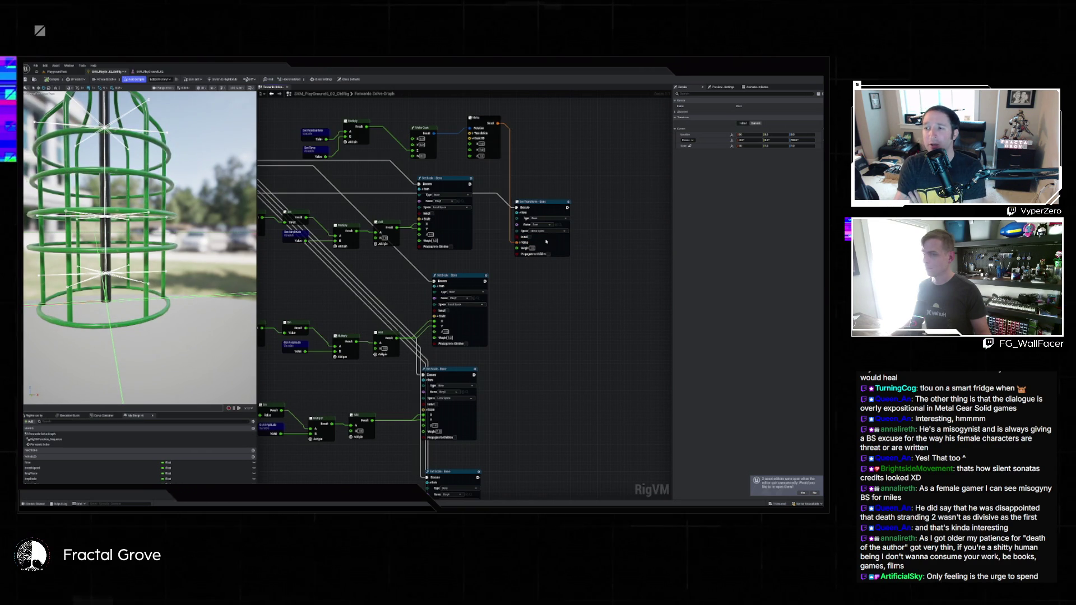
{"action": "key", "text": "ctrl+z"}
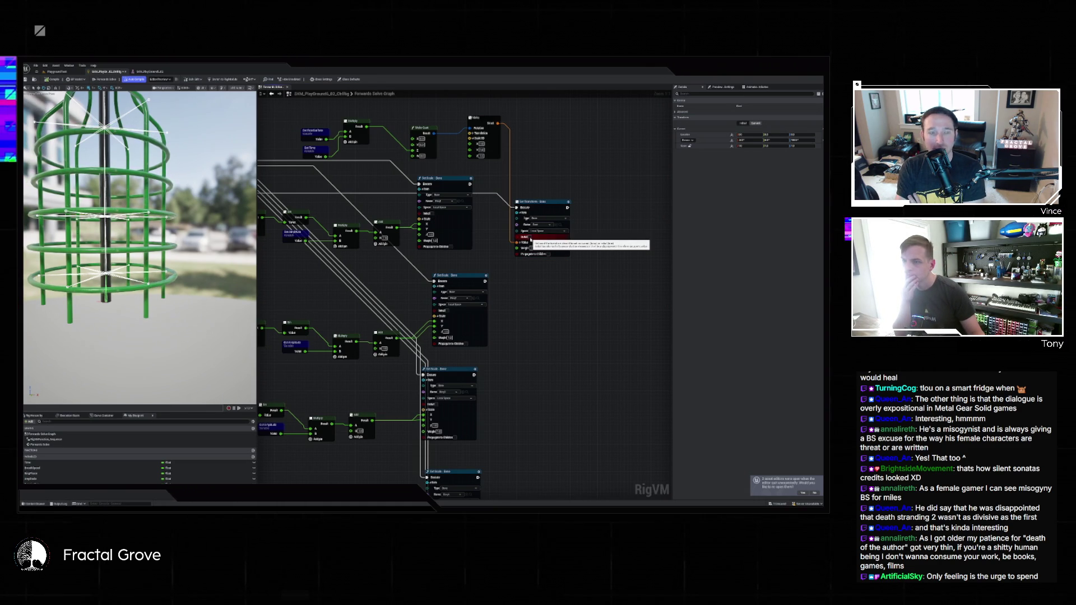
{"action": "left_click", "coordinate": [555, 219]}
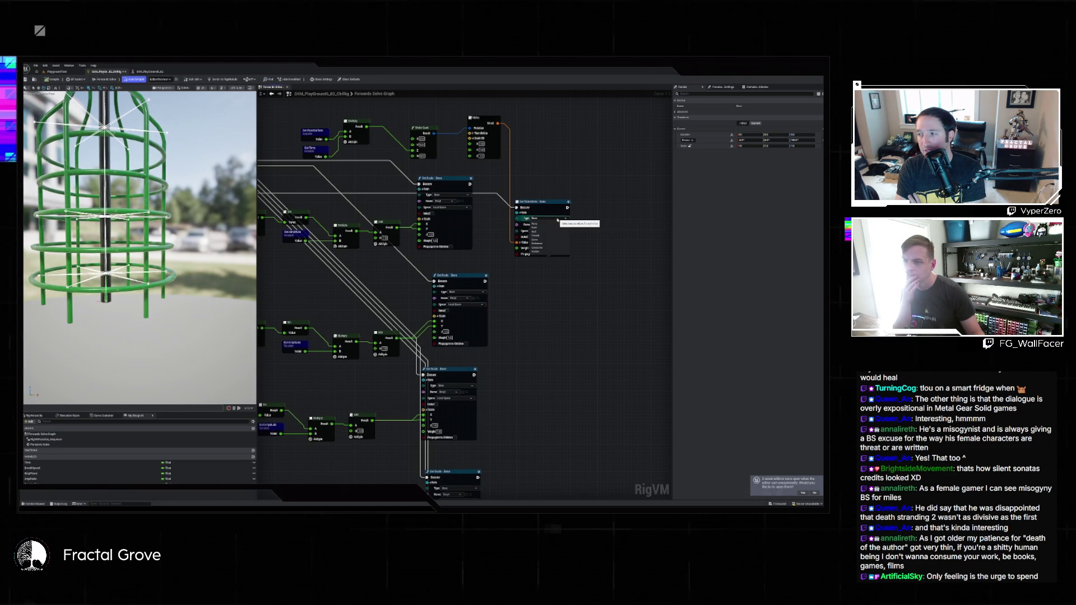
{"action": "left_click", "coordinate": [607, 220]}
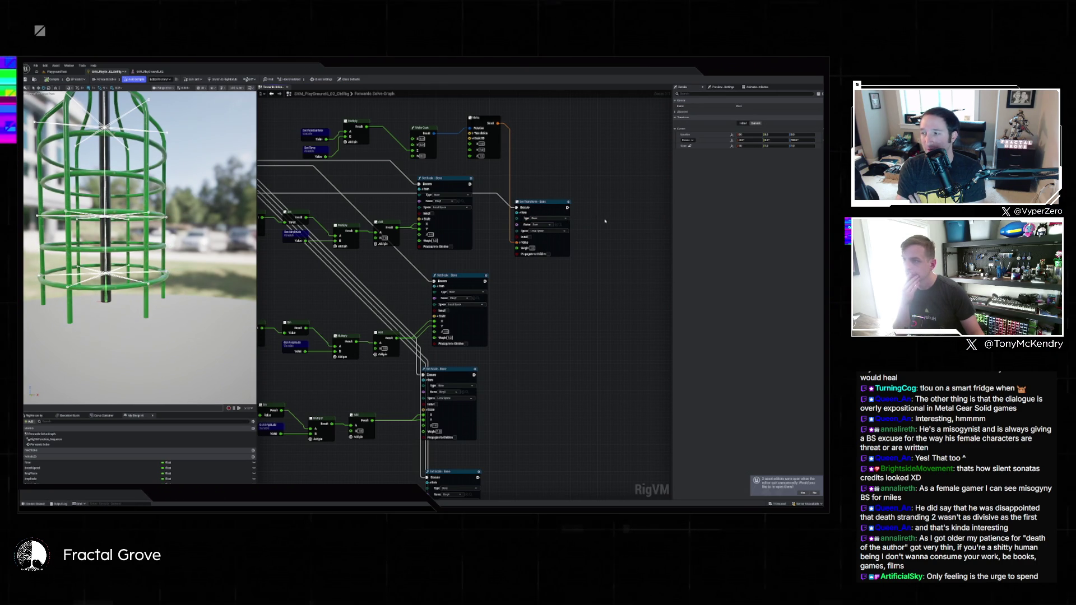
{"action": "left_click_drag", "start_coordinate": [604, 222], "coordinate": [653, 279]}
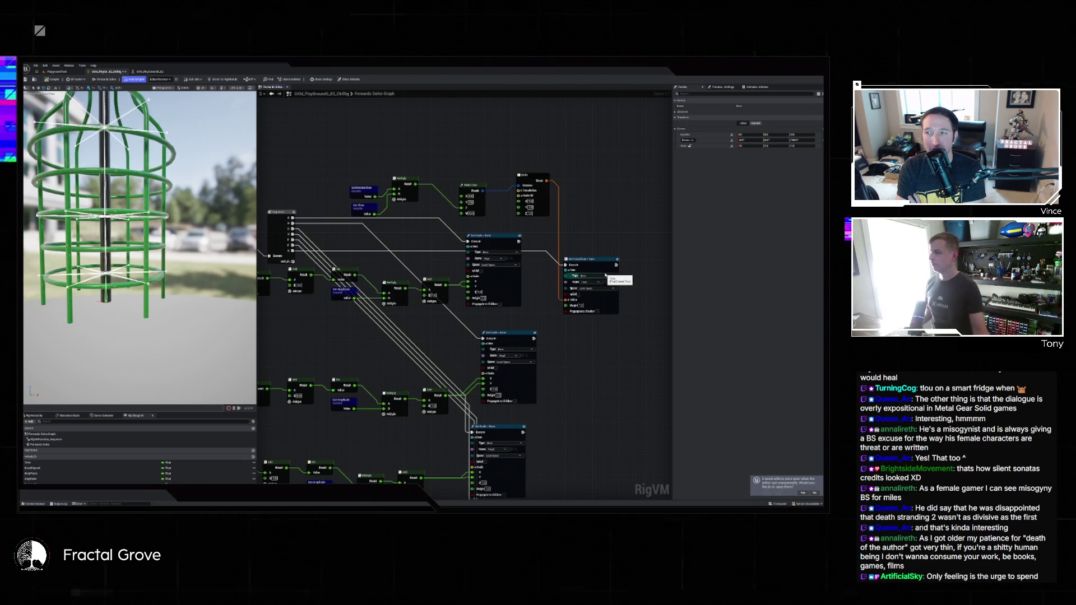
{"action": "left_click_drag", "start_coordinate": [590, 171], "coordinate": [600, 191]}
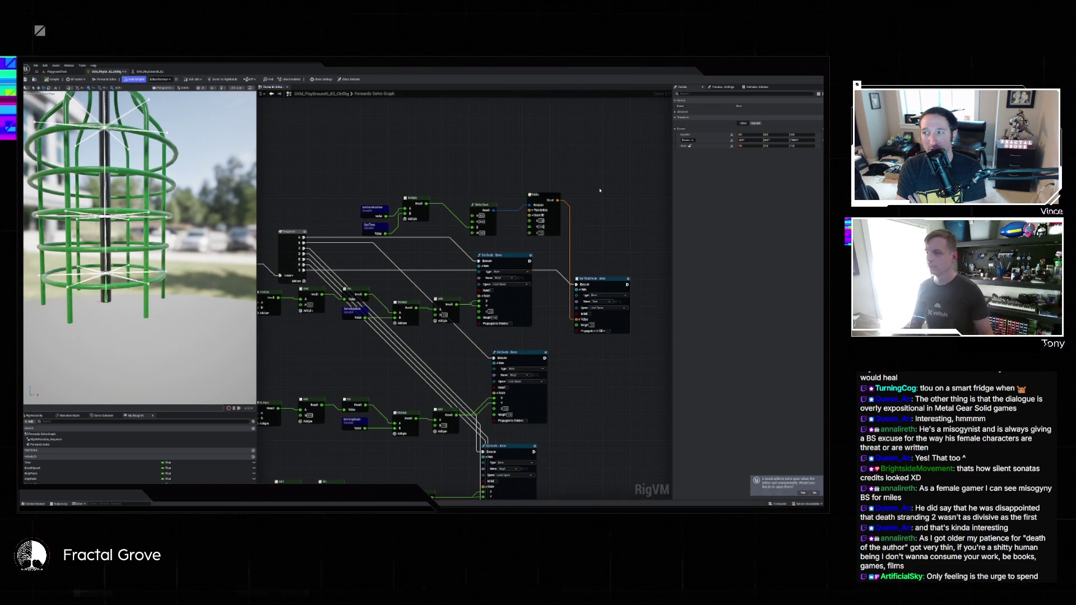
Add a Get Transform – Bone node reading a cage bone in Local Space, nudged up-left
{"action": "right_click", "coordinate": [455, 159]}
{"action": "type", "text": "getani"}
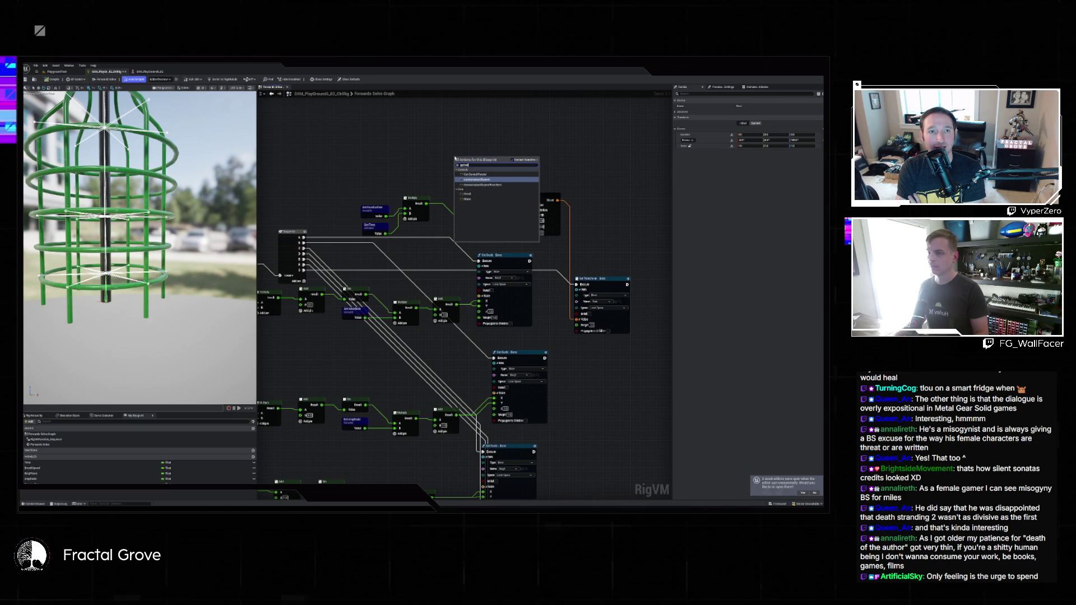
{"action": "key", "text": "BackSpace"}
{"action": "key", "text": "BackSpace"}
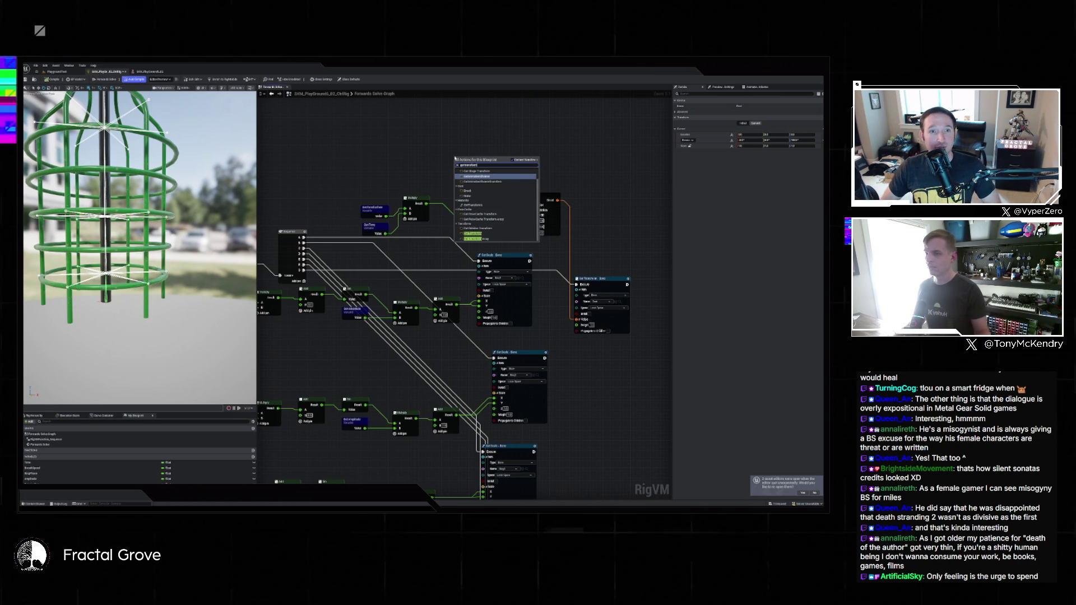
{"action": "left_click", "coordinate": [474, 234]}
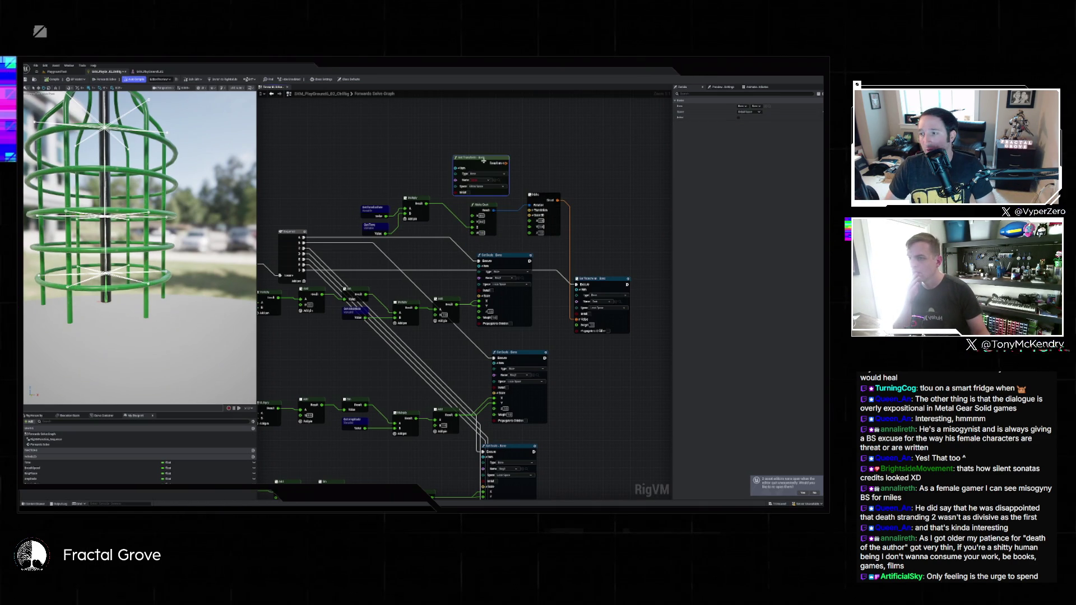
{"action": "left_click", "coordinate": [482, 180]}
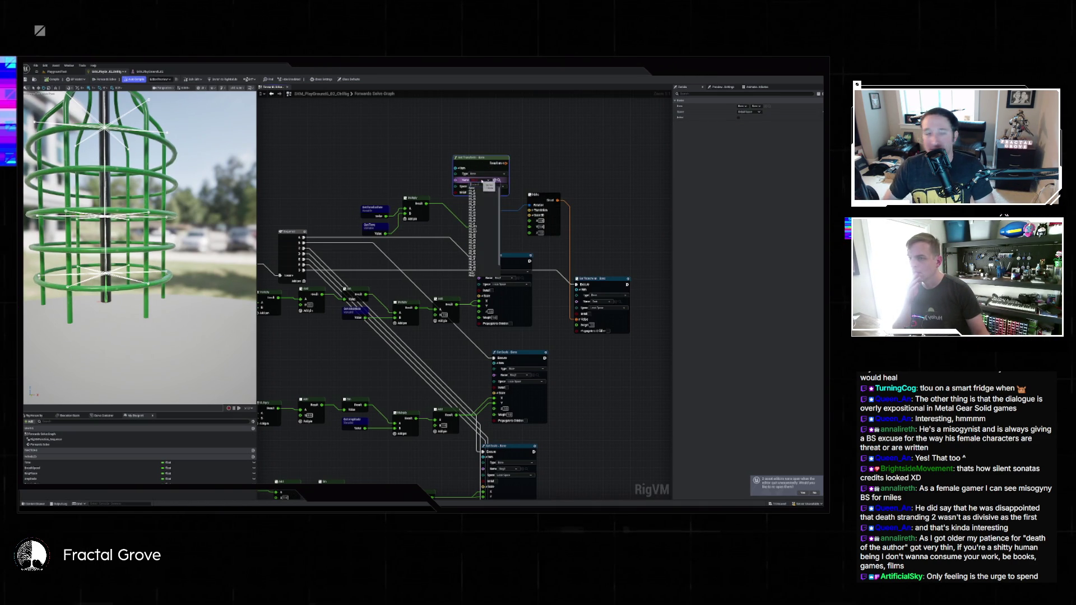
{"action": "left_click", "coordinate": [478, 273]}
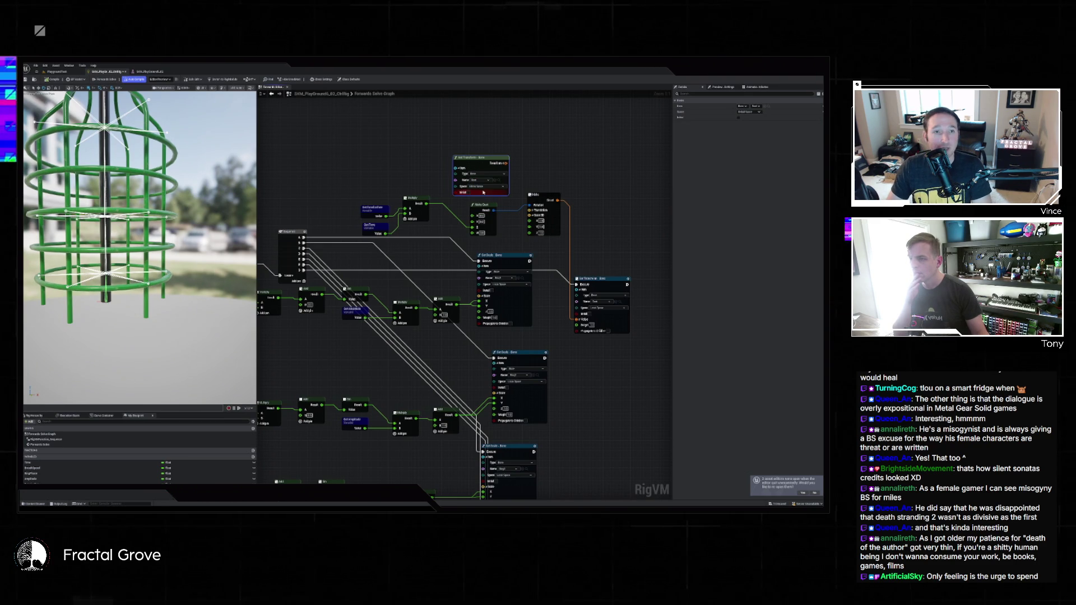
{"action": "left_click", "coordinate": [485, 187]}
{"action": "left_click", "coordinate": [468, 192]}
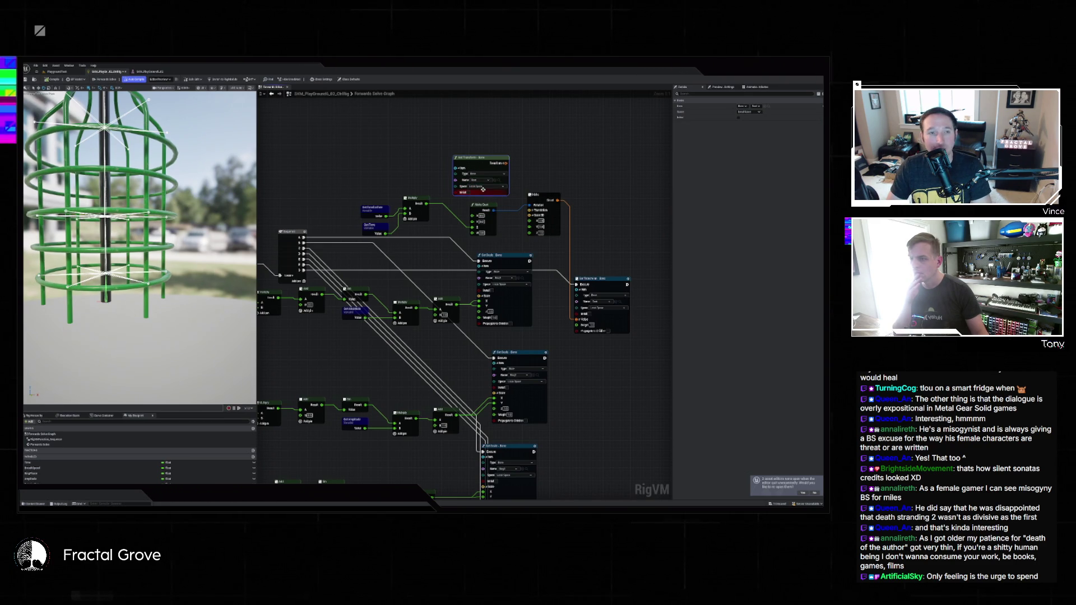
{"action": "left_click_drag", "start_coordinate": [479, 163], "coordinate": [462, 146]}
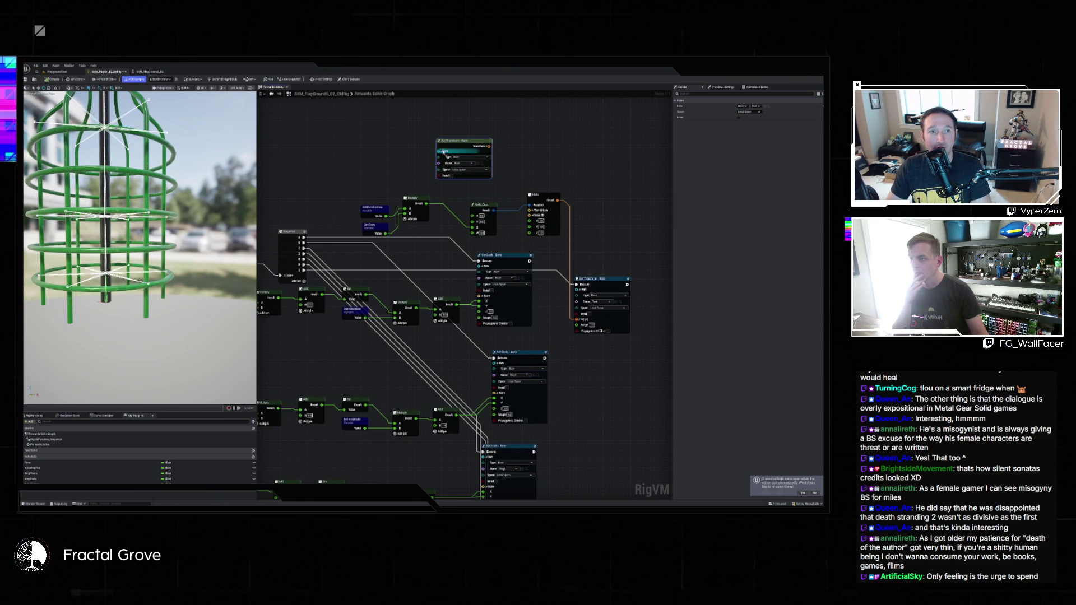
Try an Add node on the Make node's transform output, then remove it
{"action": "left_click_drag", "start_coordinate": [558, 200], "coordinate": [586, 183]}
{"action": "type", "text": "add"}
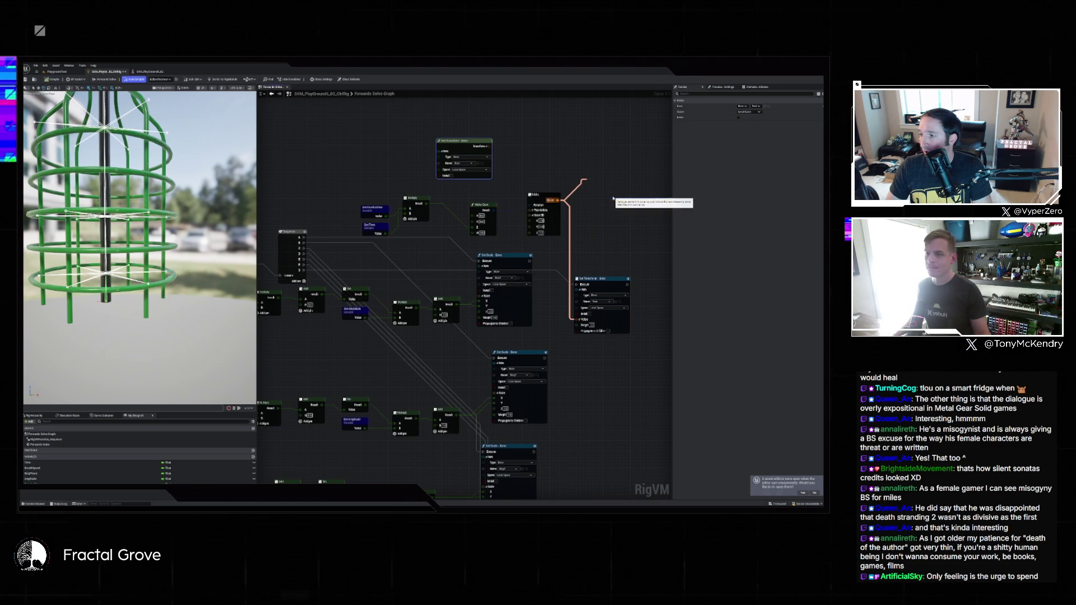
{"action": "key", "text": "Return"}
{"action": "key", "text": "Delete"}
{"action": "left_click_drag", "start_coordinate": [557, 200], "coordinate": [588, 182]}
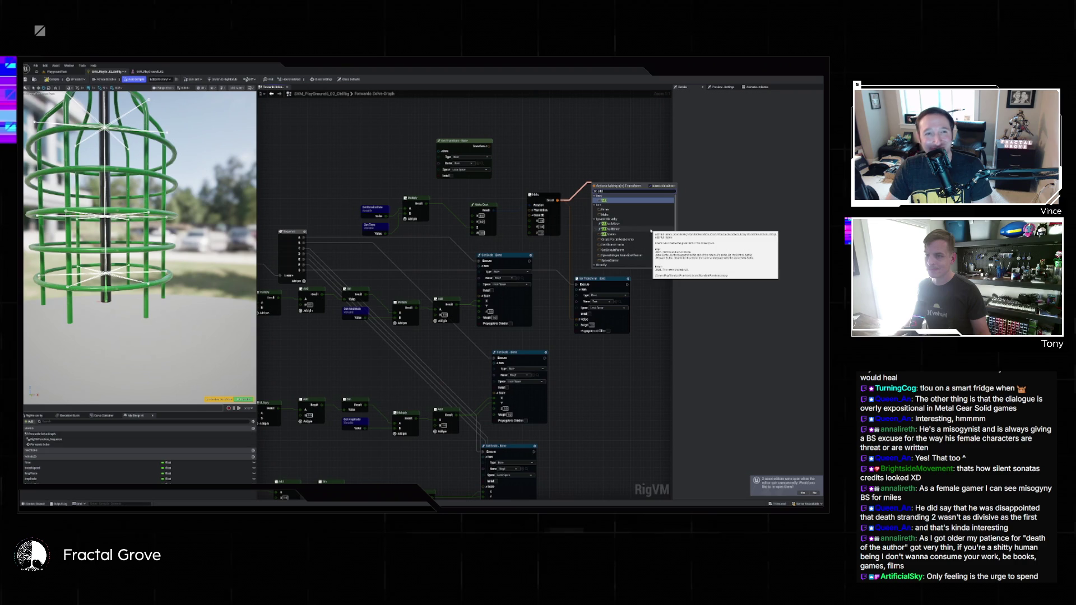
{"action": "scroll", "coordinate": [646, 223], "scroll_direction": "down", "scroll_amount": 2}
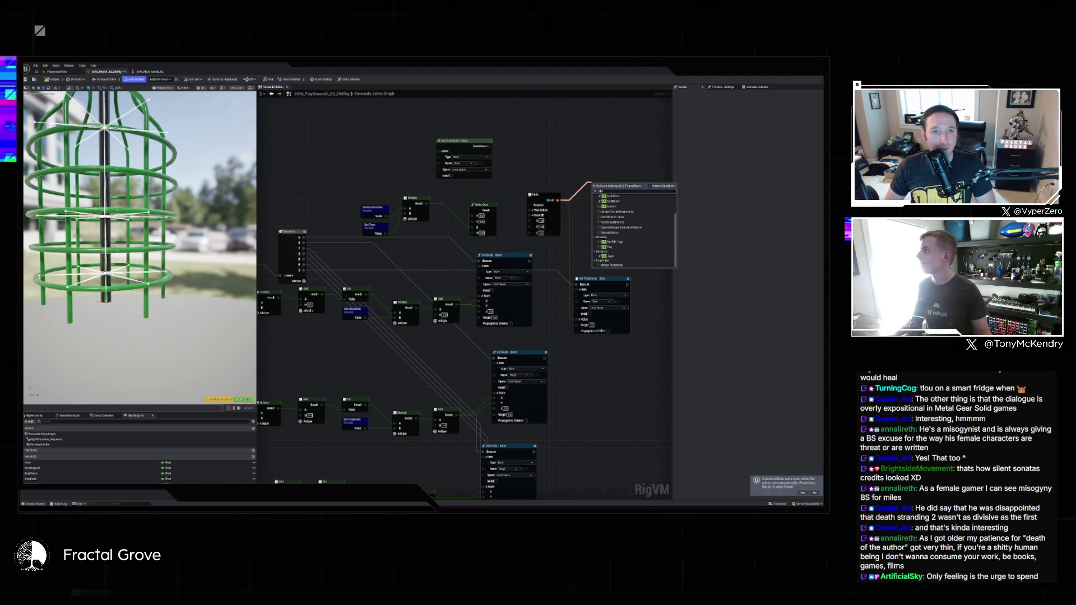
{"action": "key", "text": "Escape"}
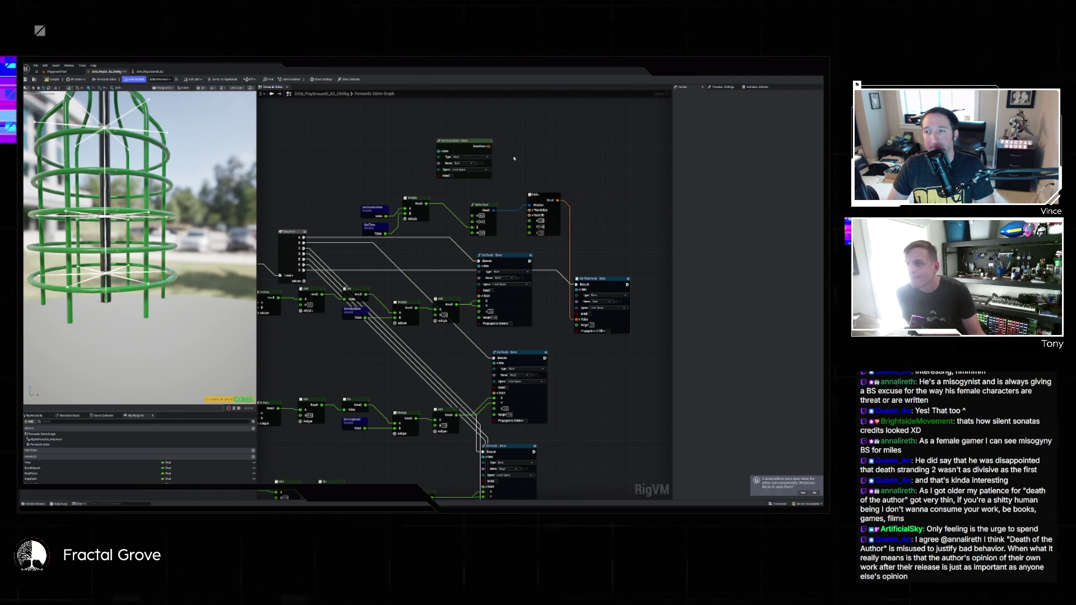
Try an Offset Transform node on the Result wire, then delete it
{"action": "left_click_drag", "start_coordinate": [557, 200], "coordinate": [590, 172]}
{"action": "type", "text": "st"}
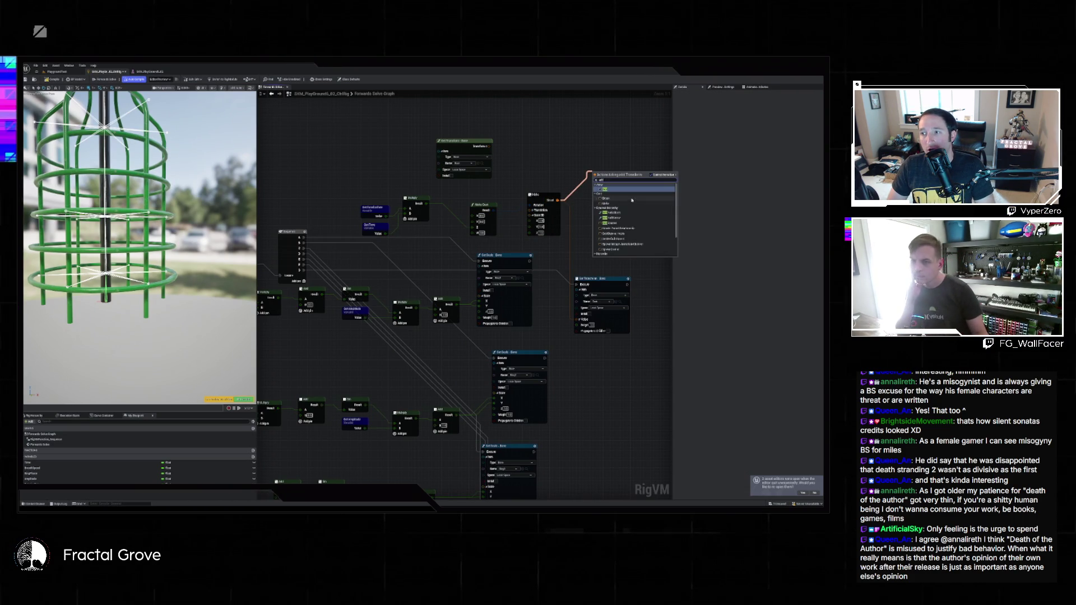
{"action": "scroll", "coordinate": [641, 207], "scroll_direction": "down", "scroll_amount": 2}
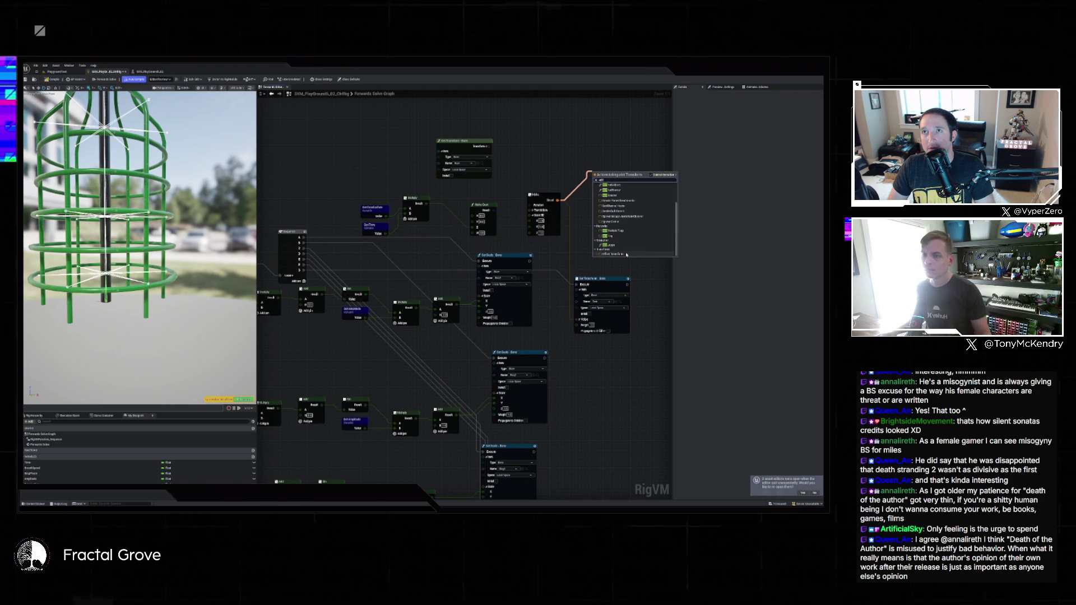
{"action": "left_click", "coordinate": [642, 215]}
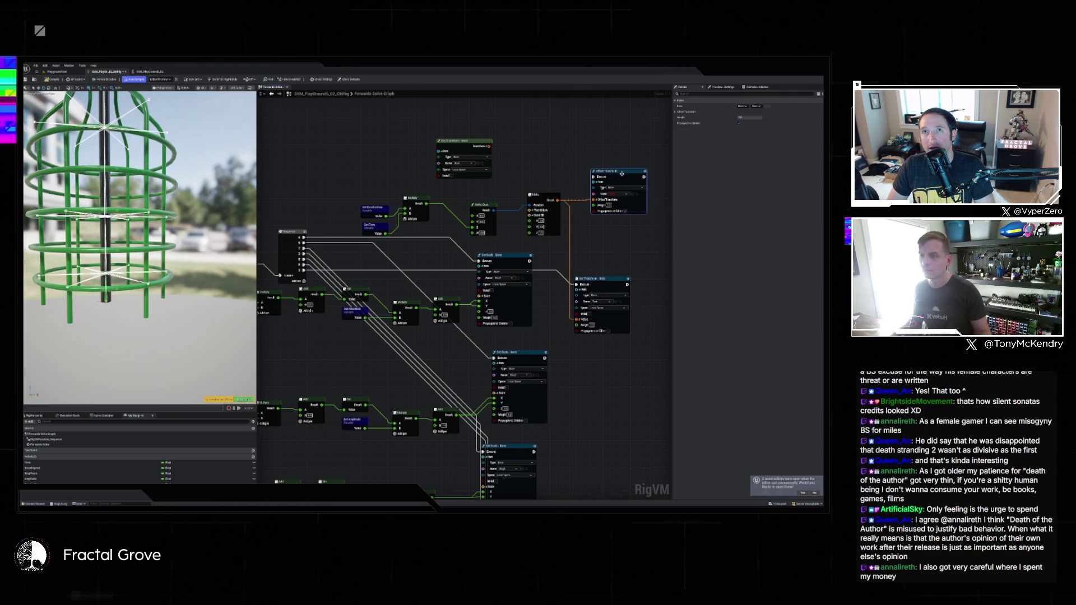
{"action": "key", "text": "Delete"}
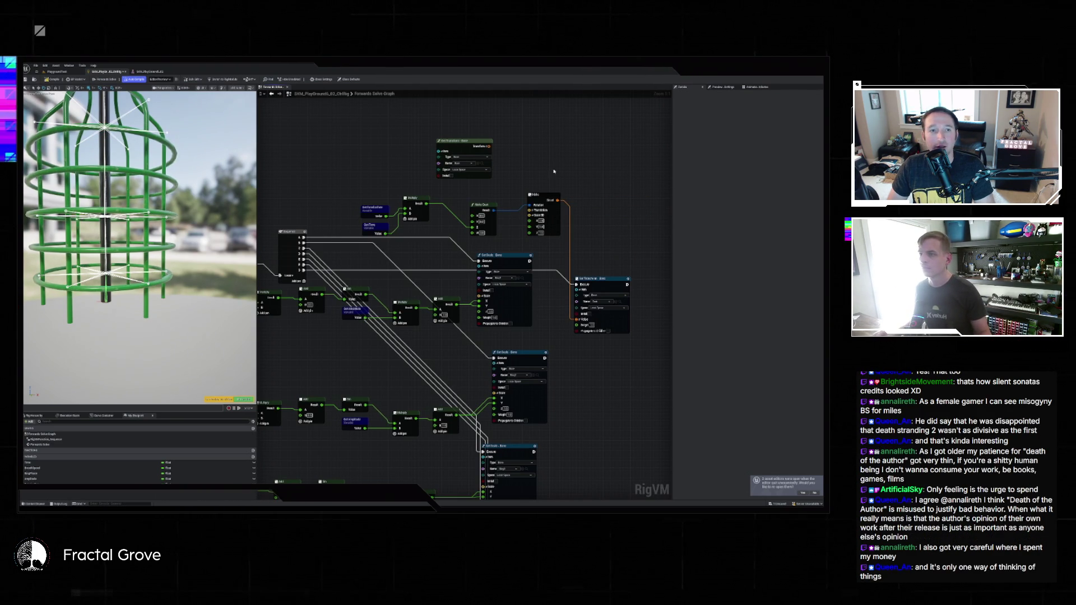
Add a new node fed by the Make Quat output via an 'ord' search
{"action": "left_click", "coordinate": [490, 146]}
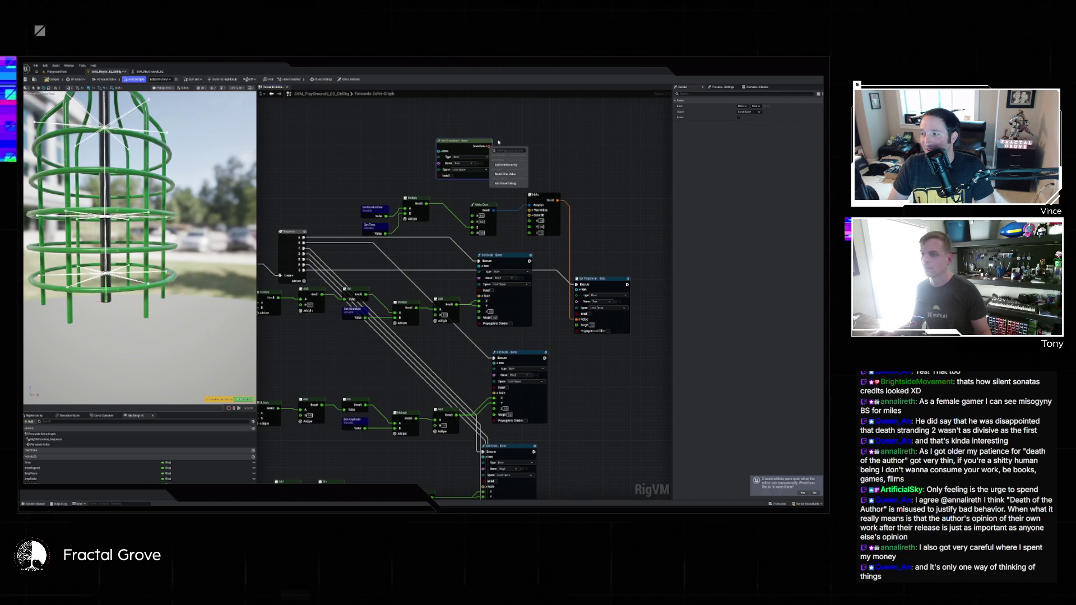
{"action": "left_click_drag", "start_coordinate": [530, 206], "coordinate": [522, 171]}
{"action": "type", "text": "ord"}
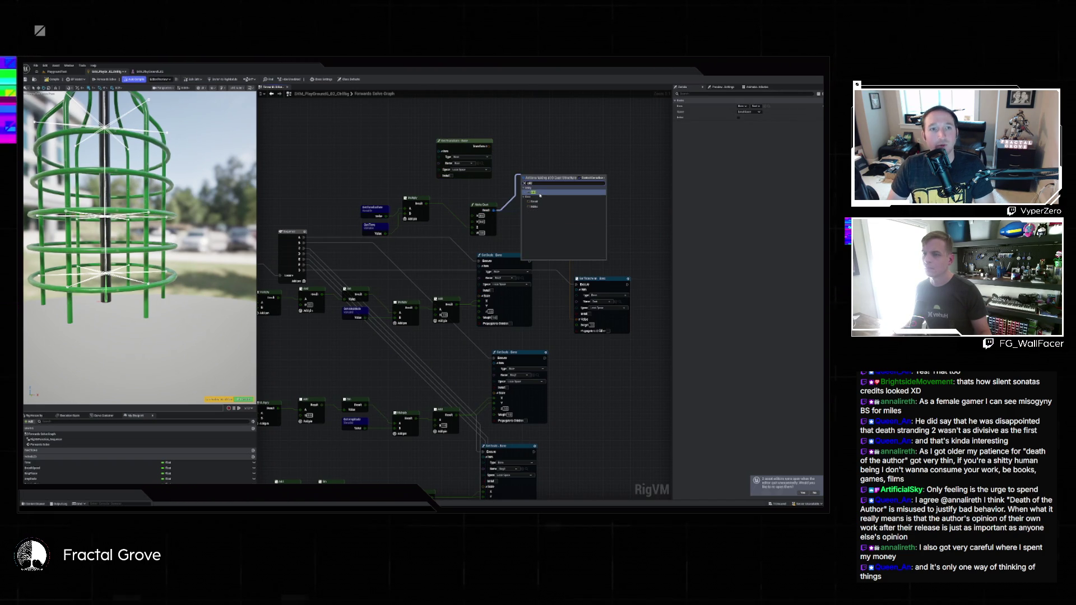
{"action": "left_click", "coordinate": [540, 208]}
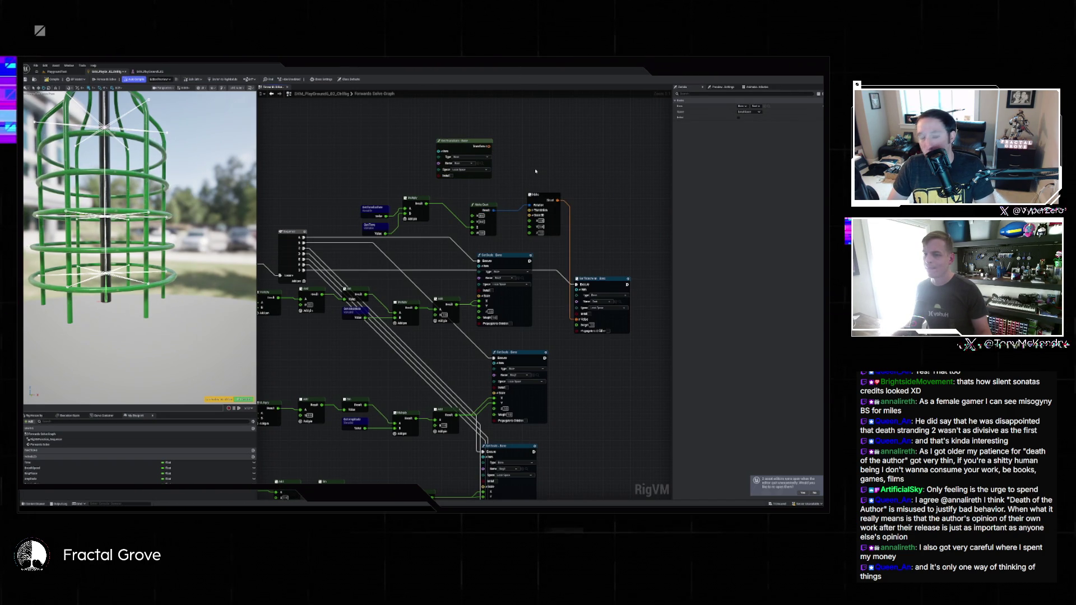
Delete Get Transform and regroup the Multiply, Make Quat, Rotate and Set Transform nodes at the top
{"action": "mouse_move", "coordinate": [598, 278]}
{"action": "left_mouse_down"}
{"action": "mouse_move", "coordinate": [578, 205]}
{"action": "mouse_move", "coordinate": [611, 199]}
{"action": "left_mouse_up"}
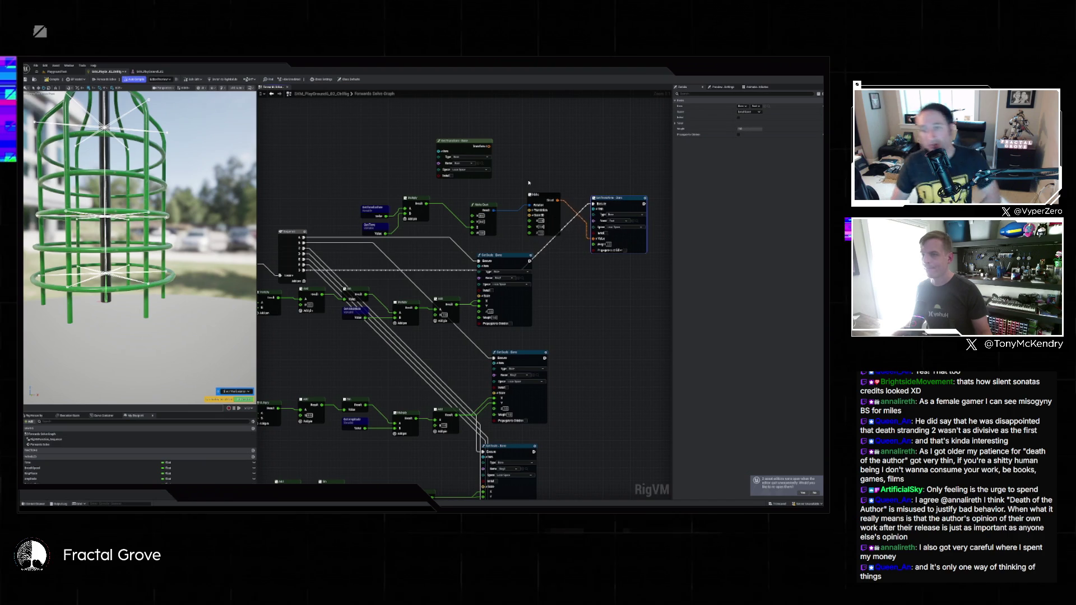
{"action": "mouse_move", "coordinate": [360, 198]}
{"action": "left_mouse_down"}
{"action": "mouse_move", "coordinate": [464, 237]}
{"action": "mouse_move", "coordinate": [642, 255]}
{"action": "left_mouse_up"}
{"action": "left_click_drag", "start_coordinate": [620, 198], "coordinate": [625, 147]}
{"action": "left_click", "coordinate": [464, 141]}
{"action": "key", "text": "Delete"}
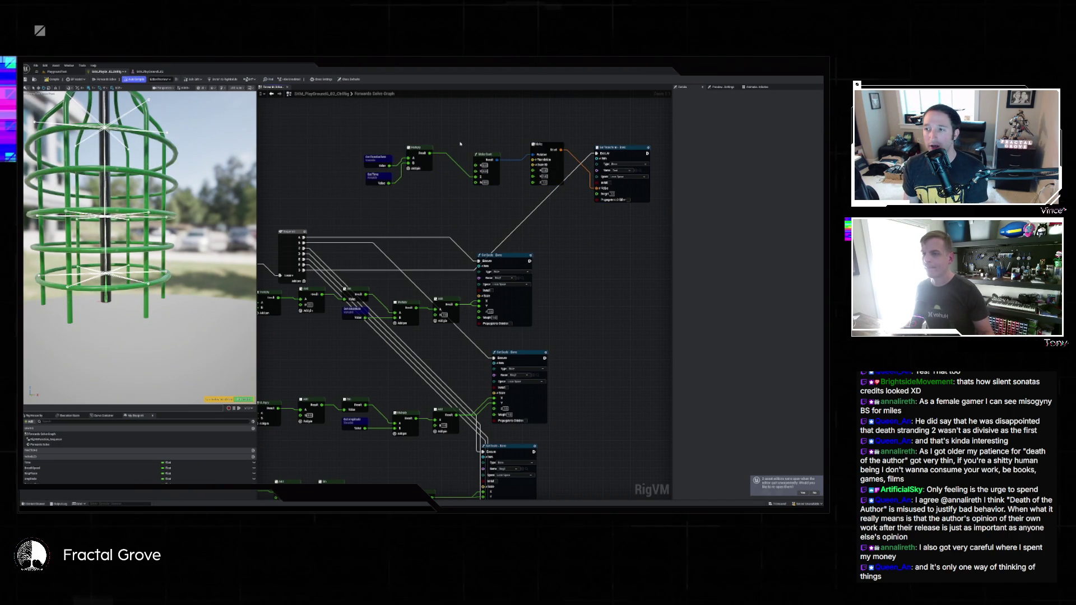
{"action": "left_click_drag", "start_coordinate": [557, 157], "coordinate": [538, 153]}
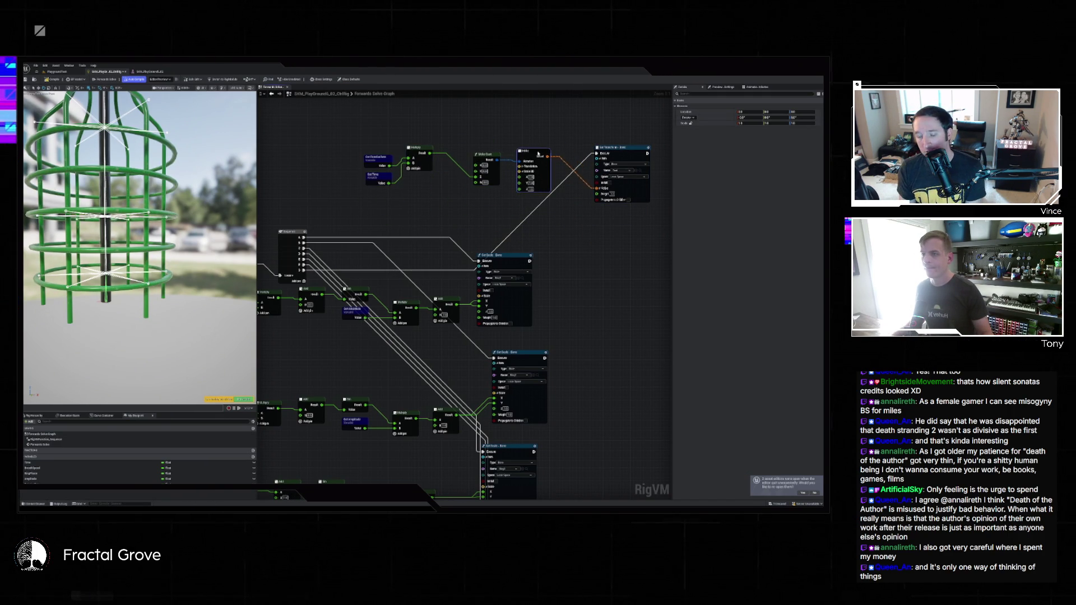
{"action": "left_click_drag", "start_coordinate": [419, 152], "coordinate": [435, 171]}
{"action": "mouse_move", "coordinate": [359, 149]}
{"action": "left_mouse_down"}
{"action": "mouse_move", "coordinate": [380, 196]}
{"action": "mouse_move", "coordinate": [391, 185]}
{"action": "left_mouse_up"}
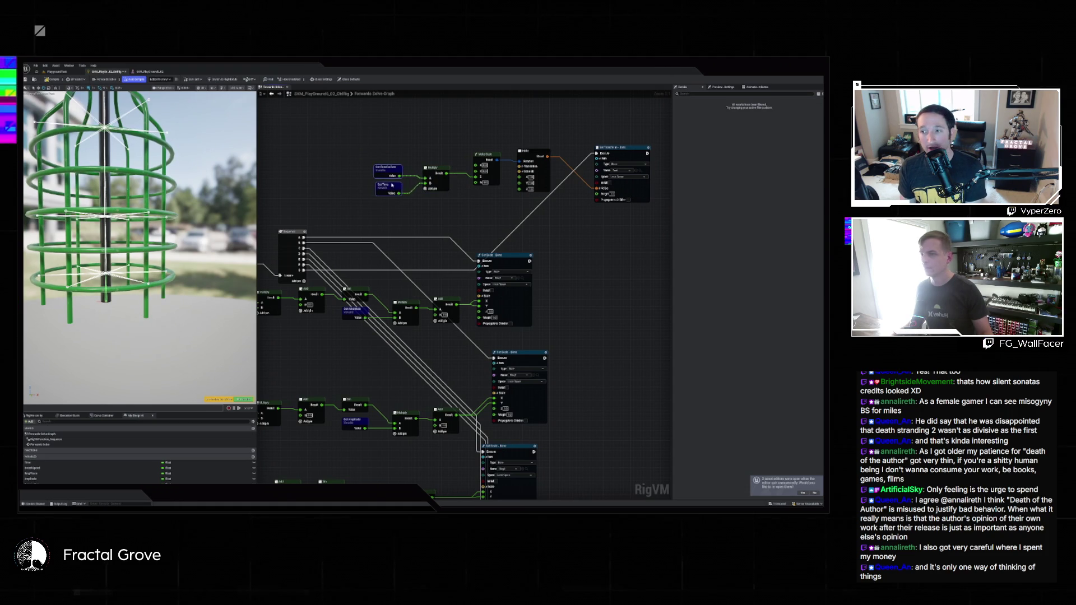
{"action": "left_click_drag", "start_coordinate": [356, 122], "coordinate": [661, 211]}
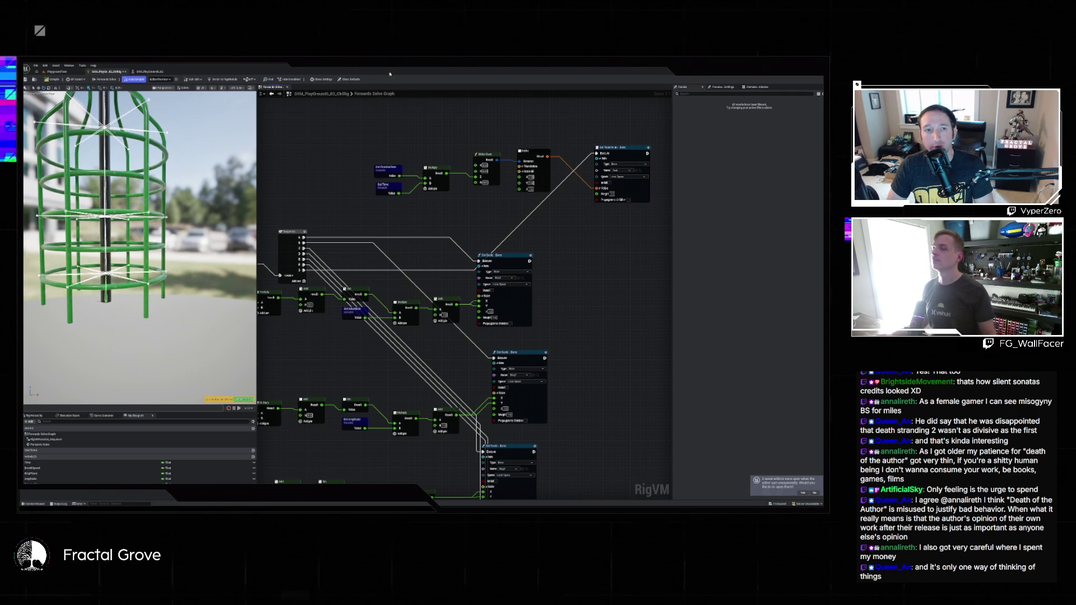
Add a From Axis And Angle node with its Axis input split into X, Y, Z
{"action": "right_click", "coordinate": [544, 234]}
{"action": "type", "text": "set trans"}
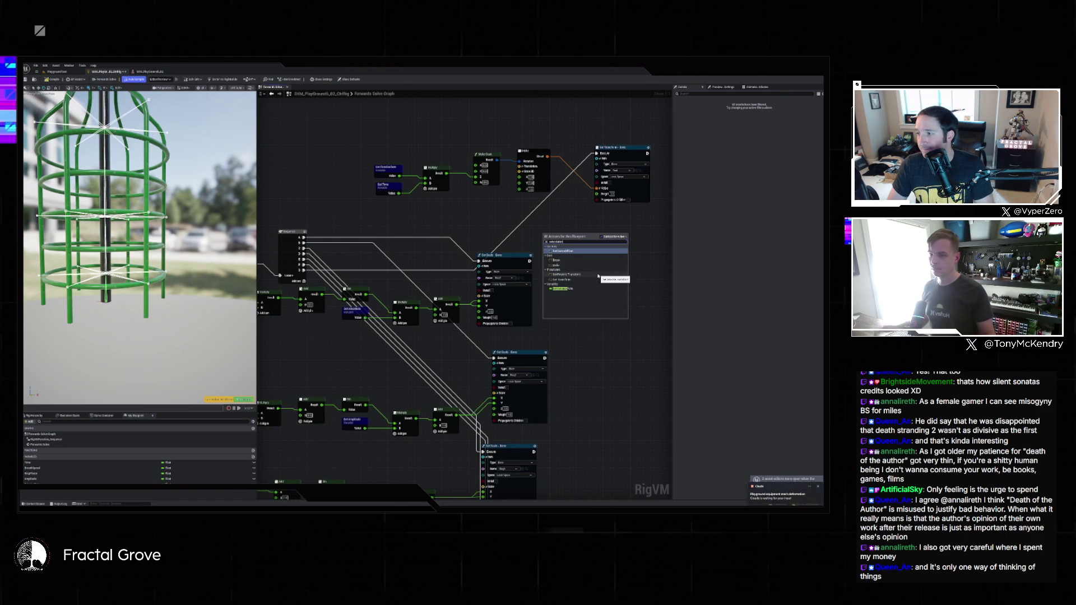
{"action": "left_click", "coordinate": [474, 217]}
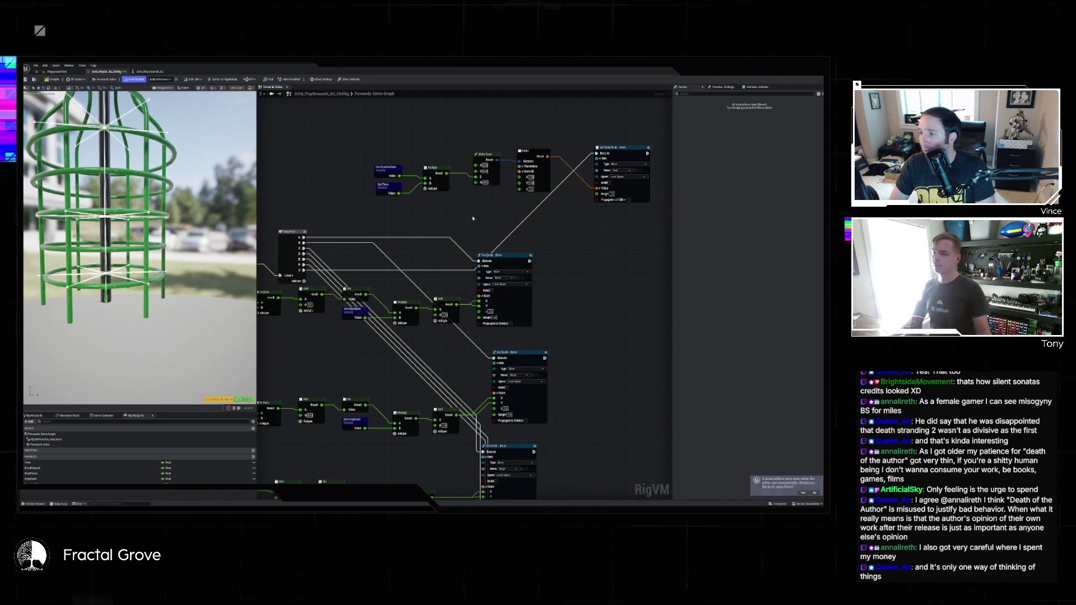
{"action": "right_click", "coordinate": [473, 220]}
{"action": "type", "text": "trans"}
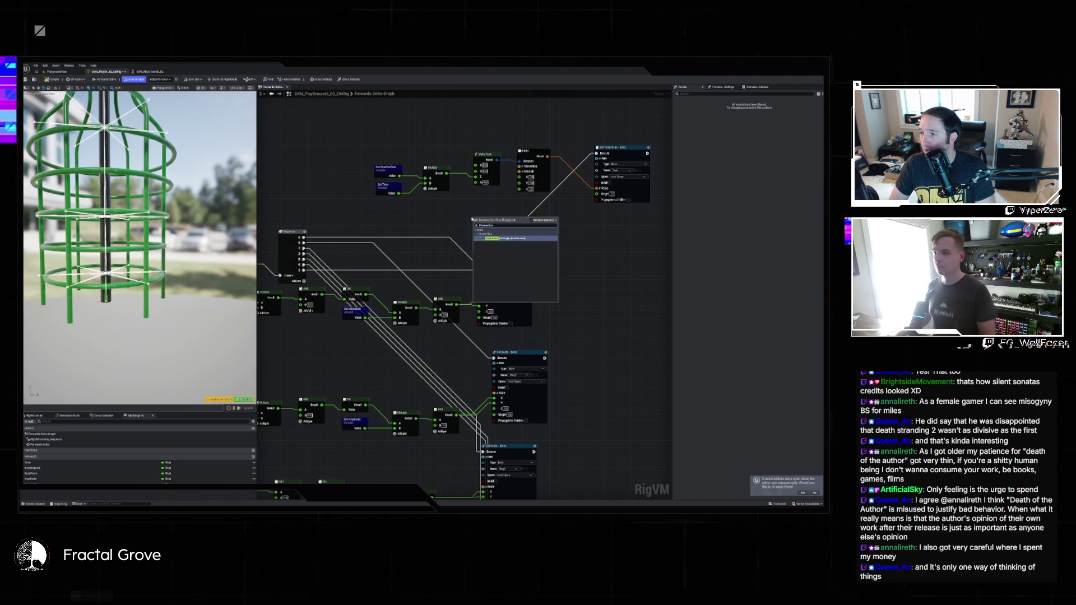
{"action": "key", "text": "Return"}
{"action": "left_click_drag", "start_coordinate": [486, 220], "coordinate": [492, 211]}
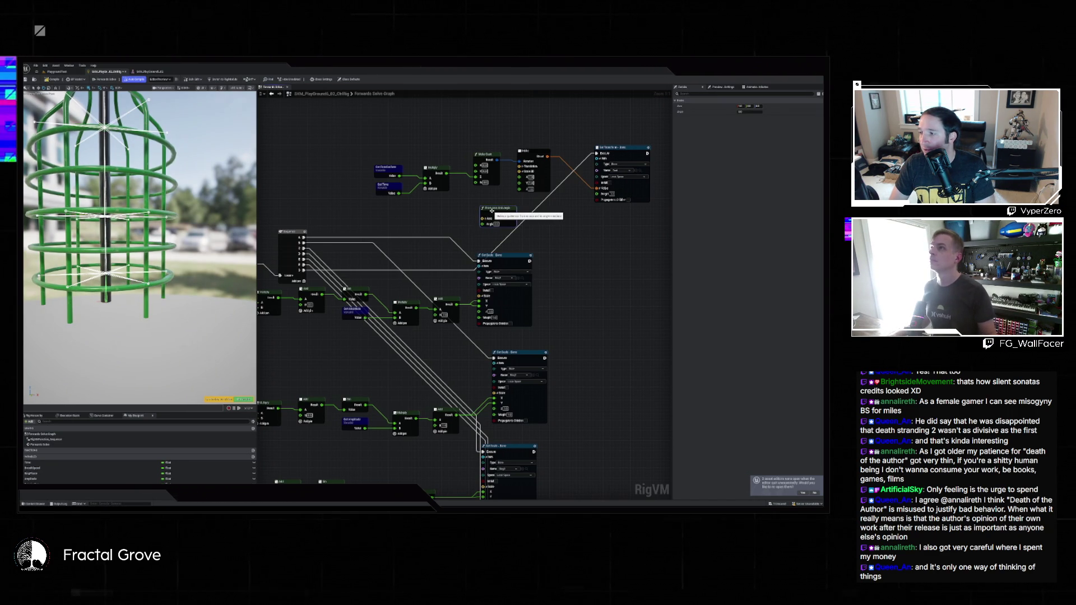
{"action": "left_click", "coordinate": [485, 218]}
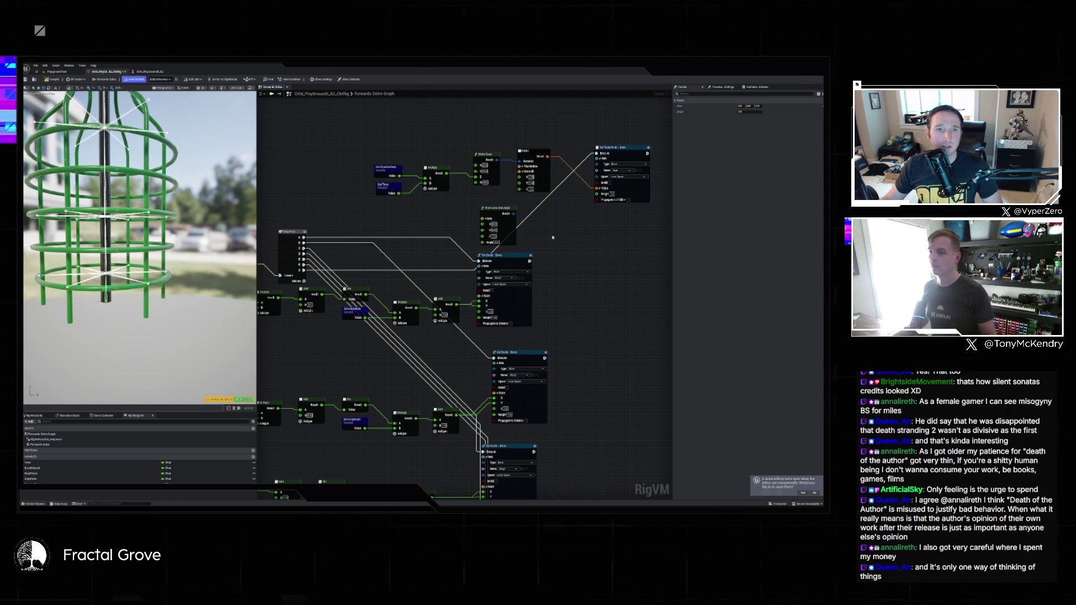
{"action": "left_click_drag", "start_coordinate": [508, 219], "coordinate": [494, 211]}
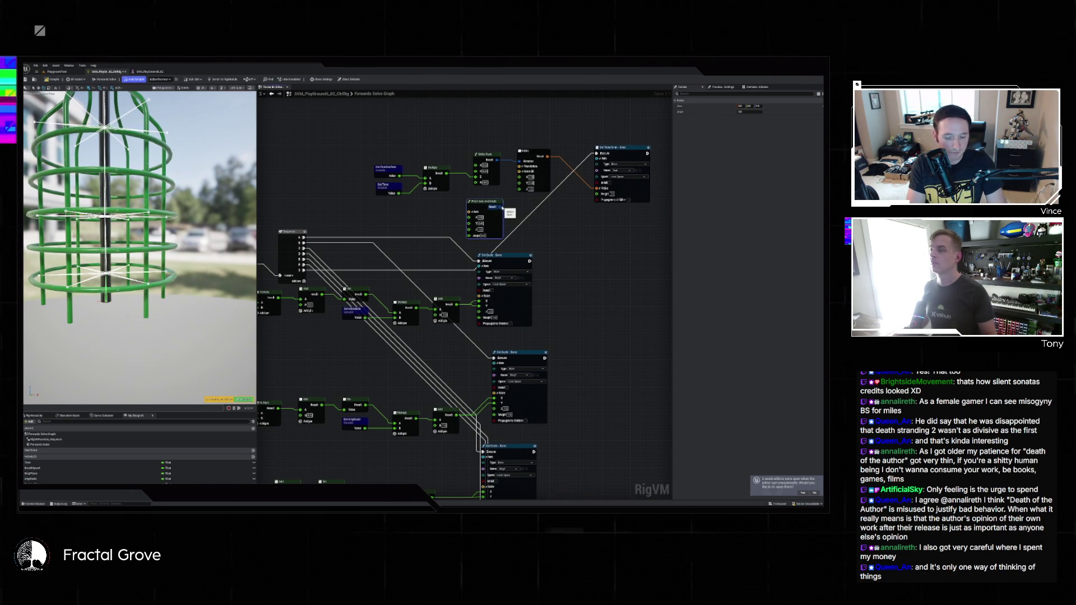
Wire Multiply into Angle and the axis-angle Result into Rotation, delete Make Quat, and edit Amplitude's default
{"action": "left_click_drag", "start_coordinate": [455, 175], "coordinate": [469, 236]}
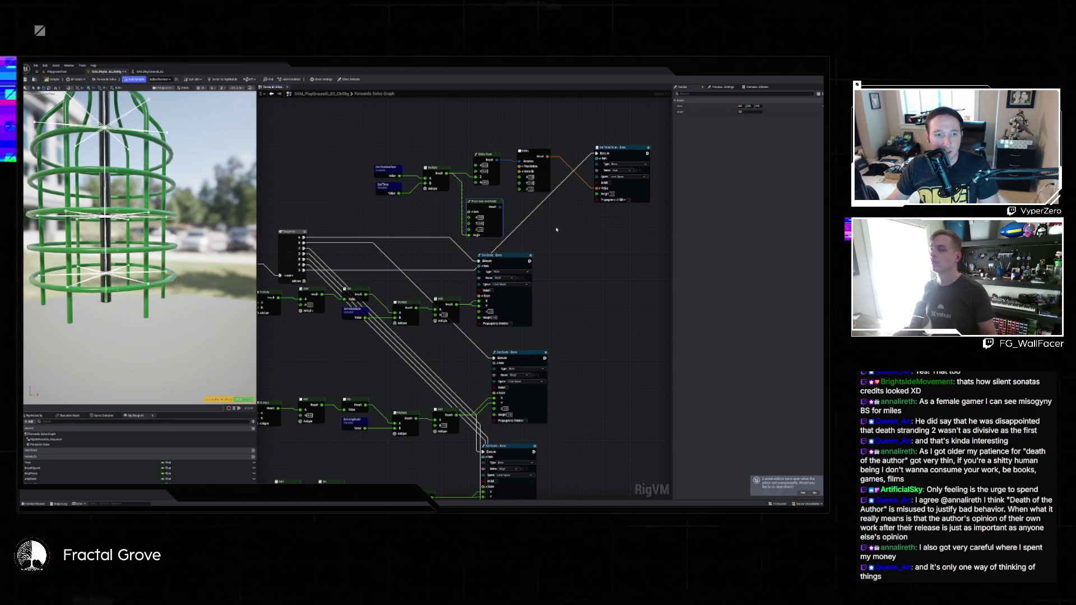
{"action": "left_click_drag", "start_coordinate": [499, 207], "coordinate": [521, 161]}
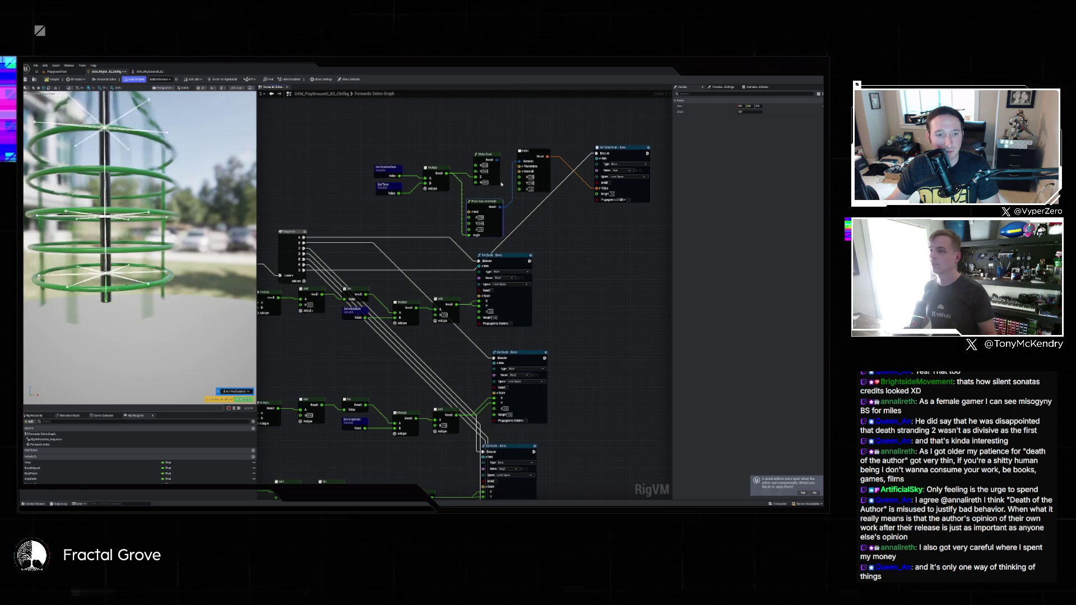
{"action": "left_click", "coordinate": [485, 161]}
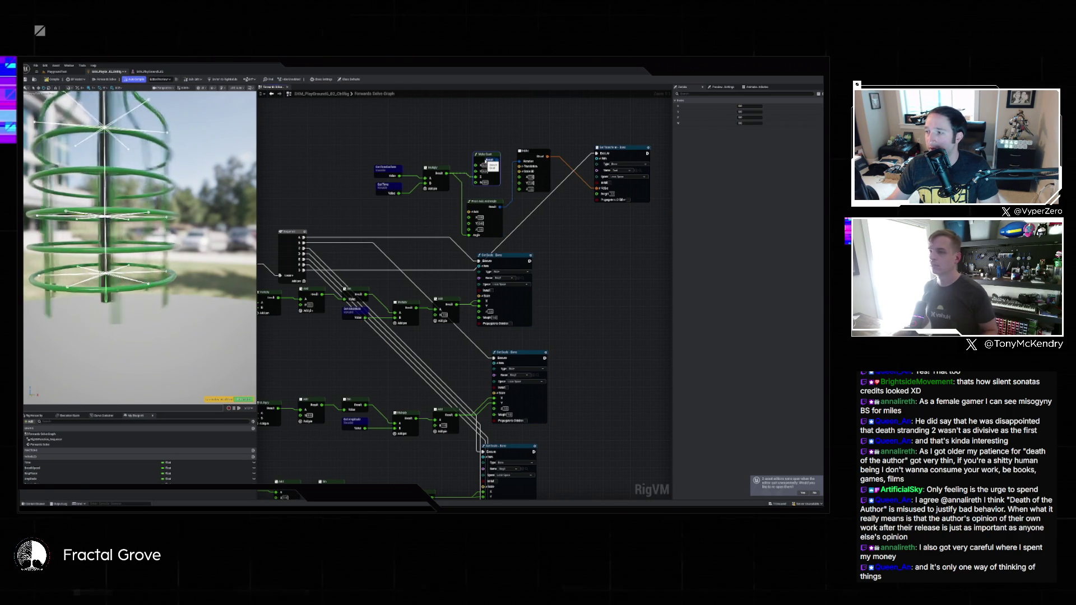
{"action": "key", "text": "Delete"}
{"action": "left_click_drag", "start_coordinate": [477, 203], "coordinate": [477, 168]}
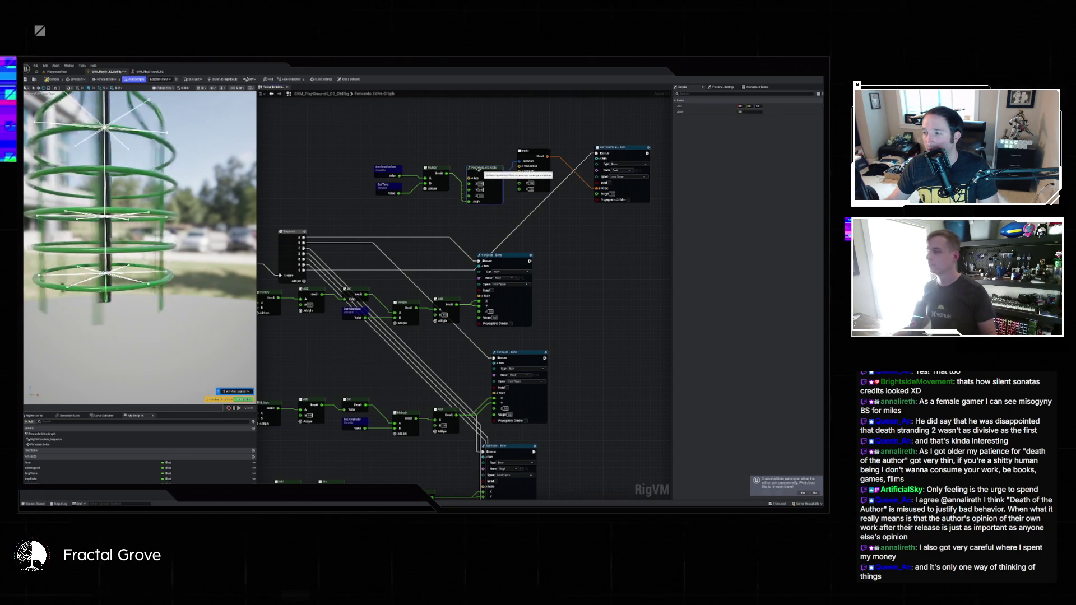
{"action": "left_click", "coordinate": [162, 480]}
{"action": "left_click", "coordinate": [750, 197]}
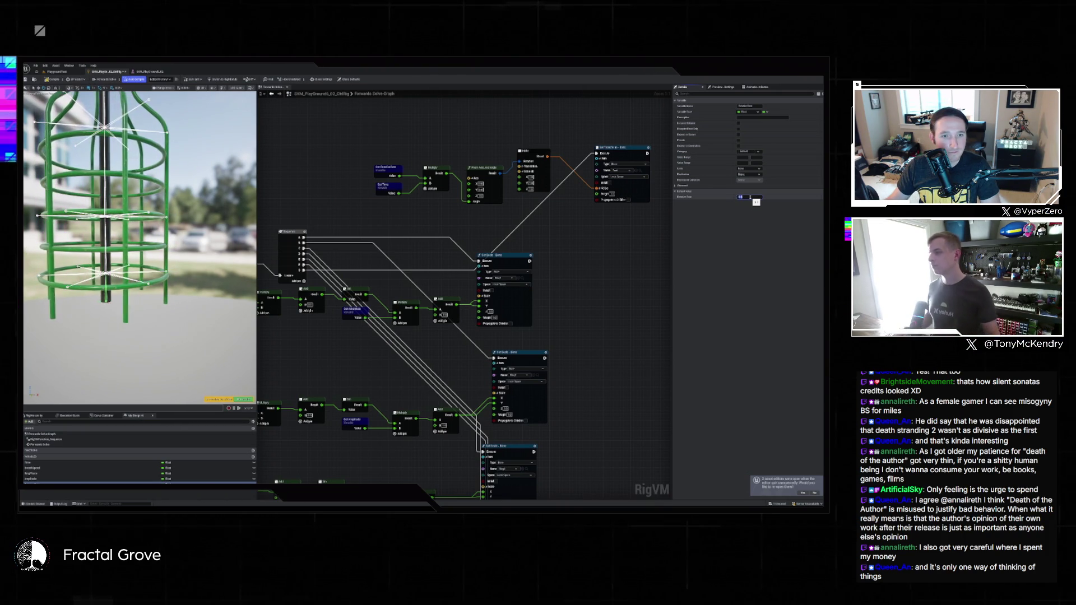
Set Amplitude's default to 0.5, hide preview bones with Show > Bones > None, and widen the viewport
{"action": "key", "text": "Return"}
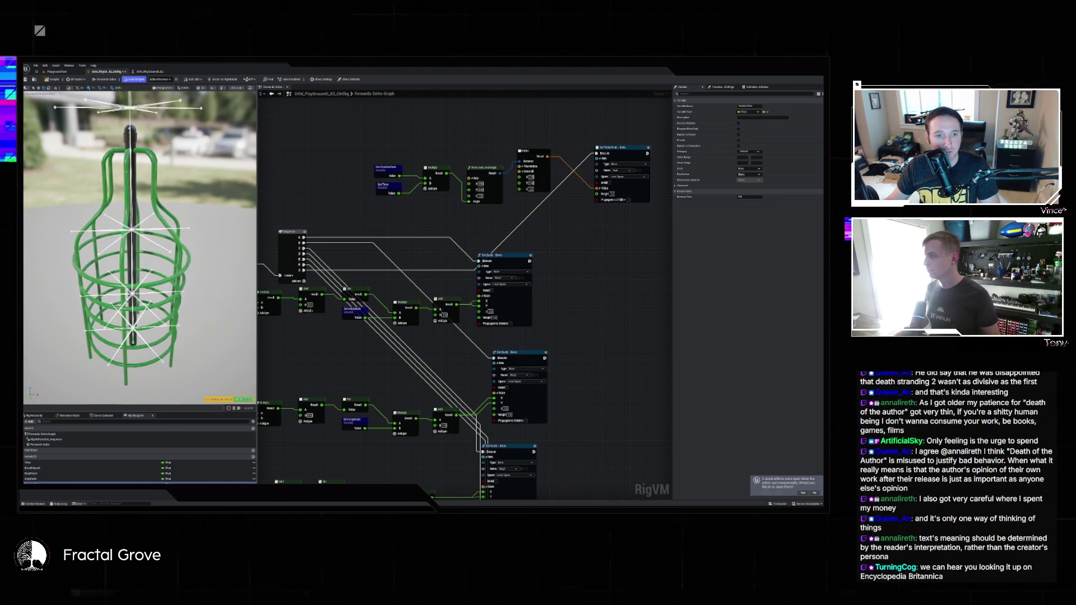
{"action": "left_click", "coordinate": [215, 88]}
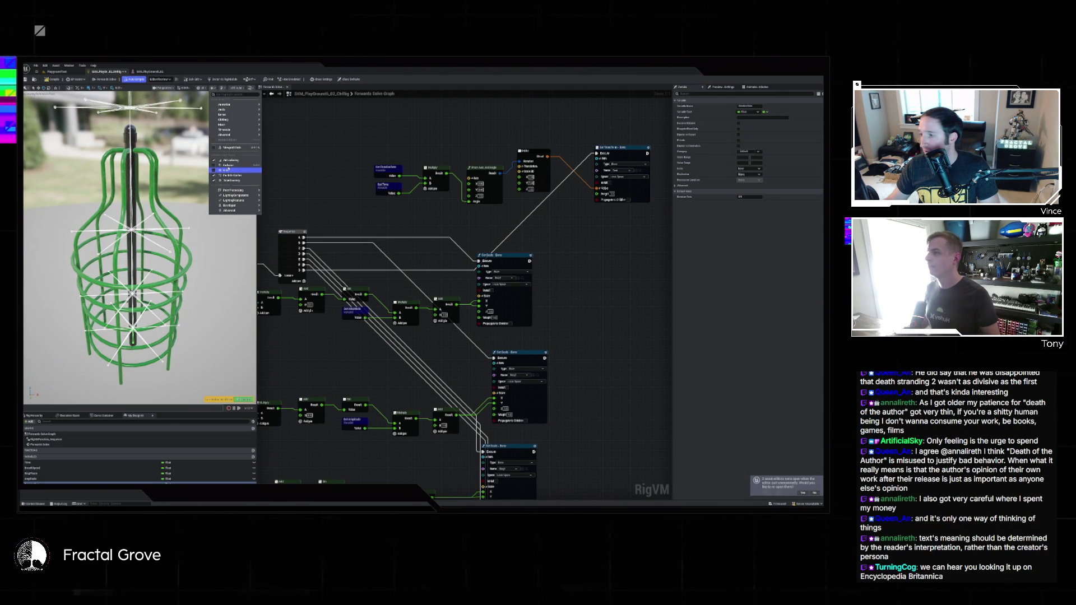
{"action": "mouse_move", "coordinate": [247, 148]}
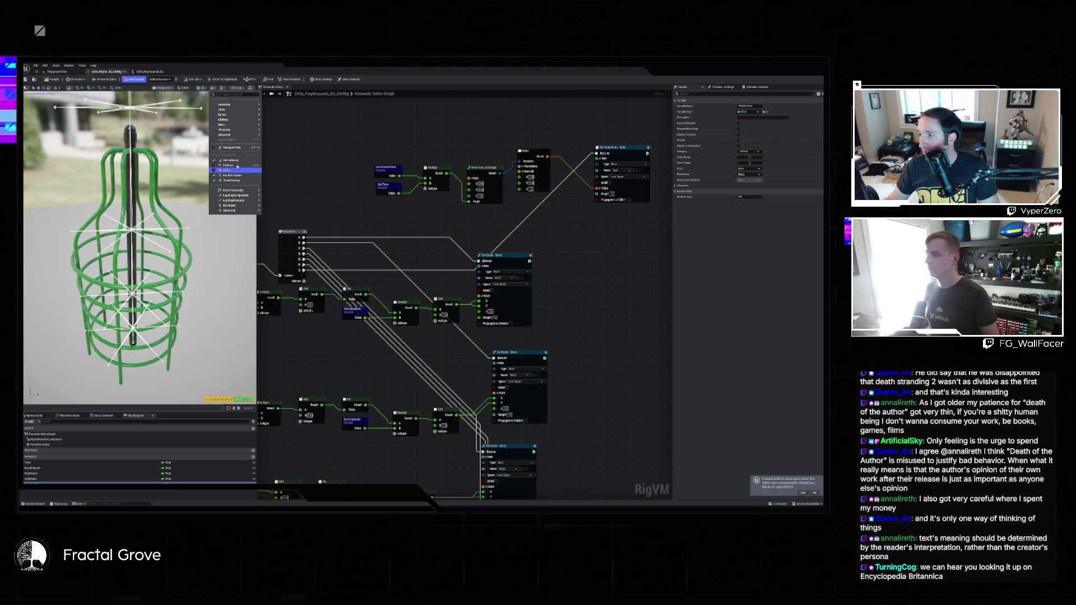
{"action": "mouse_move", "coordinate": [239, 115]}
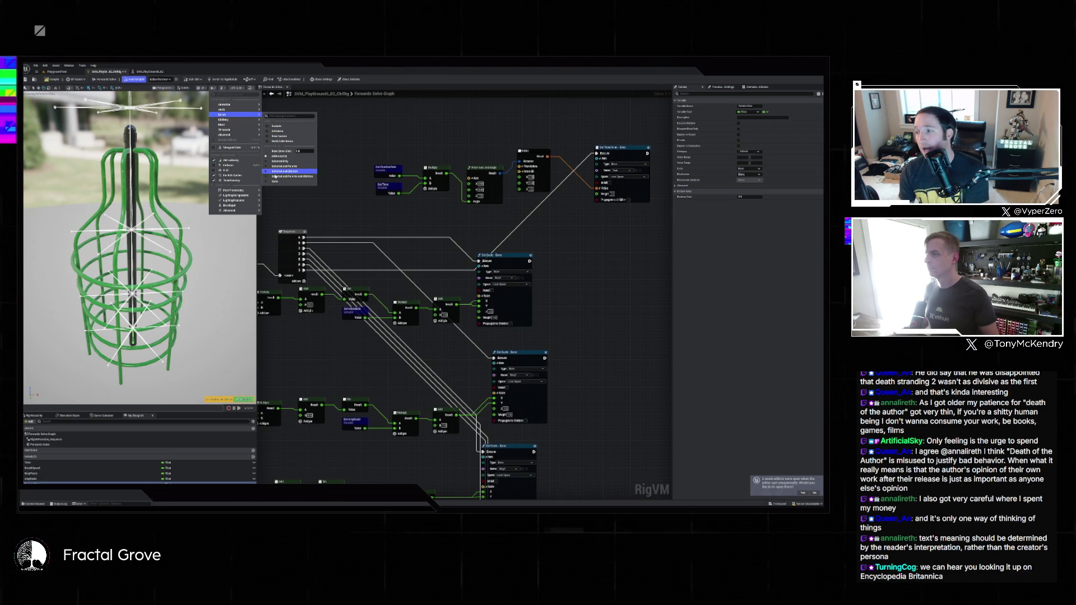
{"action": "left_click", "coordinate": [273, 182]}
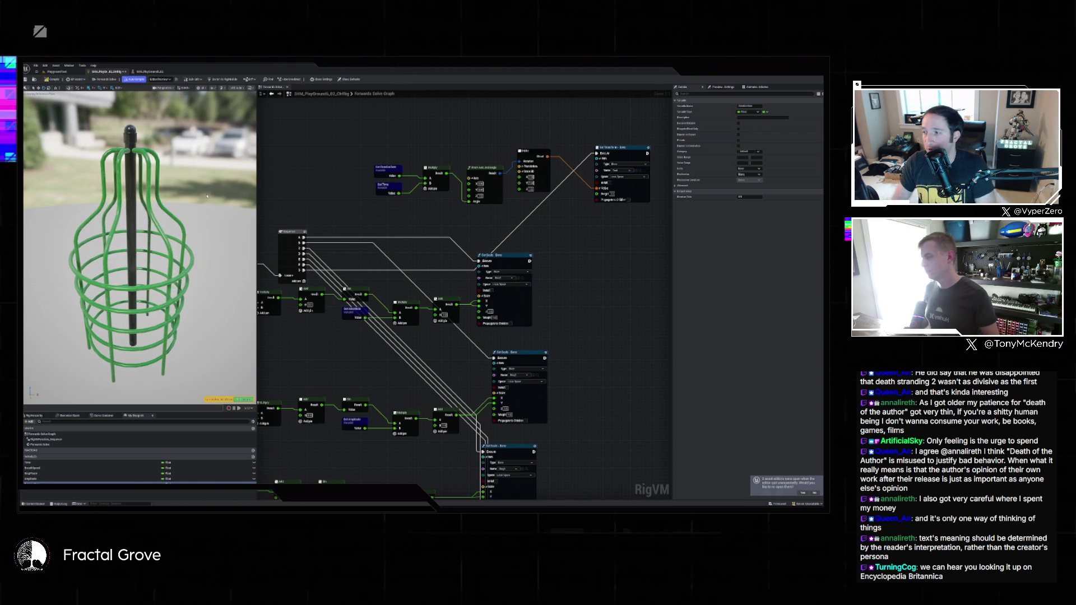
{"action": "left_click_drag", "start_coordinate": [258, 186], "coordinate": [341, 186]}
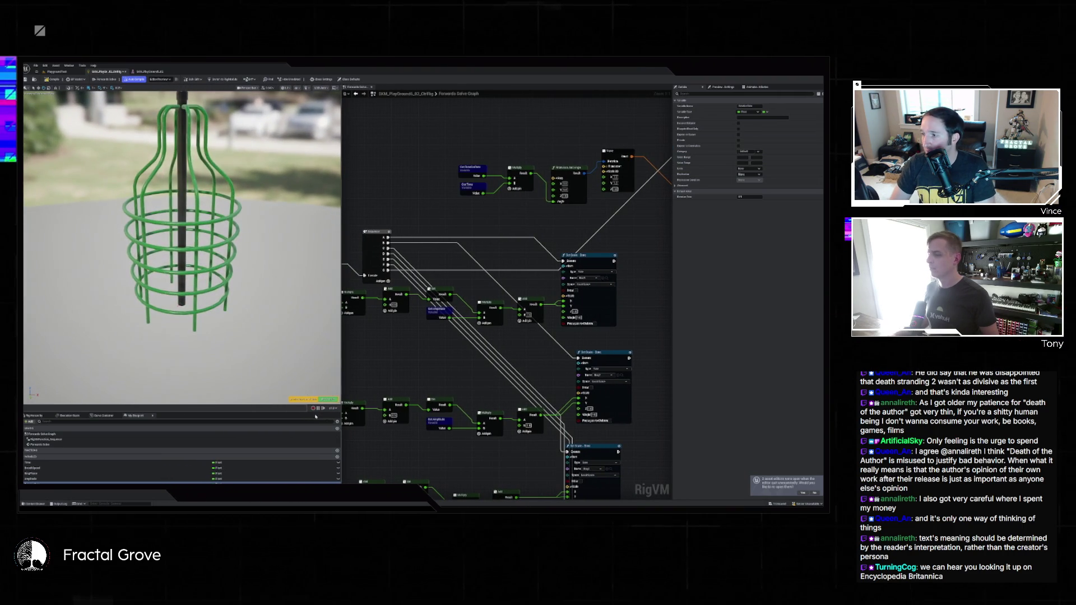
{"action": "left_click", "coordinate": [267, 301]}
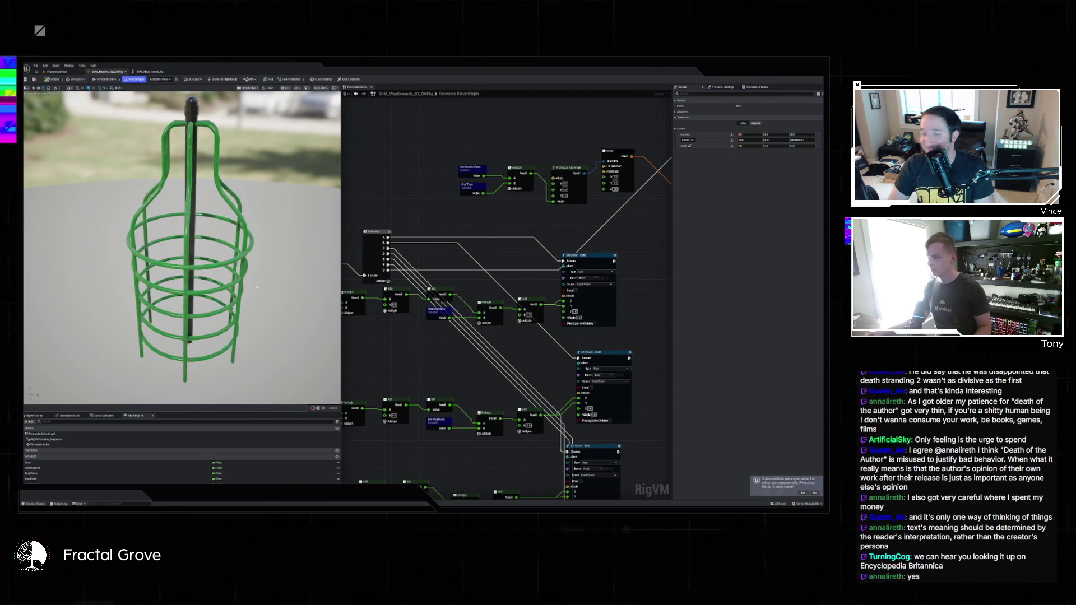
Switch to the level editor showing the three green cages around their poles
{"action": "left_click", "coordinate": [58, 72]}
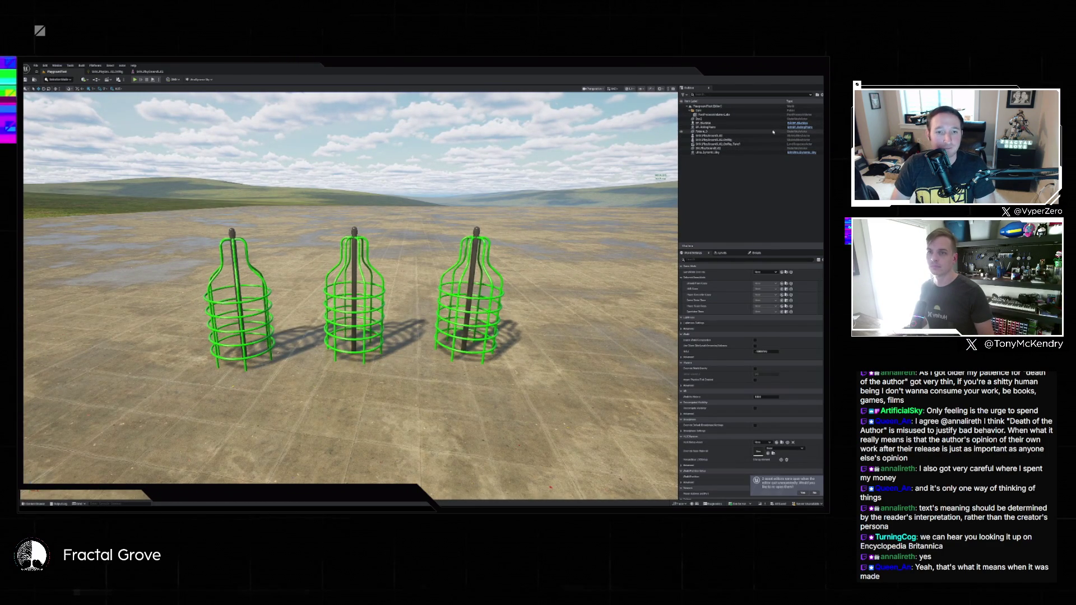
Delete the three cage actors and drag a fresh cage from the Content Drawer into the level
{"action": "left_click", "coordinate": [727, 135]}
{"action": "left_click", "coordinate": [728, 144], "text": "shift"}
{"action": "left_click", "coordinate": [731, 148], "text": "shift"}
{"action": "key", "text": "Delete"}
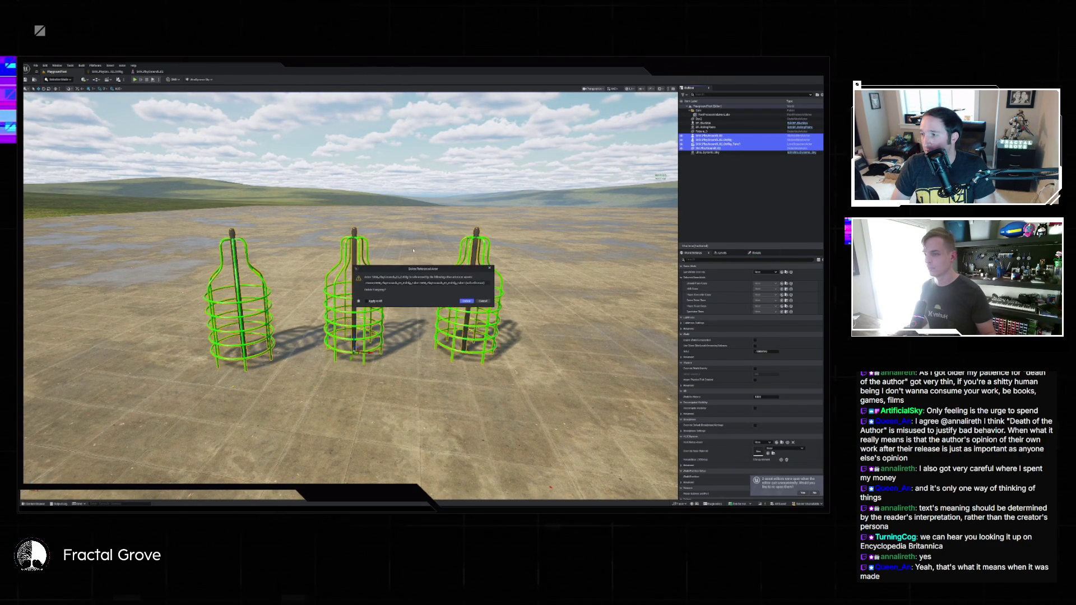
{"action": "left_click", "coordinate": [468, 301]}
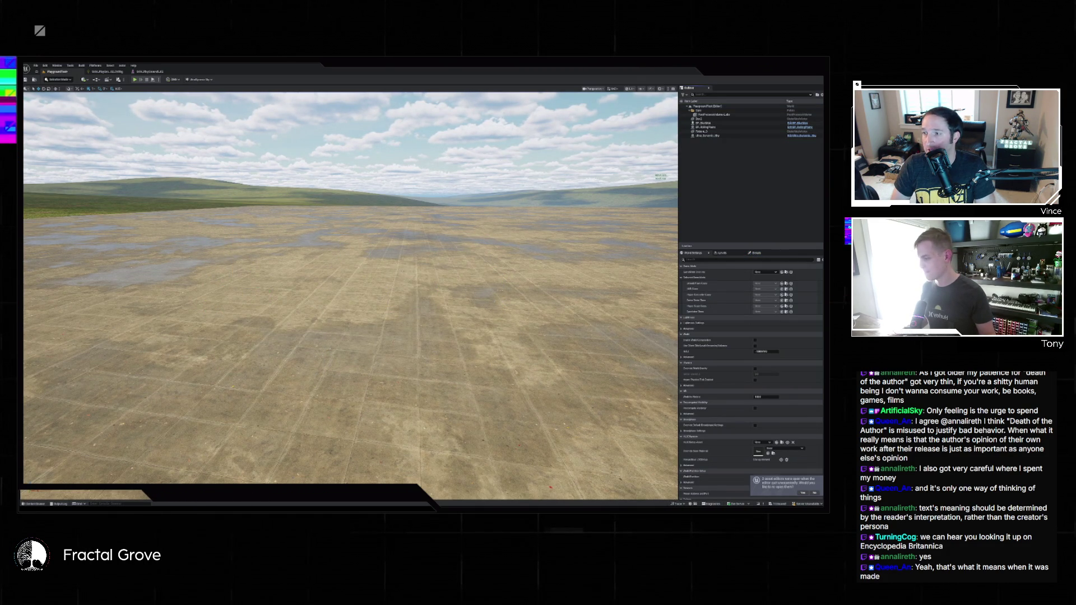
{"action": "left_click", "coordinate": [35, 504]}
{"action": "mouse_move", "coordinate": [168, 288]}
{"action": "left_mouse_down"}
{"action": "mouse_move", "coordinate": [235, 263]}
{"action": "mouse_move", "coordinate": [367, 345]}
{"action": "mouse_move", "coordinate": [384, 402]}
{"action": "left_mouse_up"}
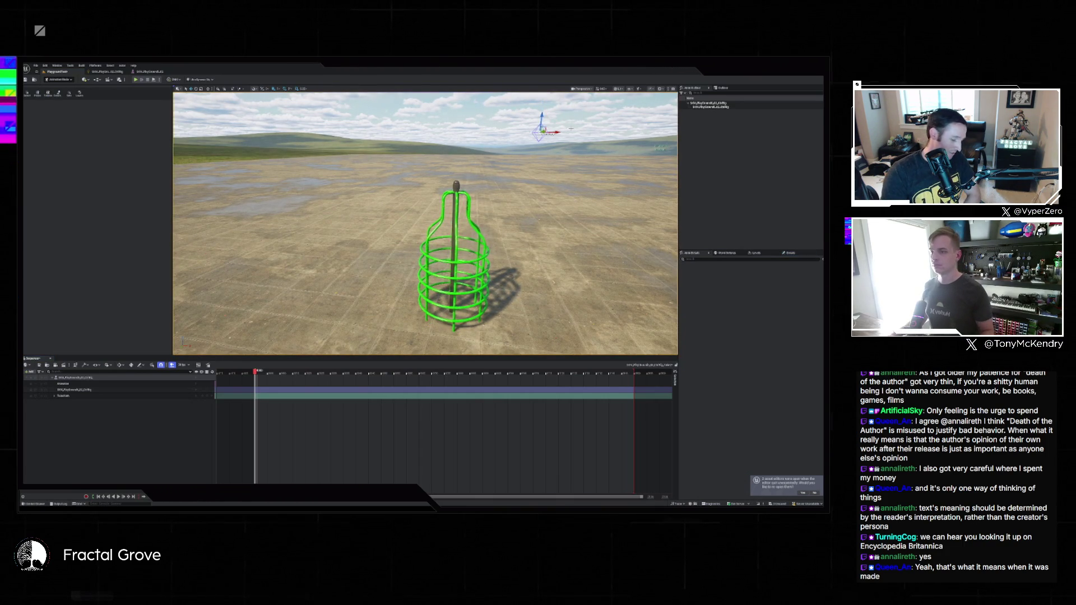
Make the viewport immersive with F11 and fly the camera in with W/S to frame the cage
{"action": "key", "text": "F11"}
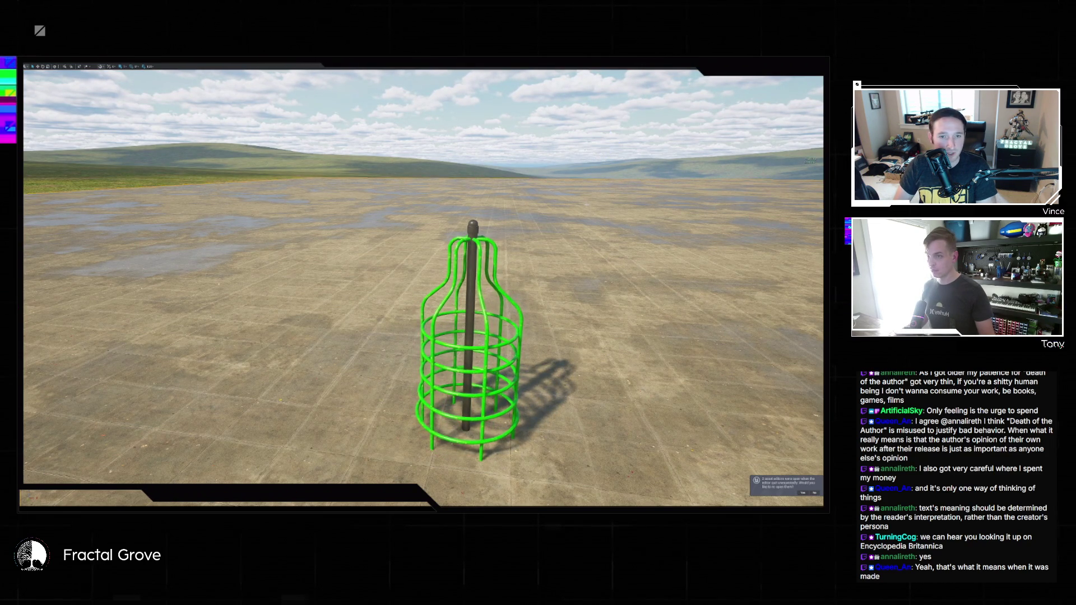
{"action": "key", "text": "w"}
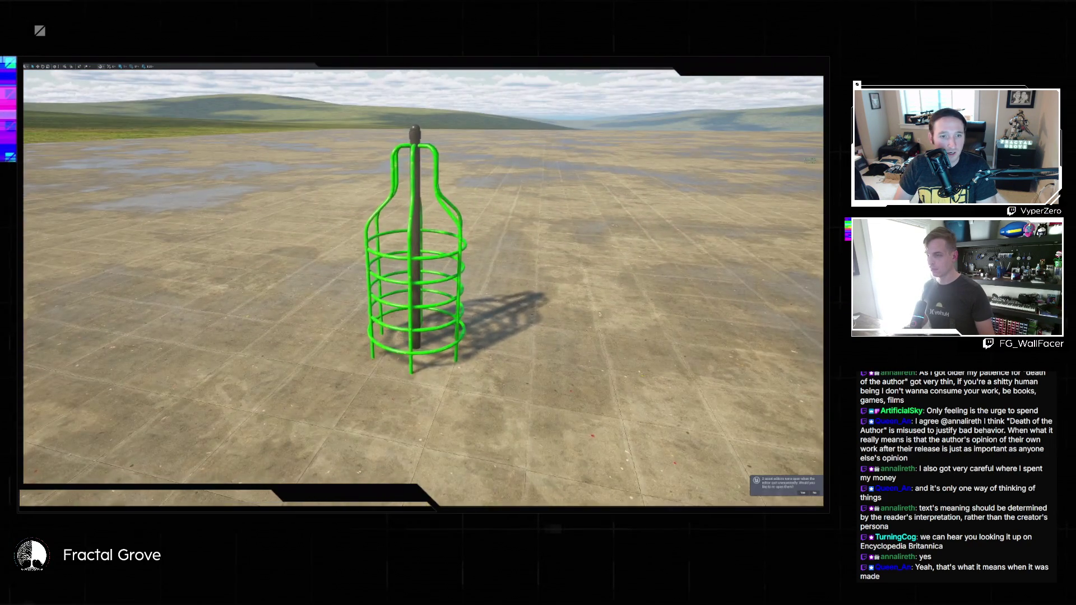
{"action": "key", "text": "s"}
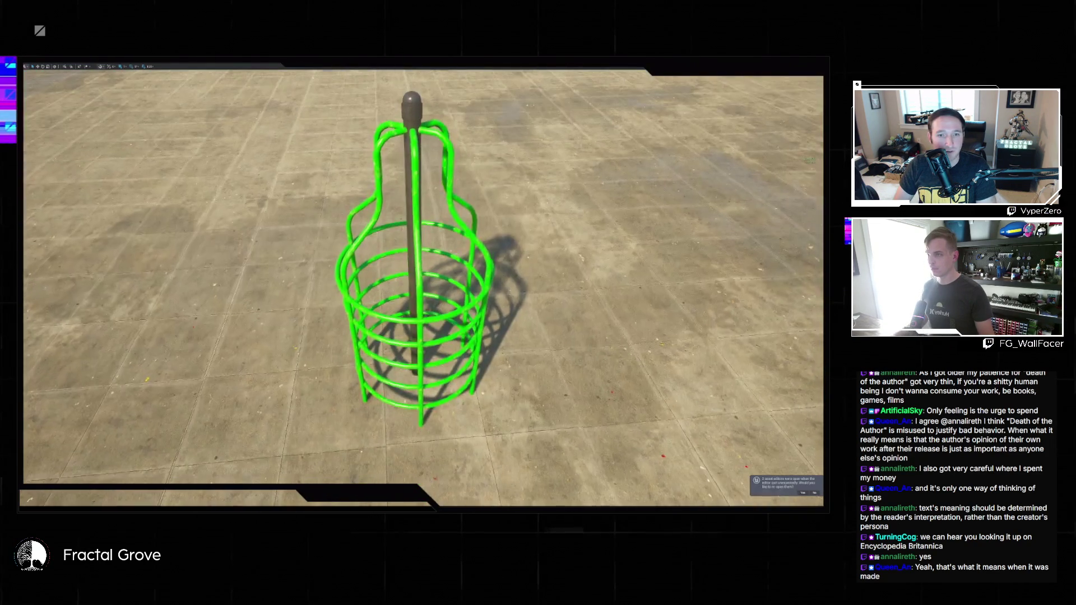
{"action": "key", "text": "w"}
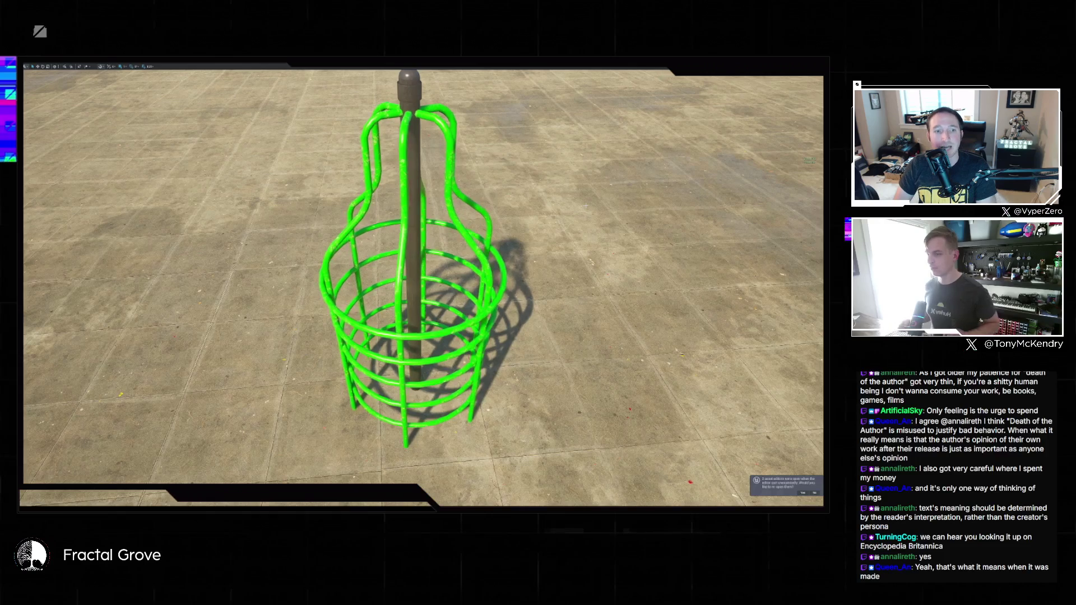